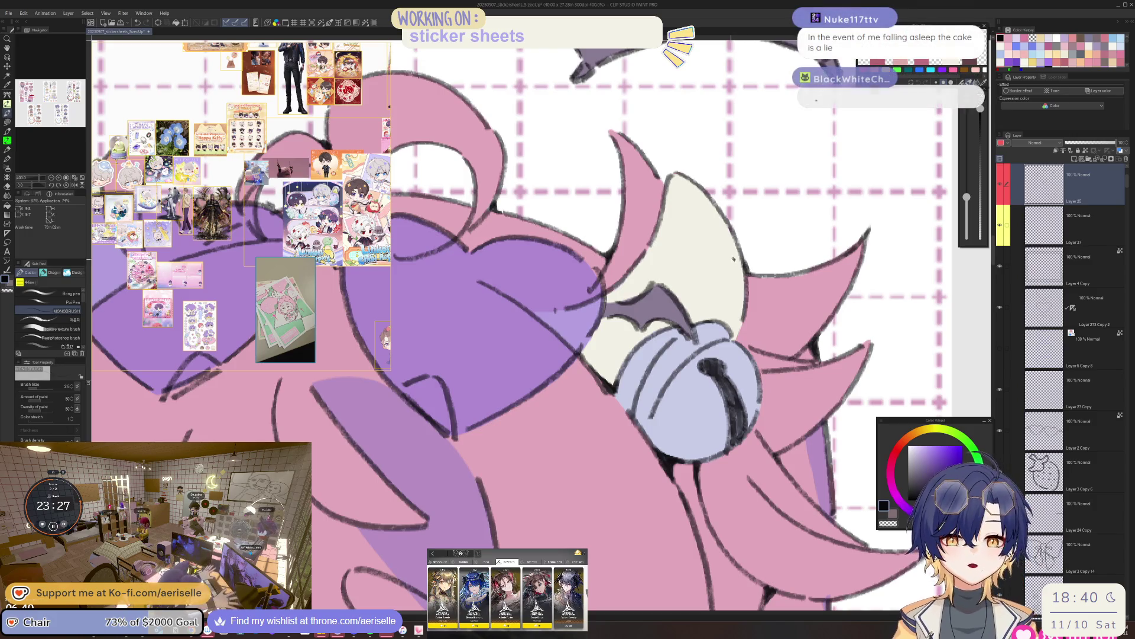
Zoom to 800% and ink short MONOBRUSH strokes on the hair outline beside the yellow triangle.
scroll(733, 261, "down", 3)
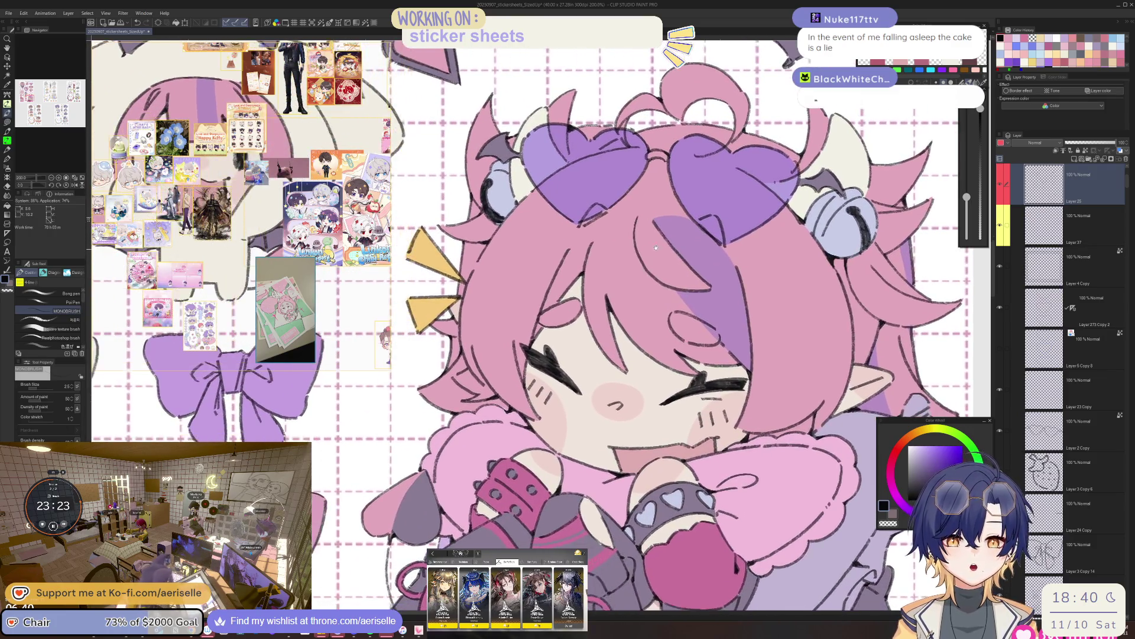
scroll(459, 372, "up", 3)
scroll(459, 373, "up", 3)
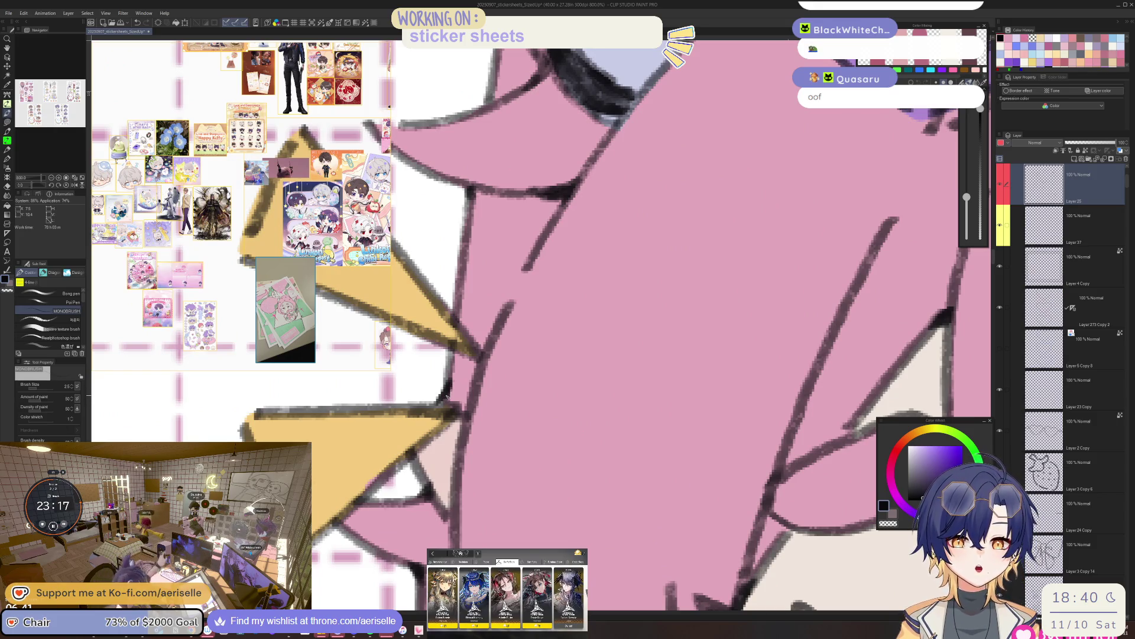
left_click_drag(451, 381, 432, 413)
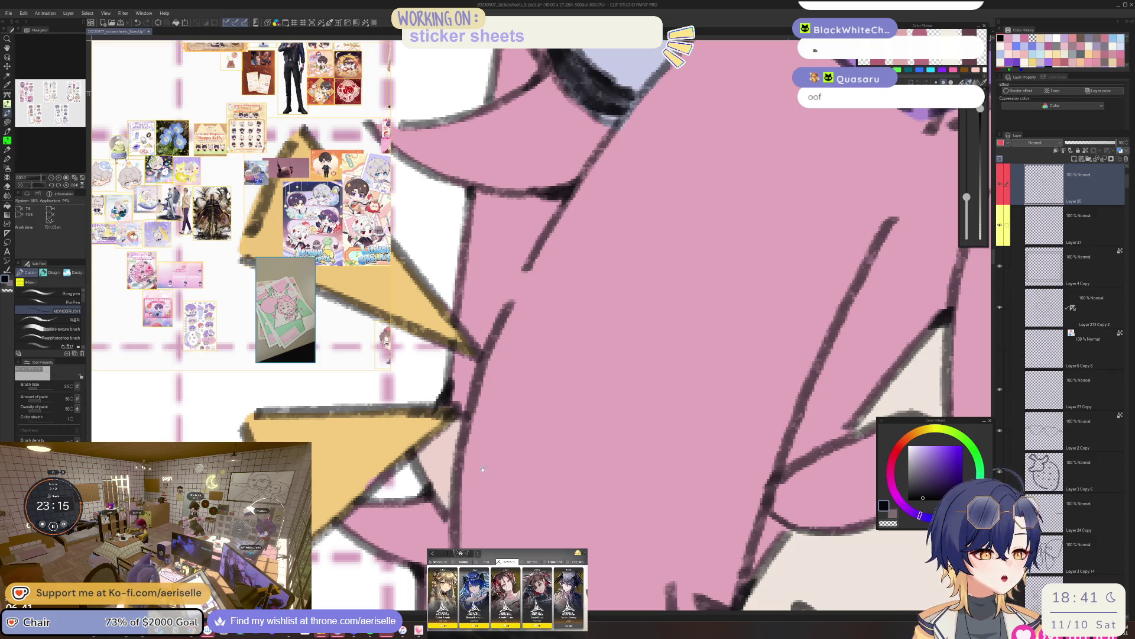
left_click_drag(534, 292, 551, 272)
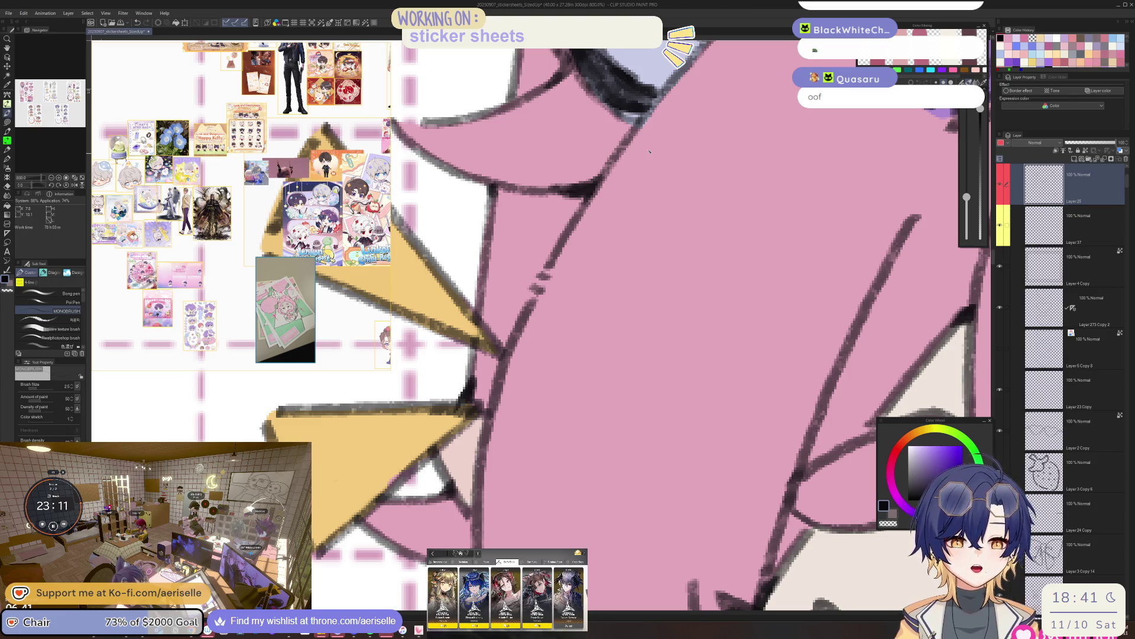
Zoom back out and pan the view toward the character's face and hands.
scroll(650, 152, "down", 5)
scroll(482, 464, "up", 3)
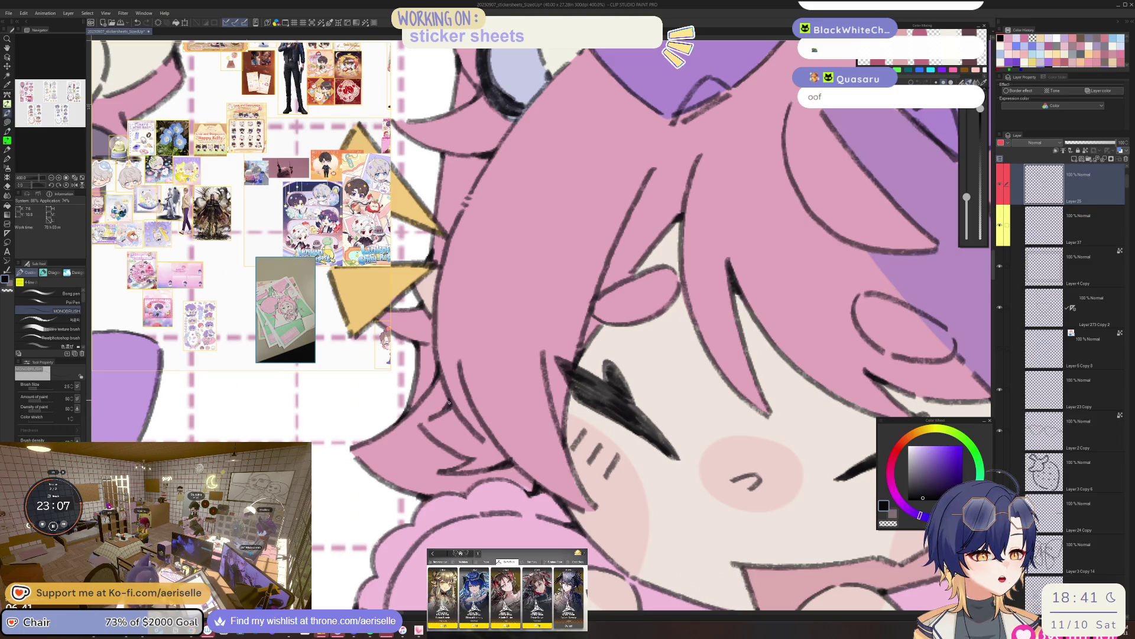
scroll(447, 407, "down", 3)
scroll(487, 367, "up", 4)
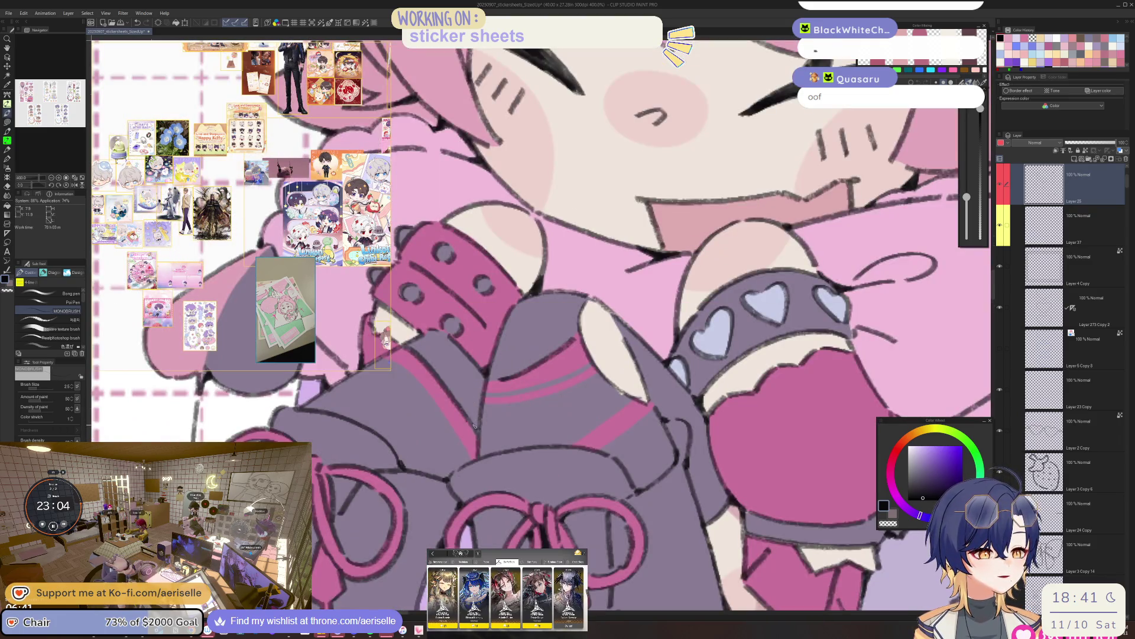
scroll(474, 426, "down", 2)
left_click_drag(427, 391, 491, 362)
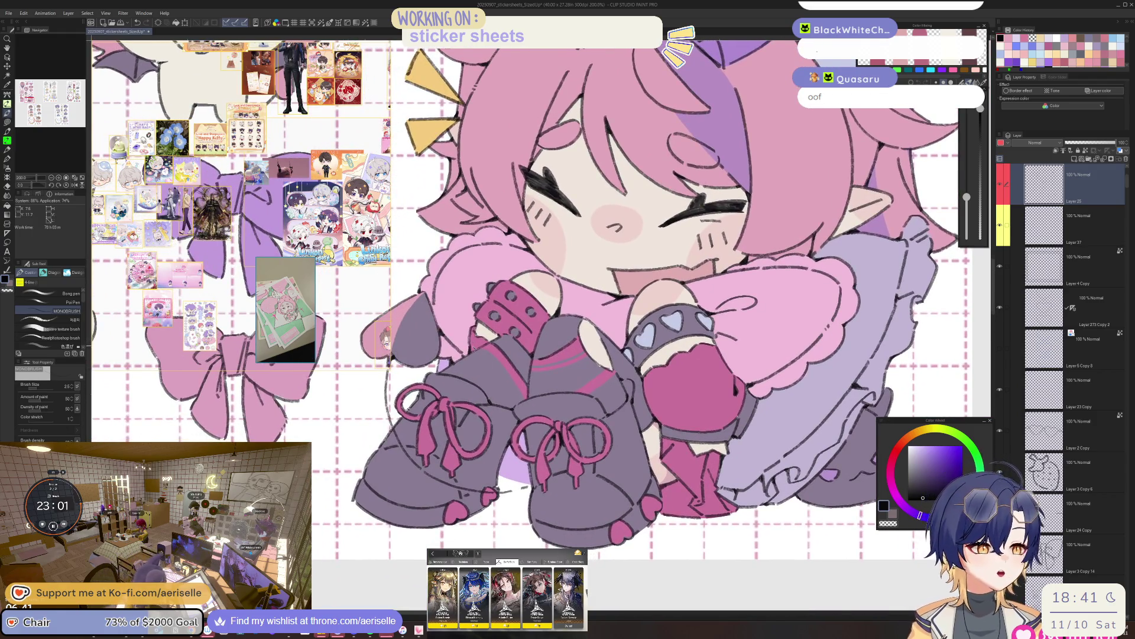
scroll(468, 328, "up", 2)
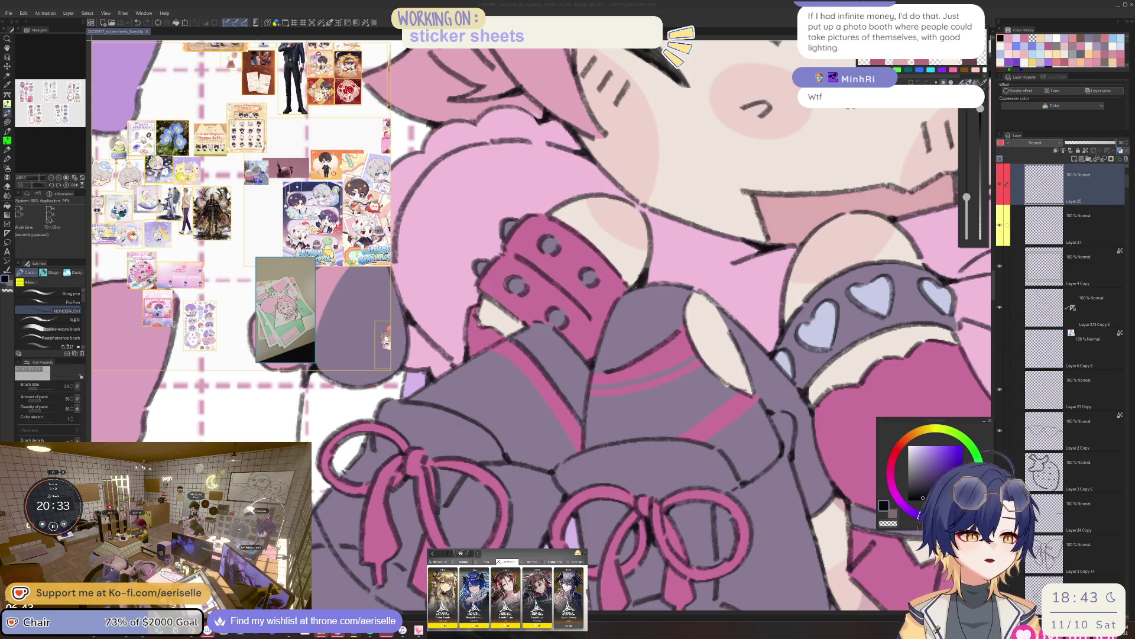
left_click(582, 448)
mouse_move(582, 448)
left_mouse_down()
mouse_move(641, 377)
mouse_move(722, 412)
left_mouse_up()
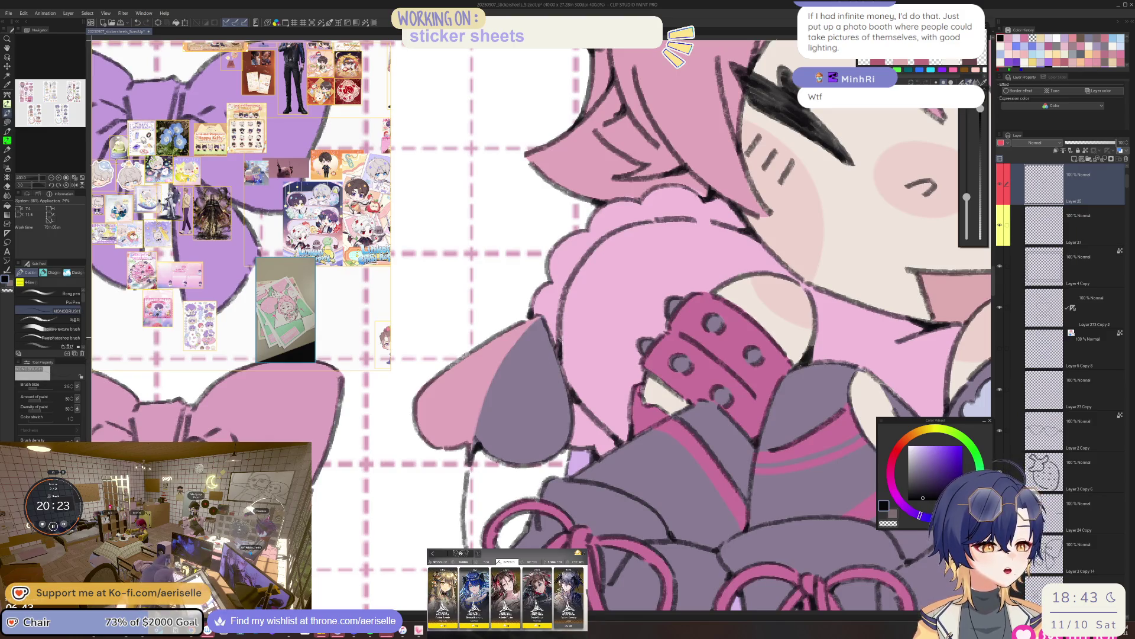
scroll(696, 329, "down", 5)
scroll(631, 362, "up", 4)
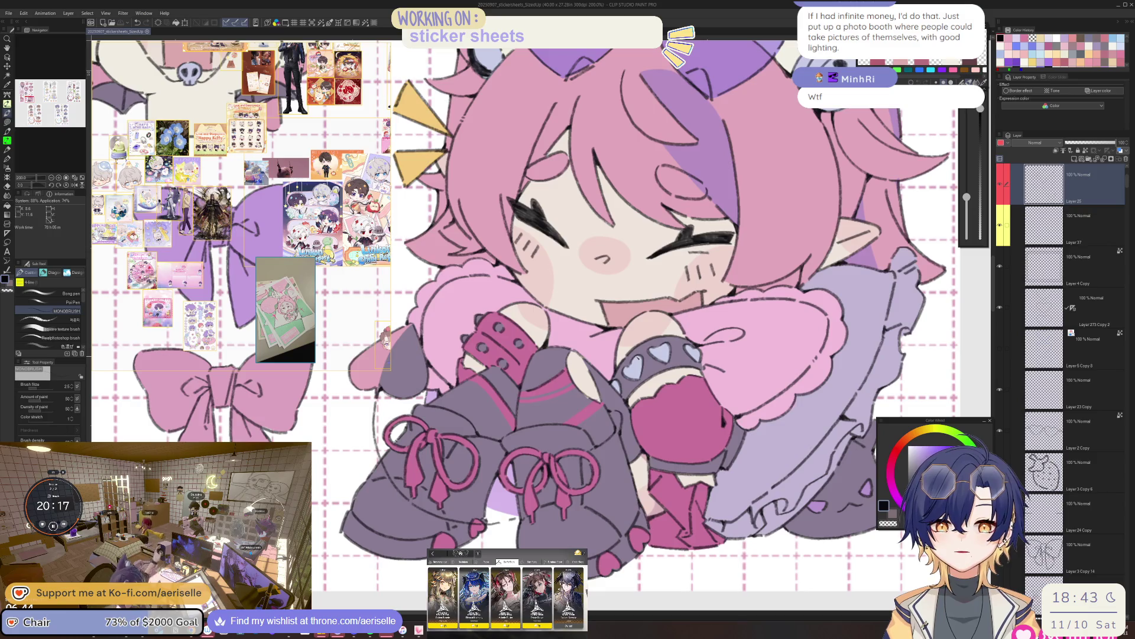
scroll(727, 363, "up", 4)
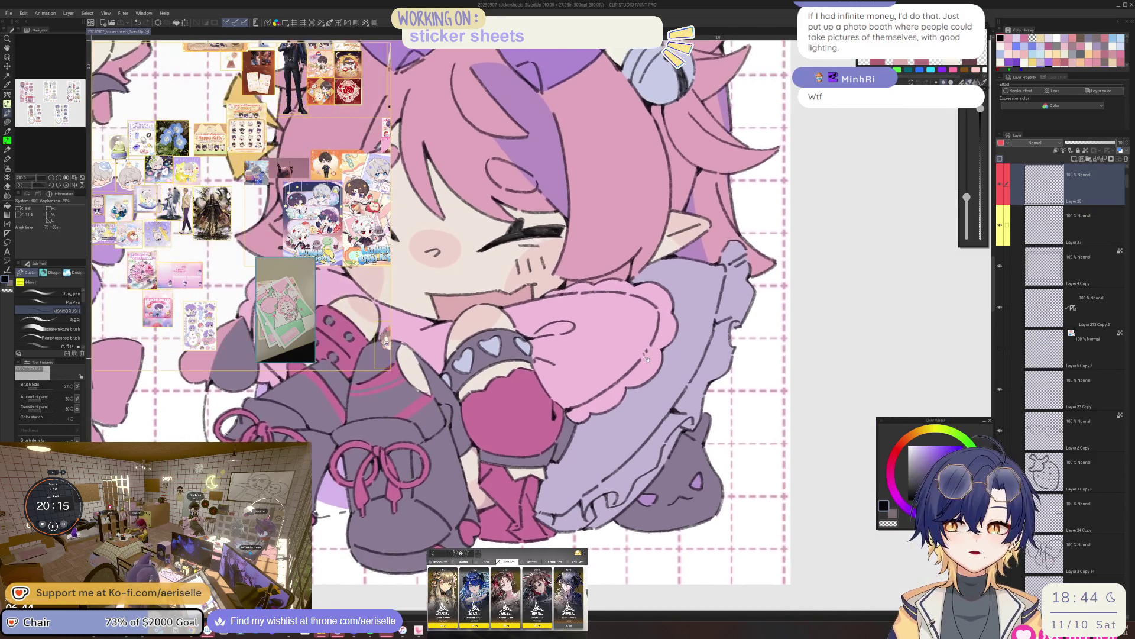
left_click_drag(657, 354, 652, 349)
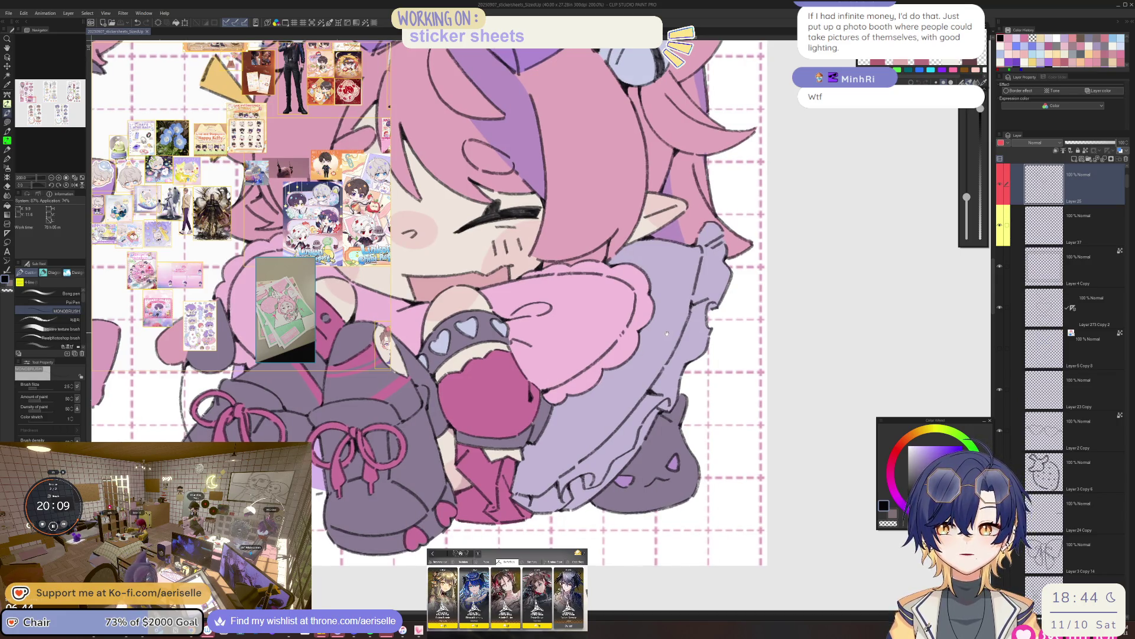
scroll(631, 296, "up", 2)
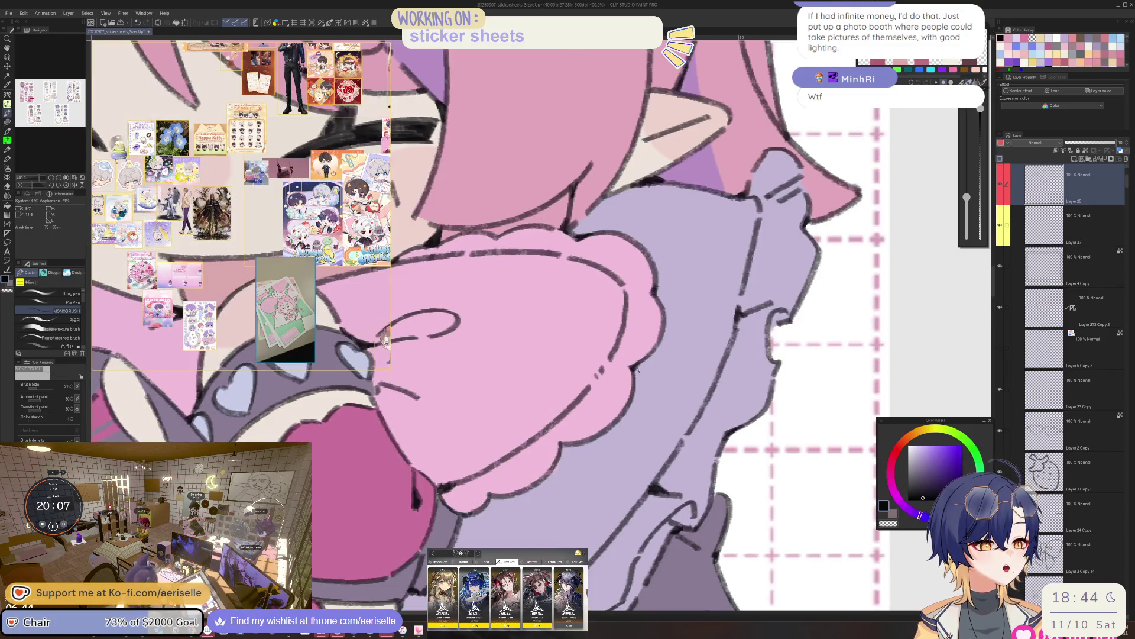
left_click_drag(622, 396, 710, 287)
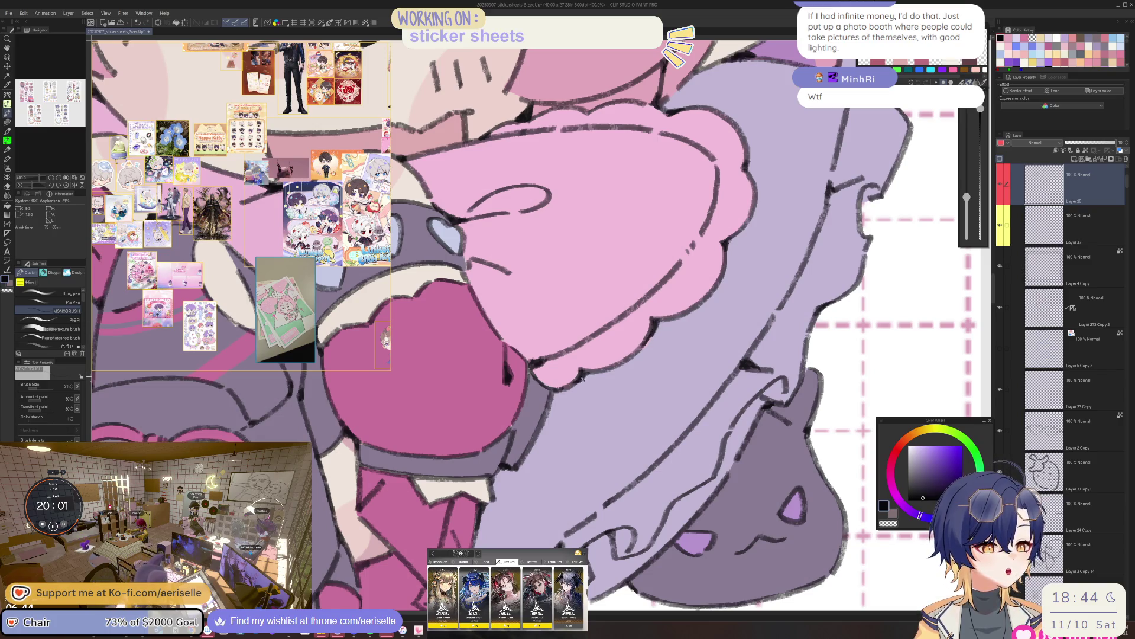
key("ctrl+0")
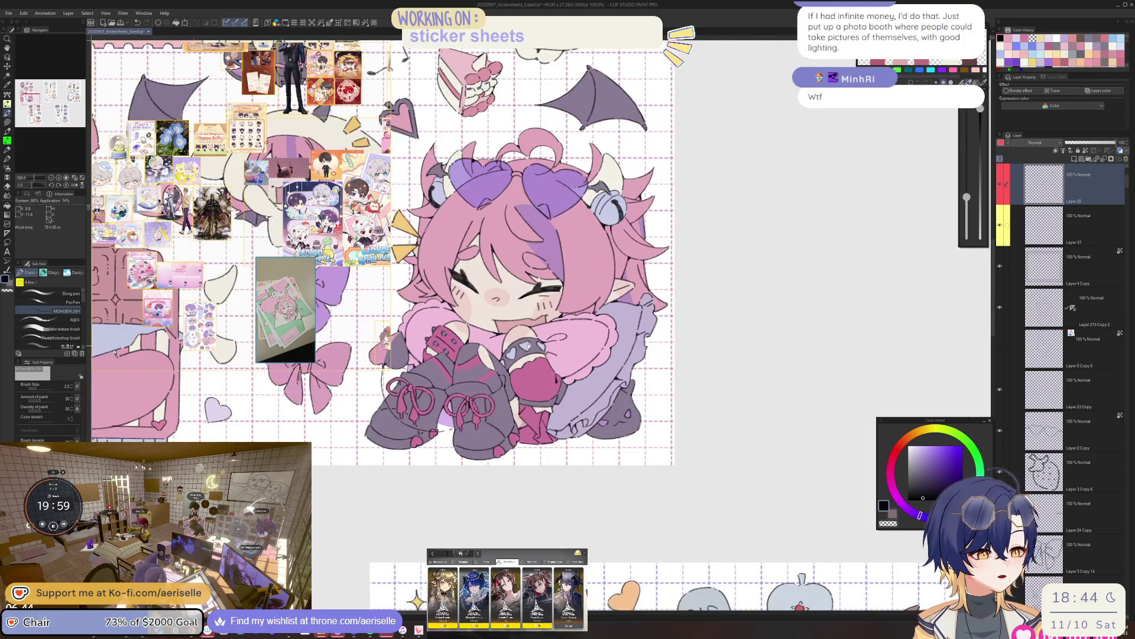
Zoom to 400% on the face and ink a short line near the nose.
scroll(560, 370, "up", 5)
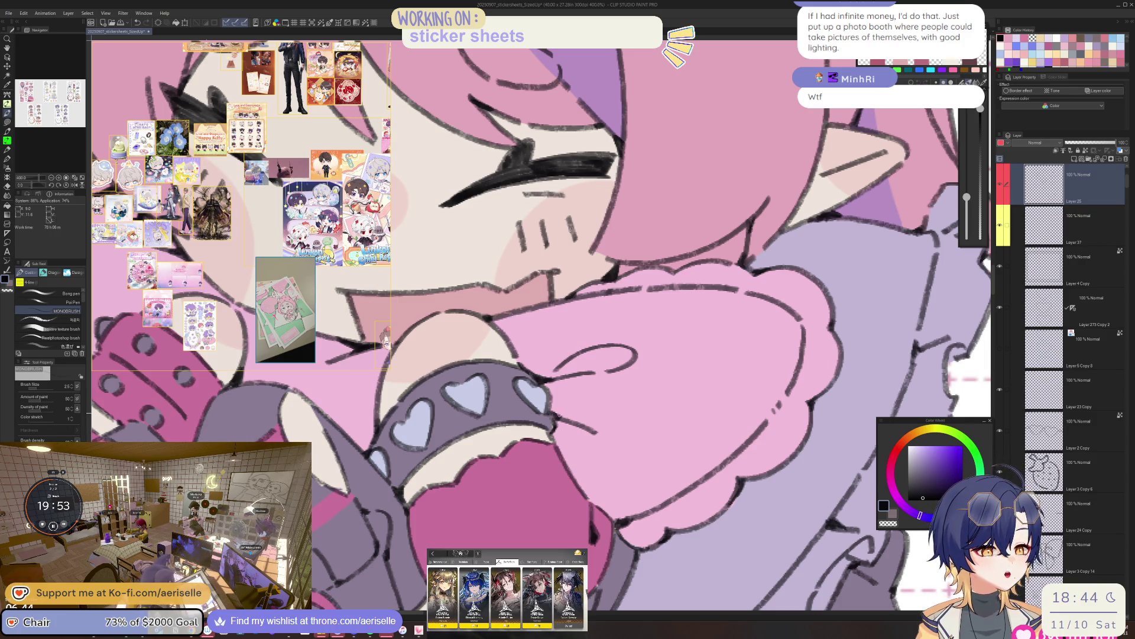
key("ctrl+minus")
key("ctrl+minus")
key("ctrl+minus")
scroll(550, 296, "up", 3)
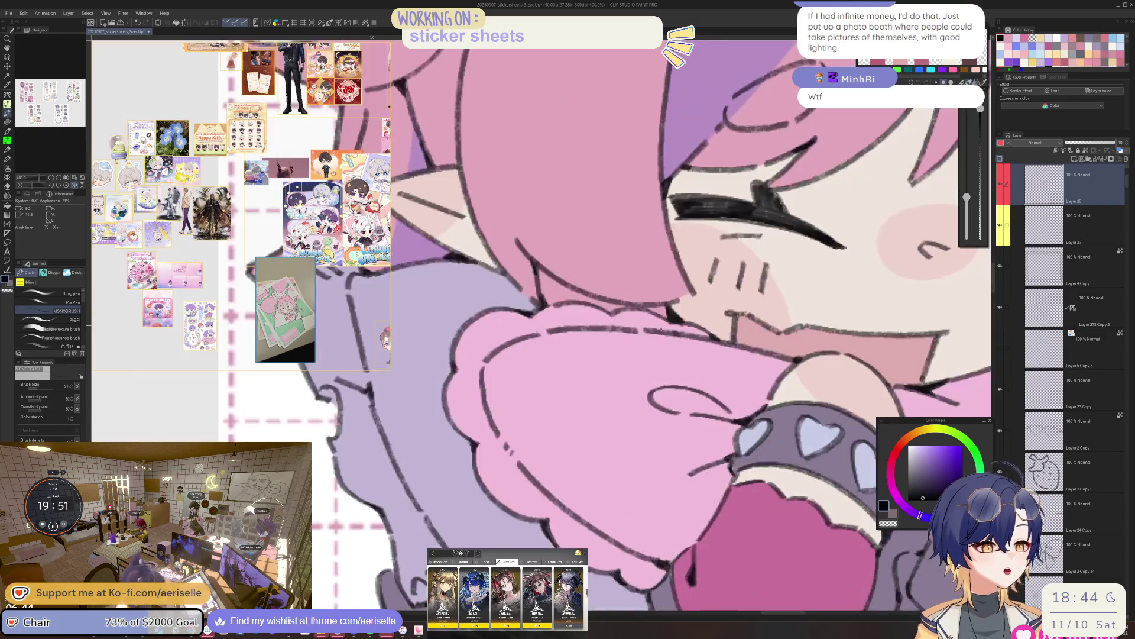
left_click_drag(539, 269, 555, 303)
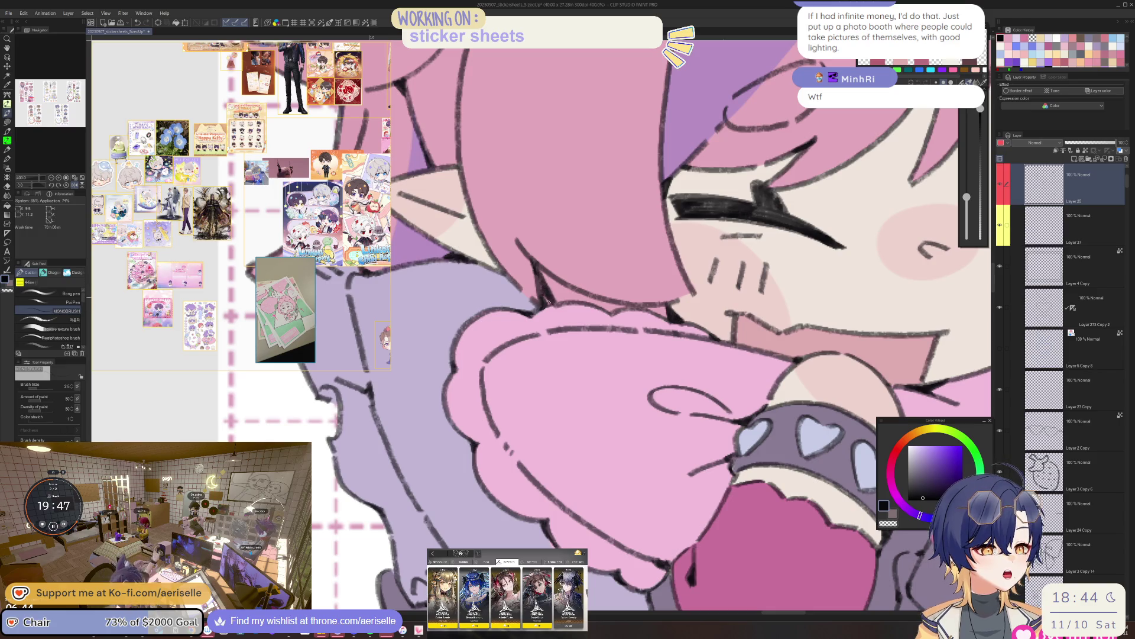
Zoom out to see the whole chibi character.
key("ctrl+minus")
key("ctrl+minus")
key("ctrl+minus")
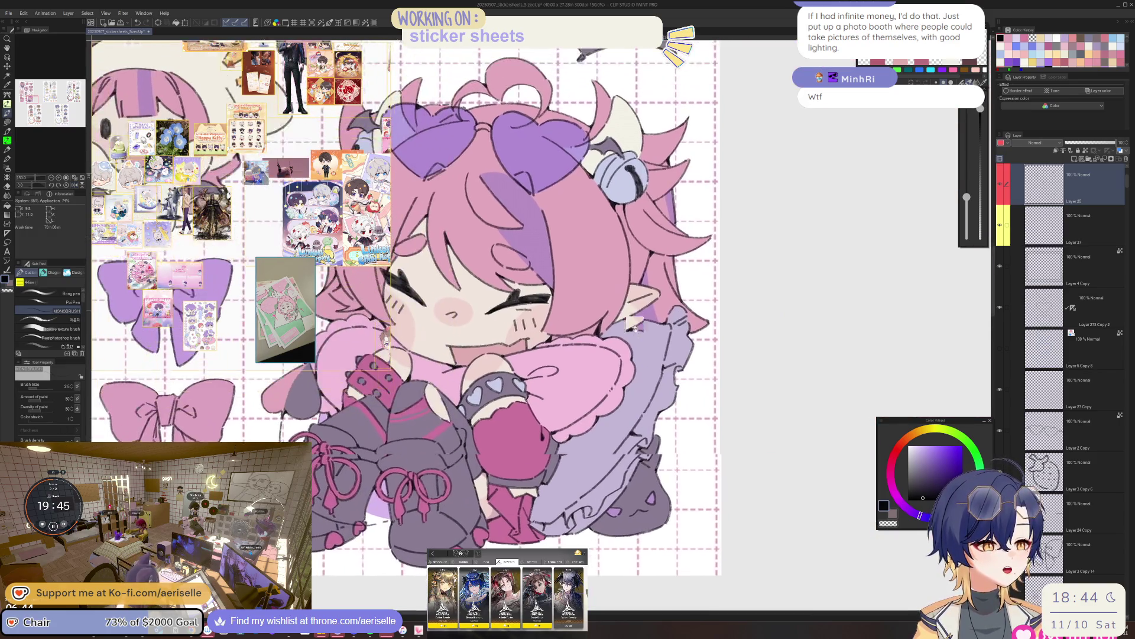
scroll(443, 278, "up", 3)
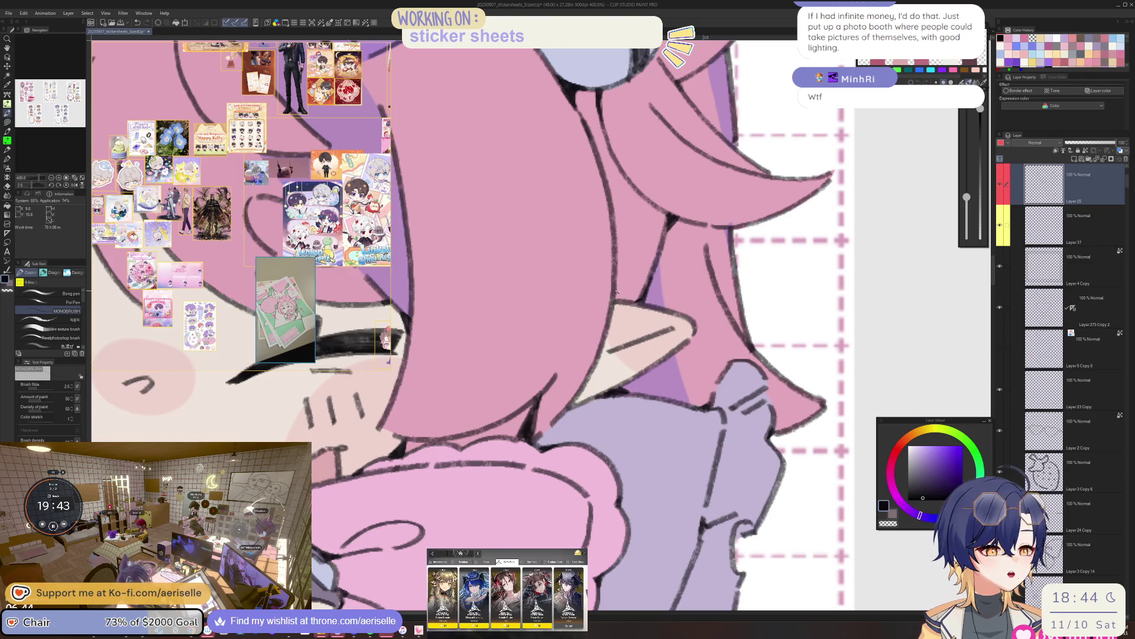
scroll(616, 293, "down", 3)
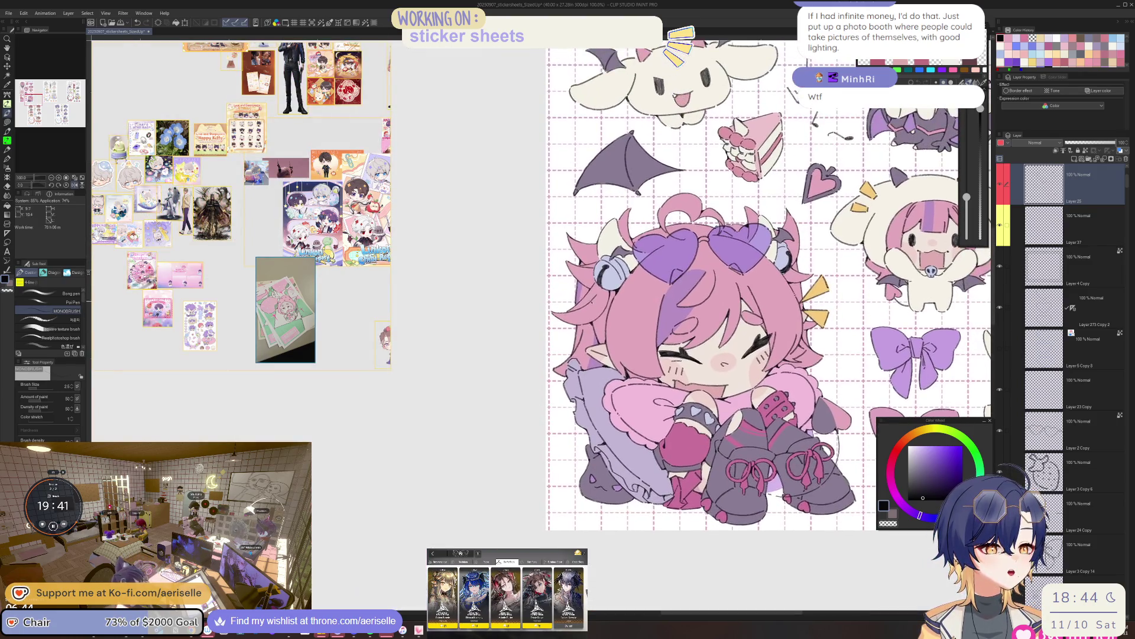
scroll(603, 293, "up", 2)
scroll(599, 289, "up", 2)
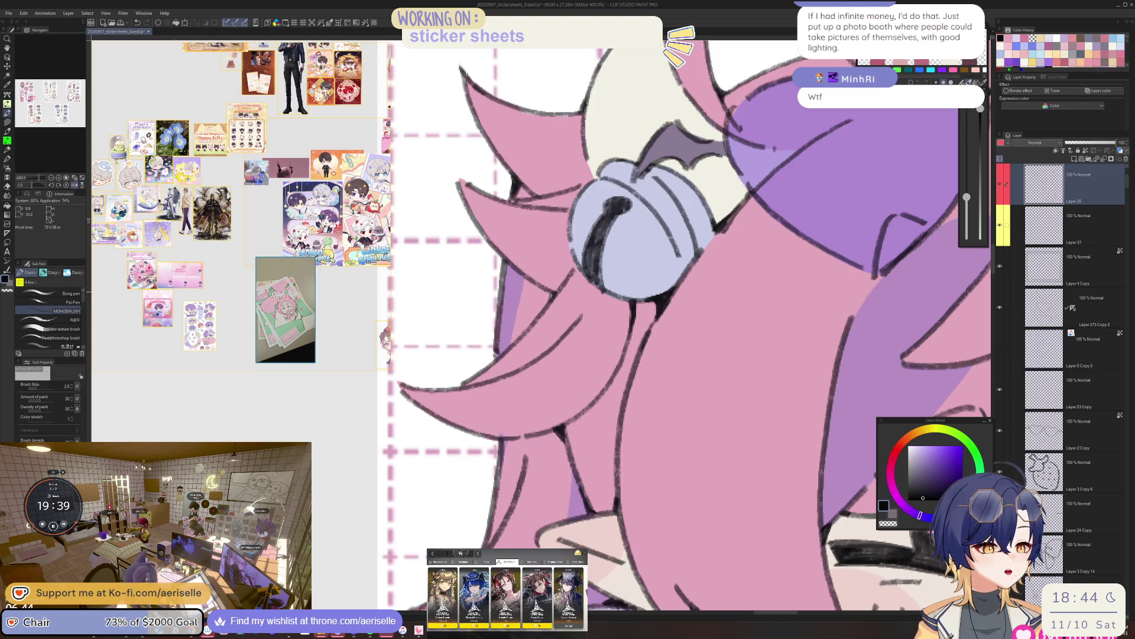
scroll(549, 298, "down", 2)
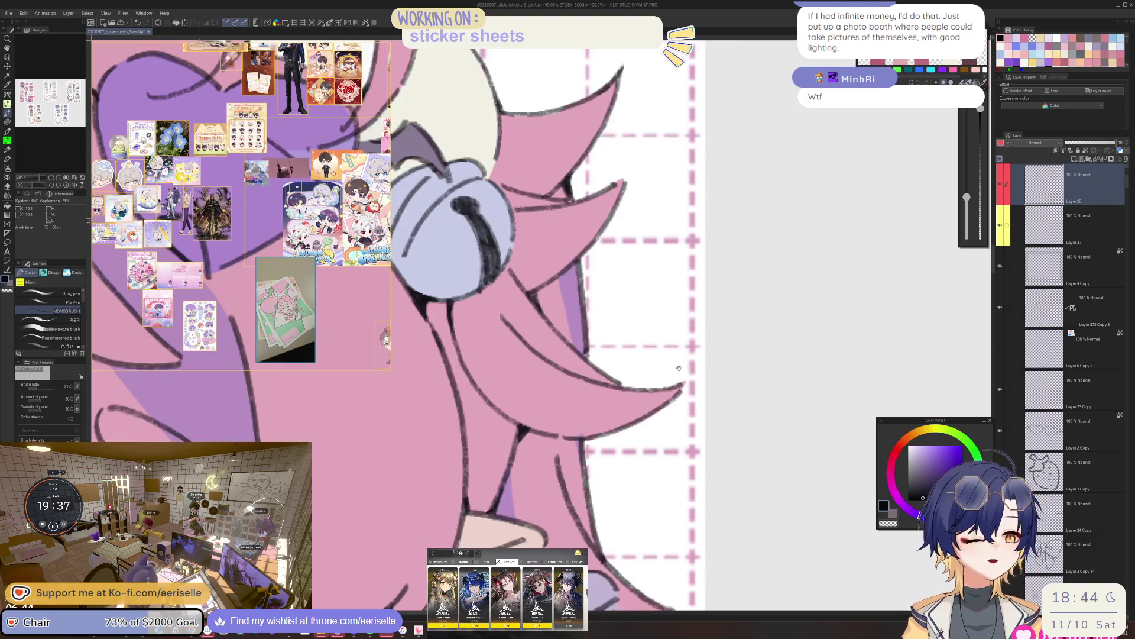
scroll(615, 283, "up", 2)
scroll(615, 283, "down", 2)
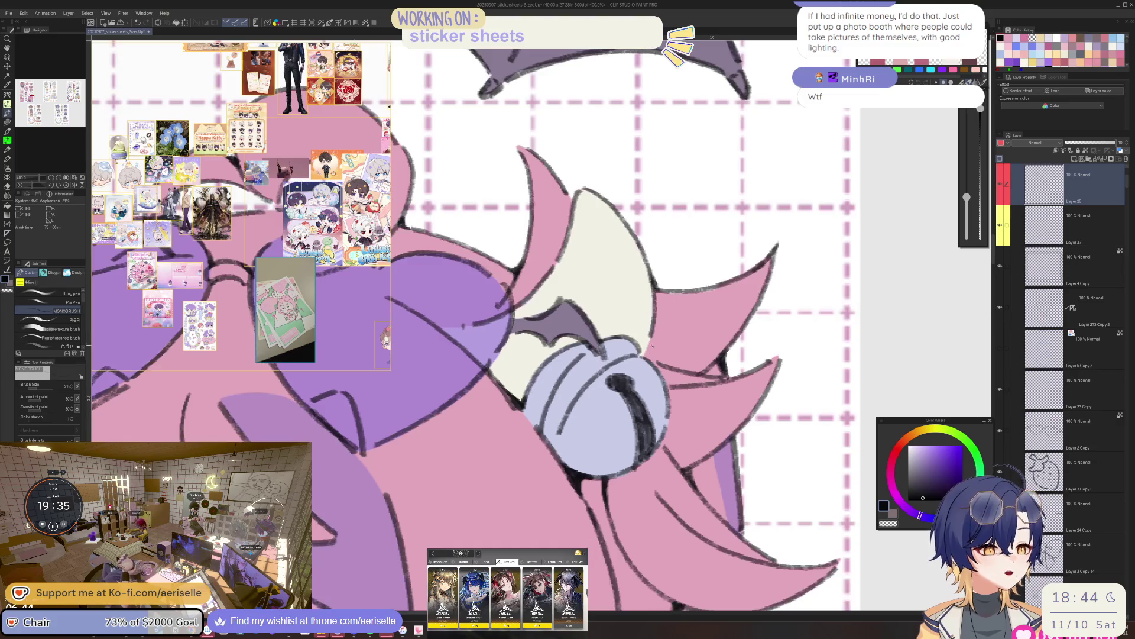
Rotate the canvas view around the bell on her head.
left_click_drag(614, 284, 579, 236)
scroll(615, 284, "up", 4)
mouse_move(640, 264)
left_mouse_down()
mouse_move(562, 294)
mouse_move(591, 282)
left_mouse_up()
scroll(561, 293, "down", 2)
scroll(622, 271, "up", 2)
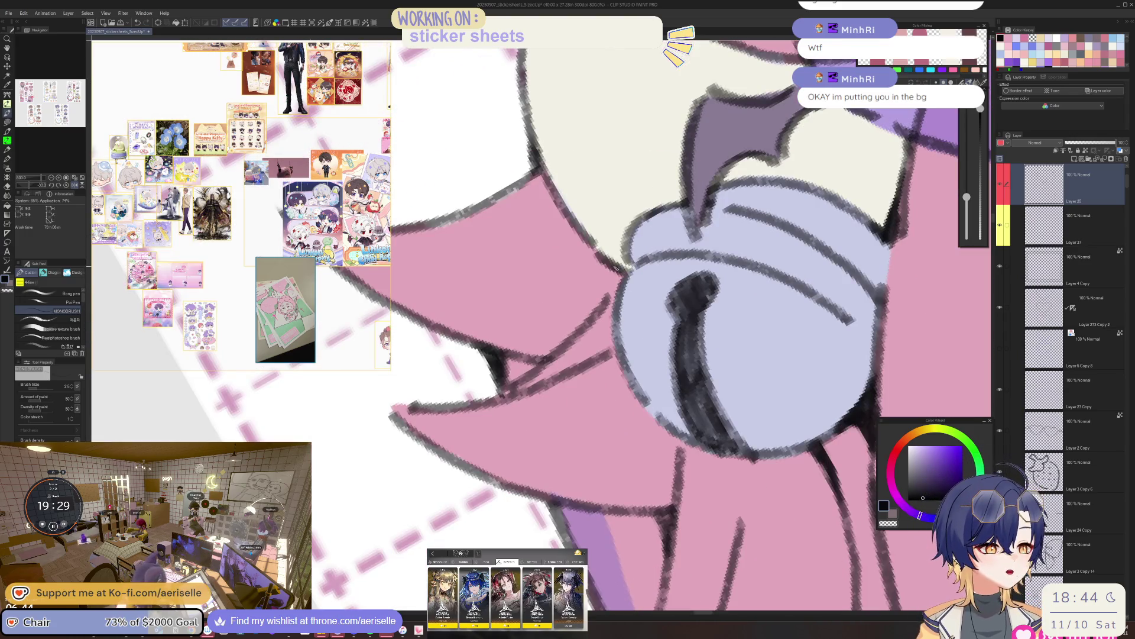
scroll(615, 278, "down", 2)
left_click_drag(669, 294, 559, 293)
scroll(558, 292, "up", 2)
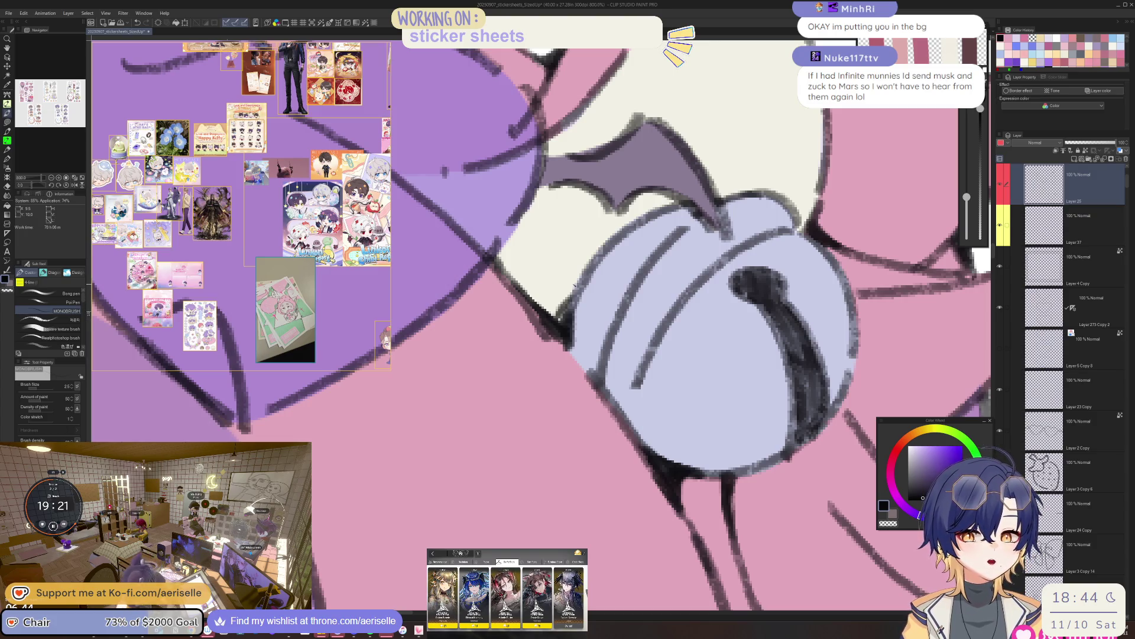
Redraw the bell's left outline with thicker dark MONOBRUSH strokes.
key("e")
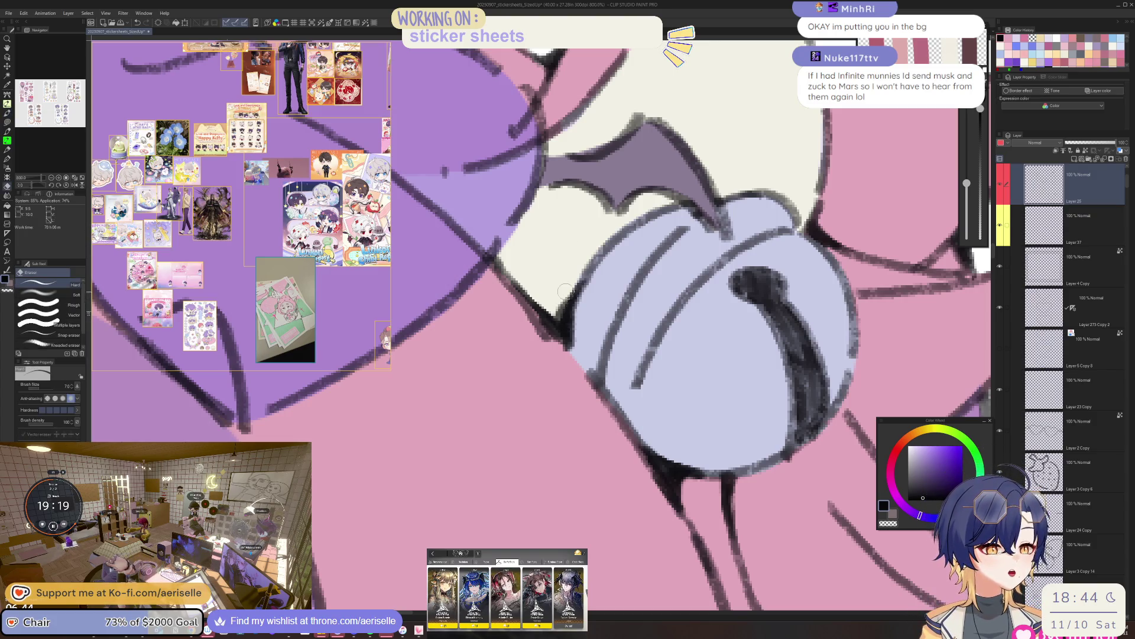
scroll(625, 320, "down", 4)
scroll(625, 319, "up", 4)
key("p")
mouse_move(583, 283)
left_mouse_down()
mouse_move(557, 328)
mouse_move(554, 382)
left_mouse_up()
key("ctrl+z")
left_click_drag(554, 325, 553, 391)
left_click_drag(568, 304, 556, 387)
mouse_move(556, 338)
left_mouse_down()
mouse_move(553, 381)
mouse_move(543, 378)
mouse_move(562, 393)
left_mouse_up()
left_click_drag(568, 307, 559, 394)
Erase part of the bell's dark outline with the Eraser.
scroll(567, 343, "down", 8)
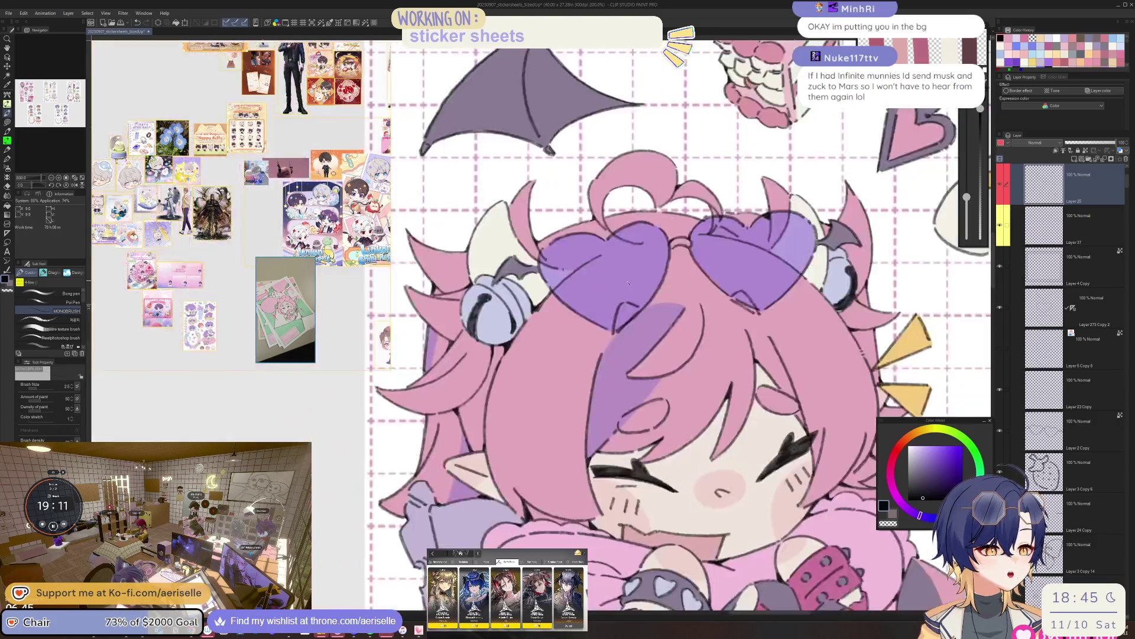
scroll(561, 316, "up", 5)
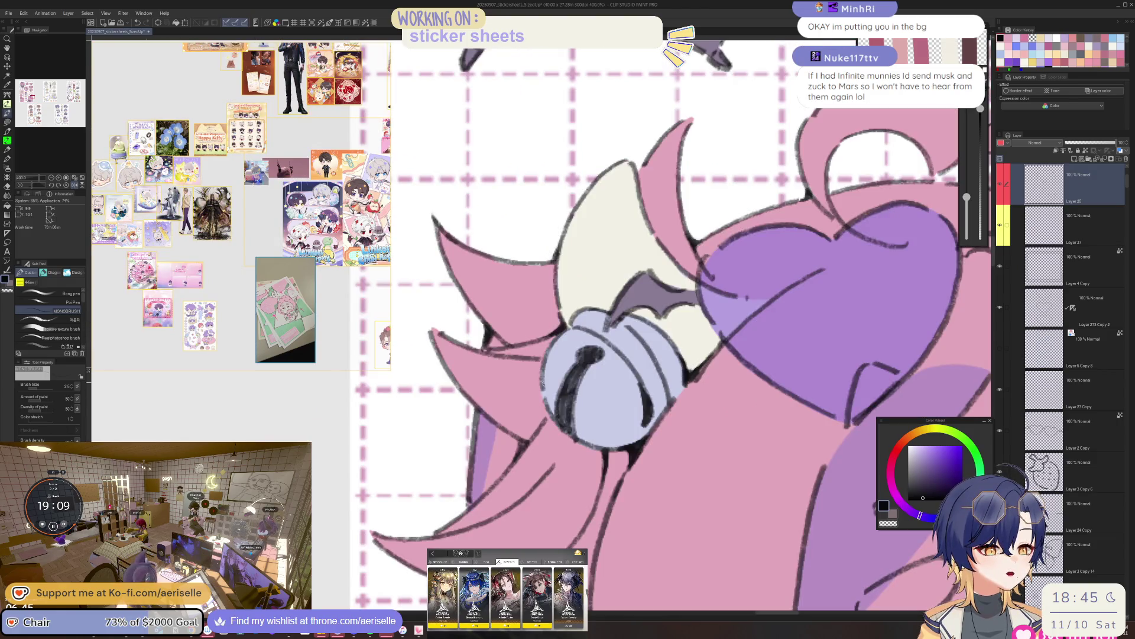
scroll(566, 363, "down", 3)
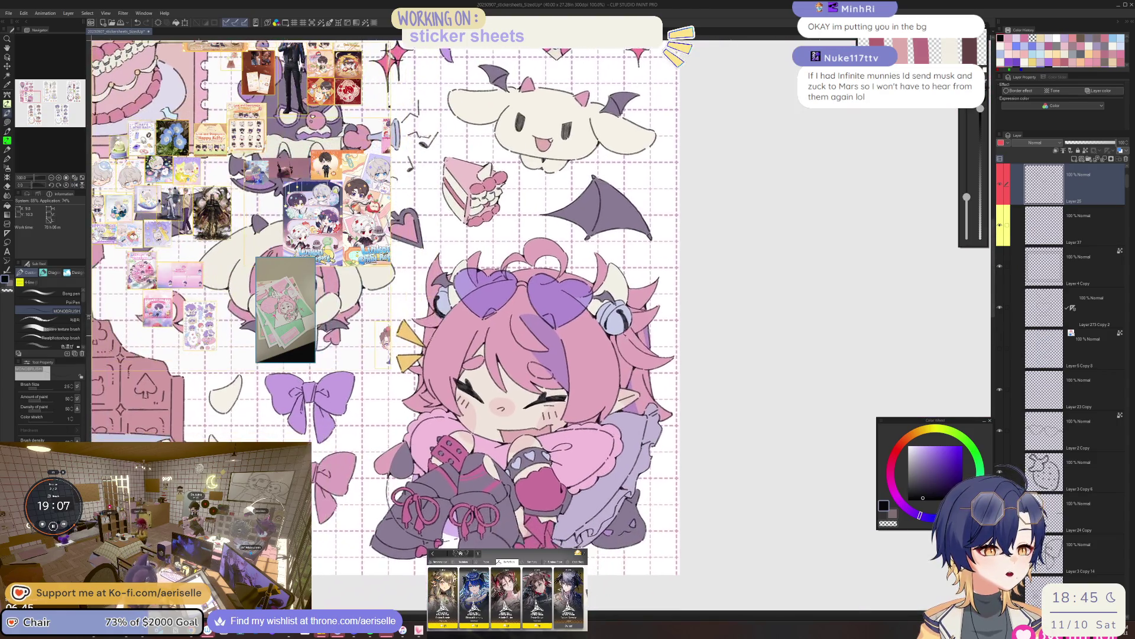
scroll(614, 343, "up", 2)
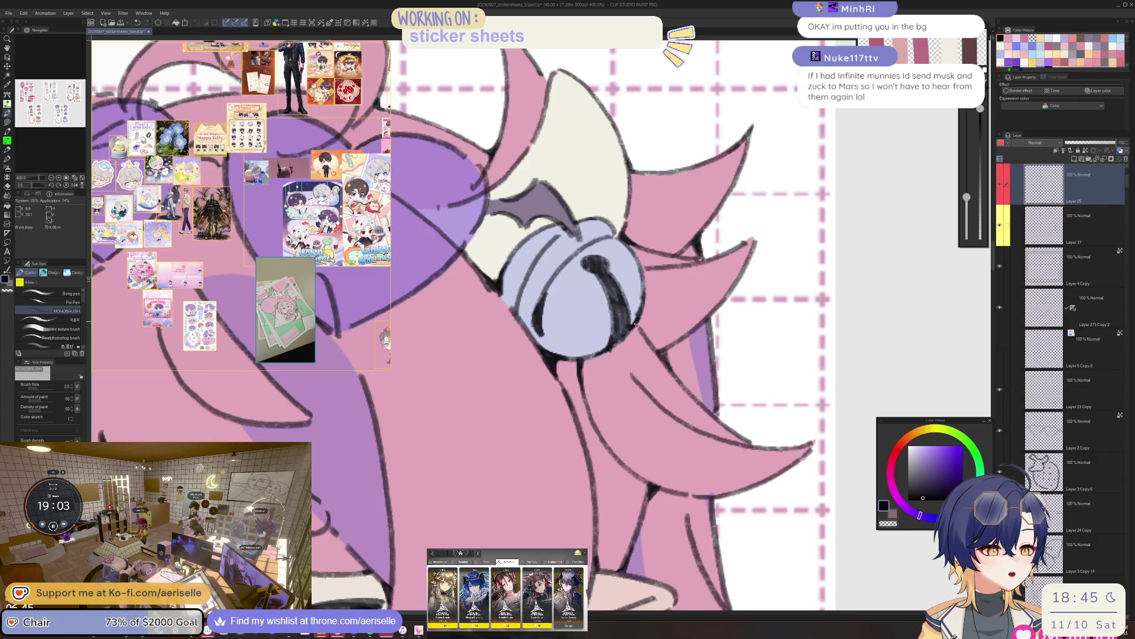
scroll(636, 322, "down", 5)
scroll(632, 308, "up", 5)
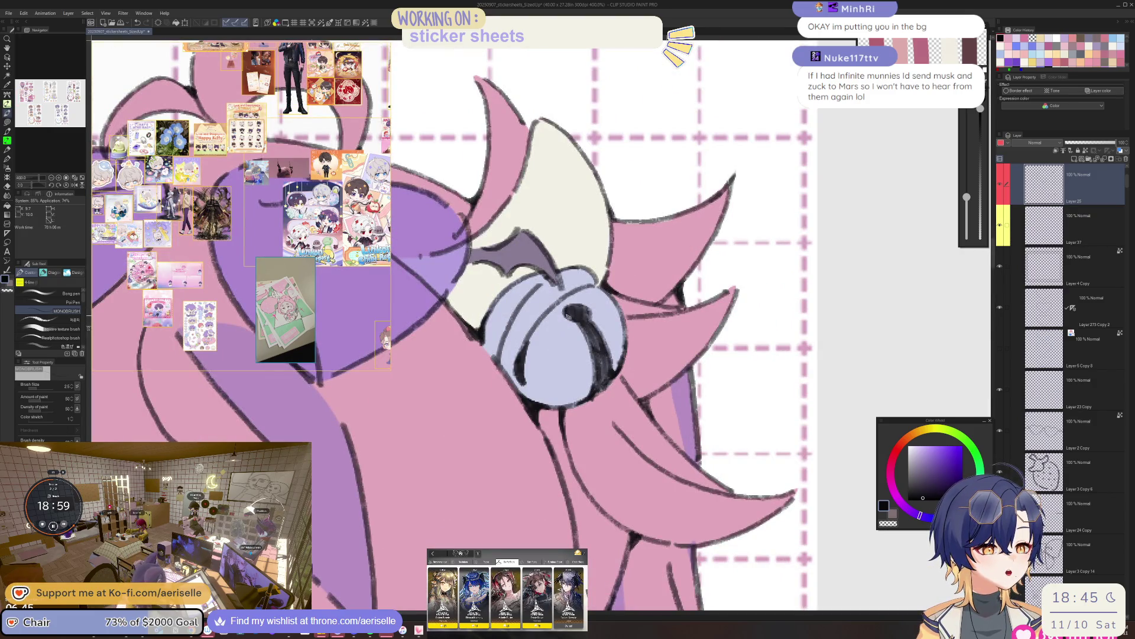
scroll(570, 310, "down", 4)
scroll(571, 309, "down", 2)
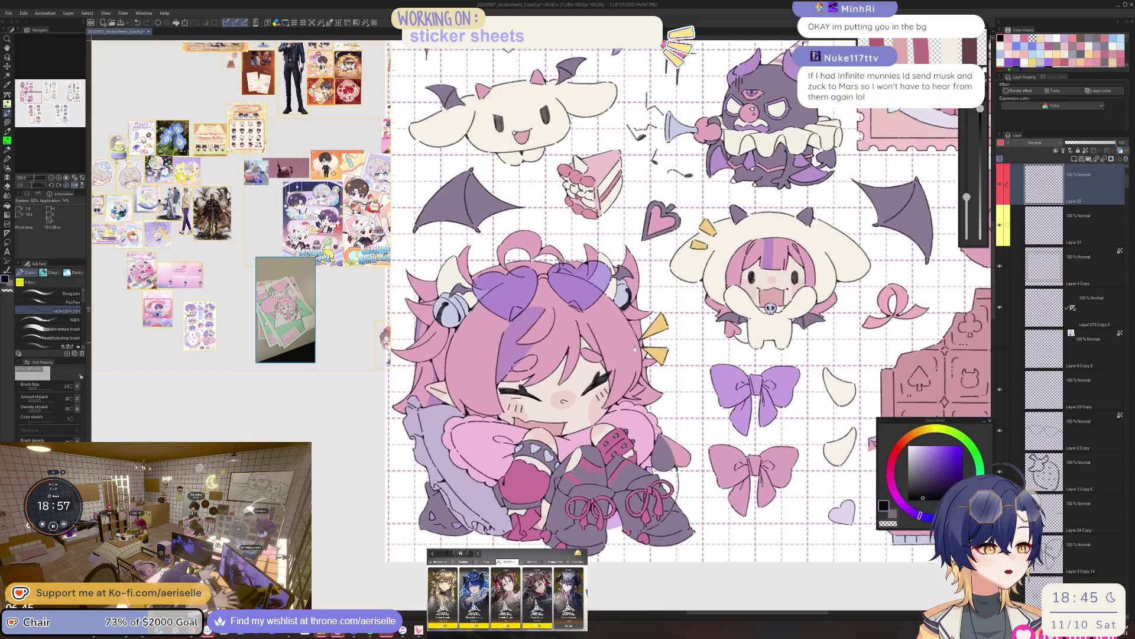
scroll(627, 322, "up", 5)
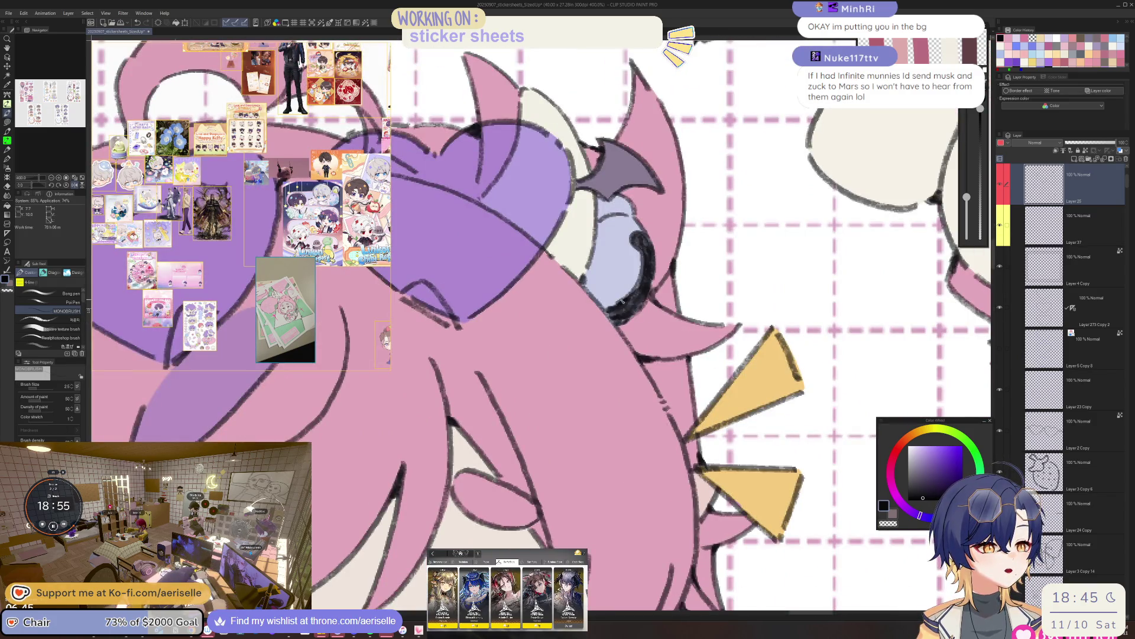
key("e")
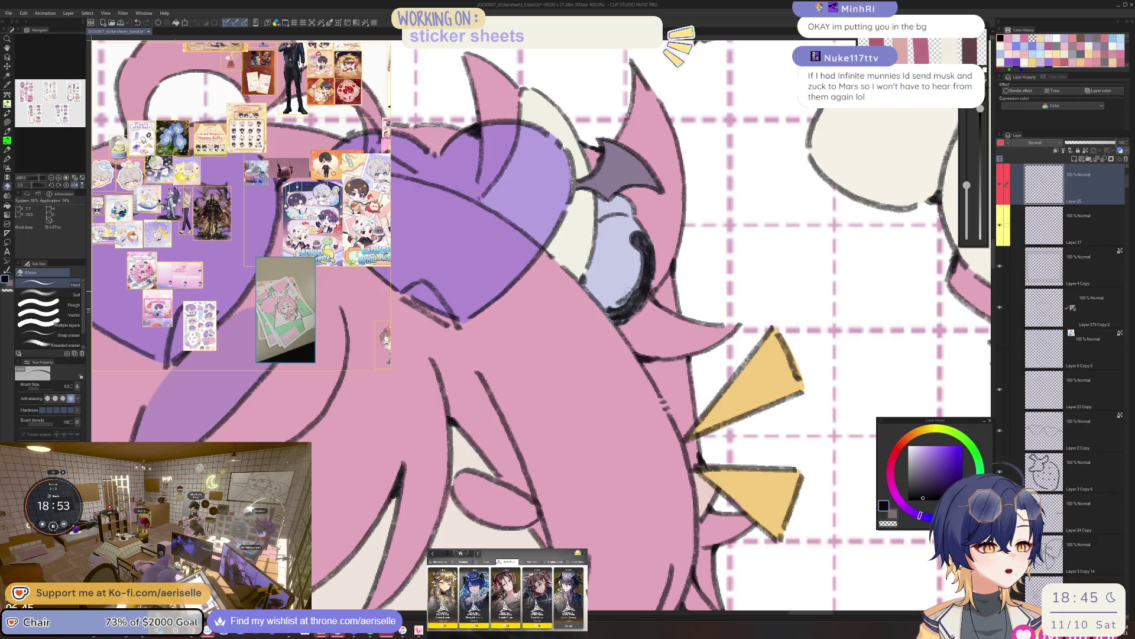
mouse_move(645, 252)
left_mouse_down()
mouse_move(639, 293)
mouse_move(613, 306)
left_mouse_up()
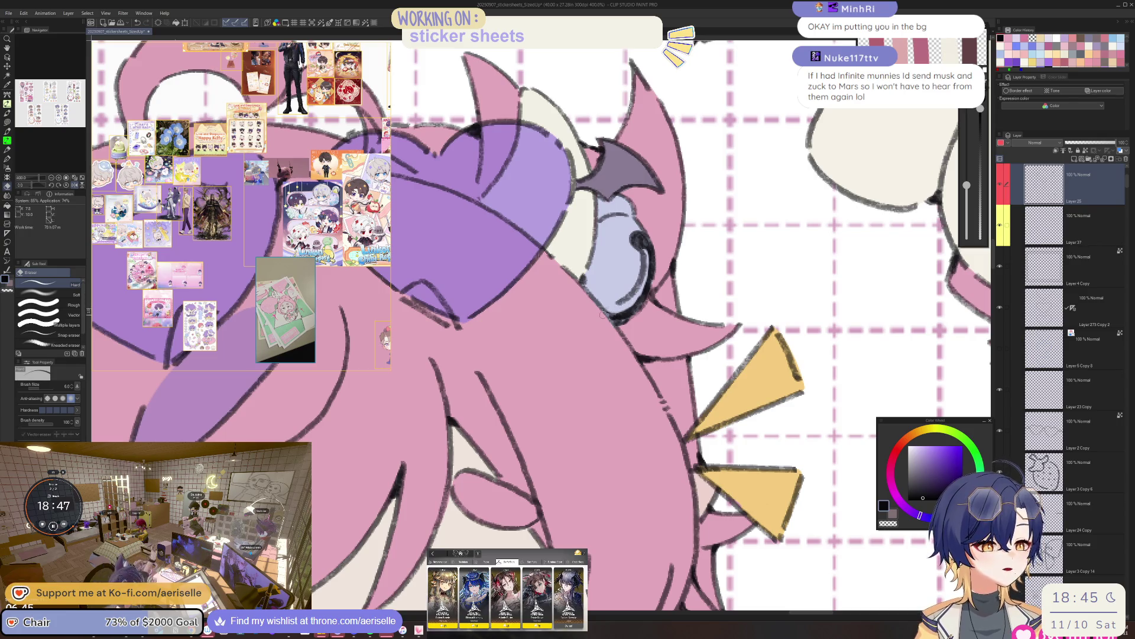
Flip the canvas horizontally, then lighten and re-thicken the bell's inner outline.
key("h")
left_click_drag(575, 293, 588, 331)
scroll(576, 292, "up", 3)
key("b")
mouse_move(560, 288)
left_mouse_down()
mouse_move(557, 358)
mouse_move(571, 372)
left_mouse_up()
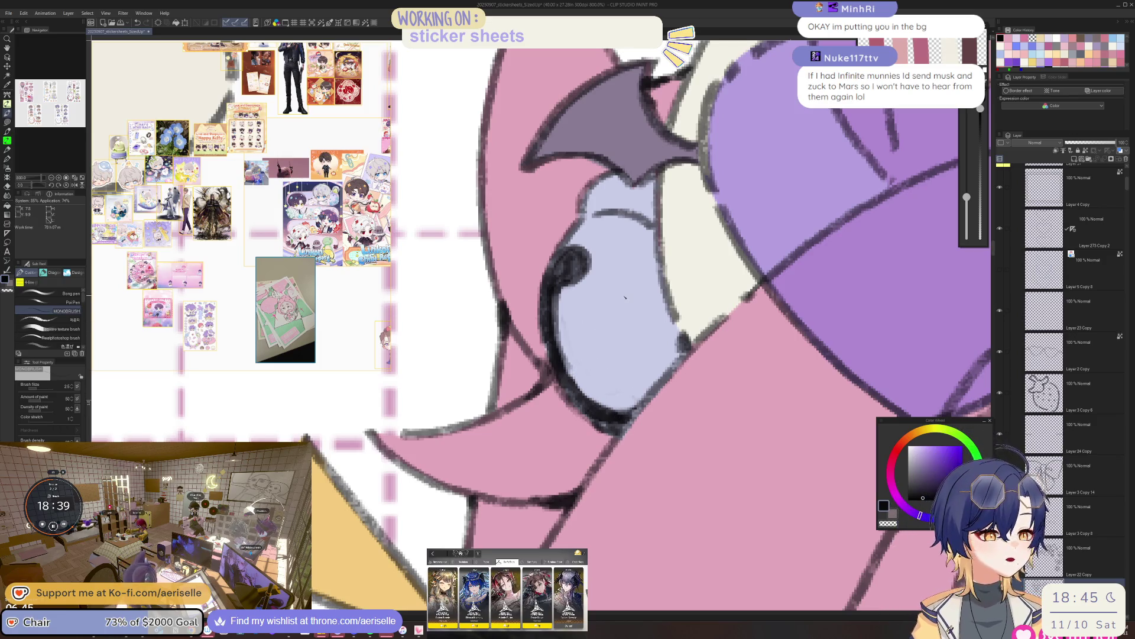
Undo the last stroke, select Layer 25, and redraw dark linework beside the bell at 1600%.
key("ctrl+z")
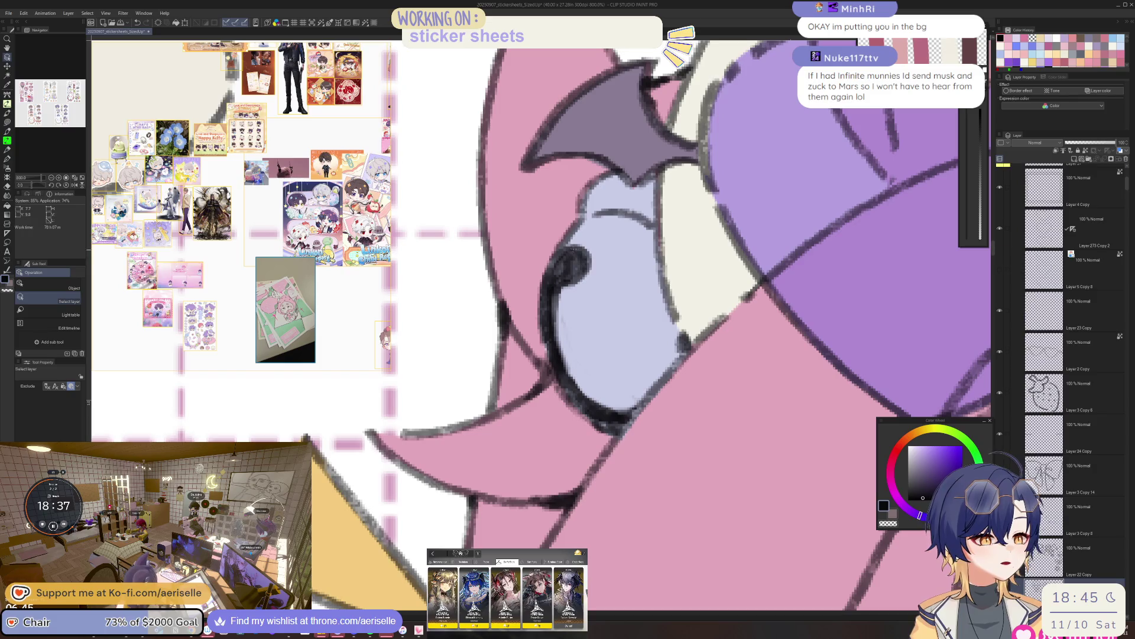
left_click(572, 251, "ctrl")
key("e")
scroll(585, 357, "down", 6)
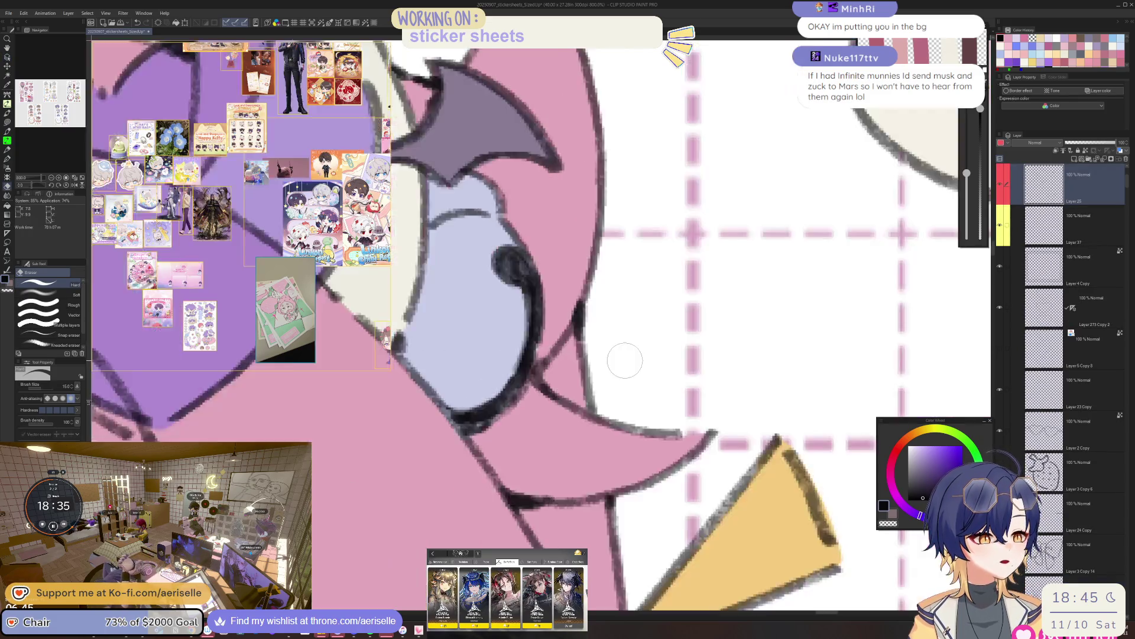
scroll(563, 349, "up", 2)
key("p")
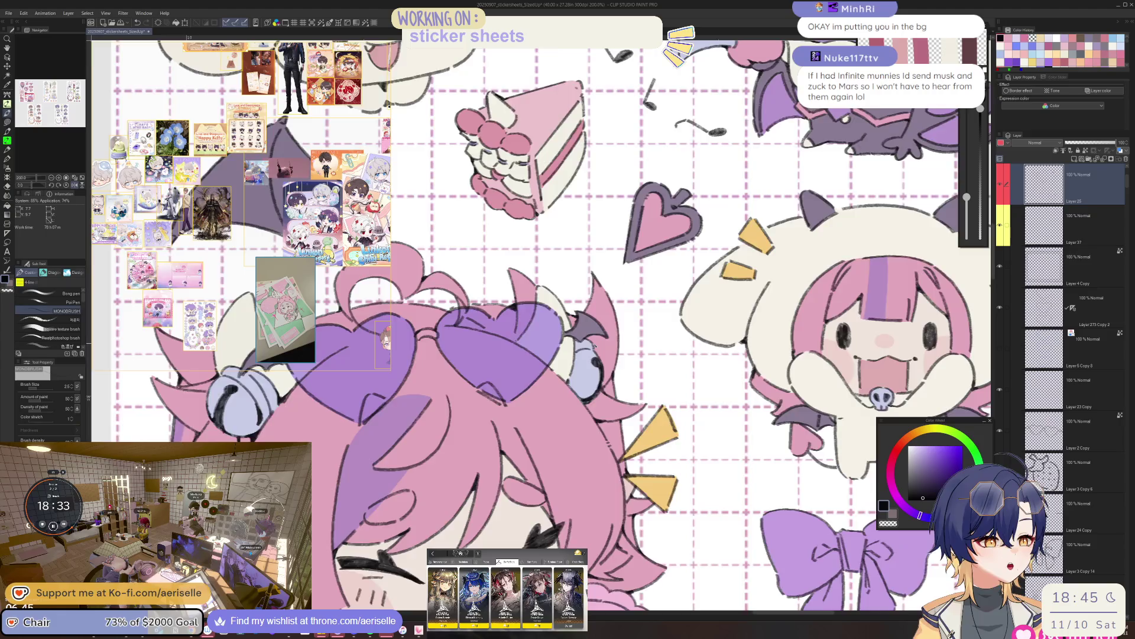
scroll(591, 343, "up", 4)
scroll(599, 341, "up", 2)
left_click_drag(588, 360, 601, 395)
scroll(689, 234, "down", 7)
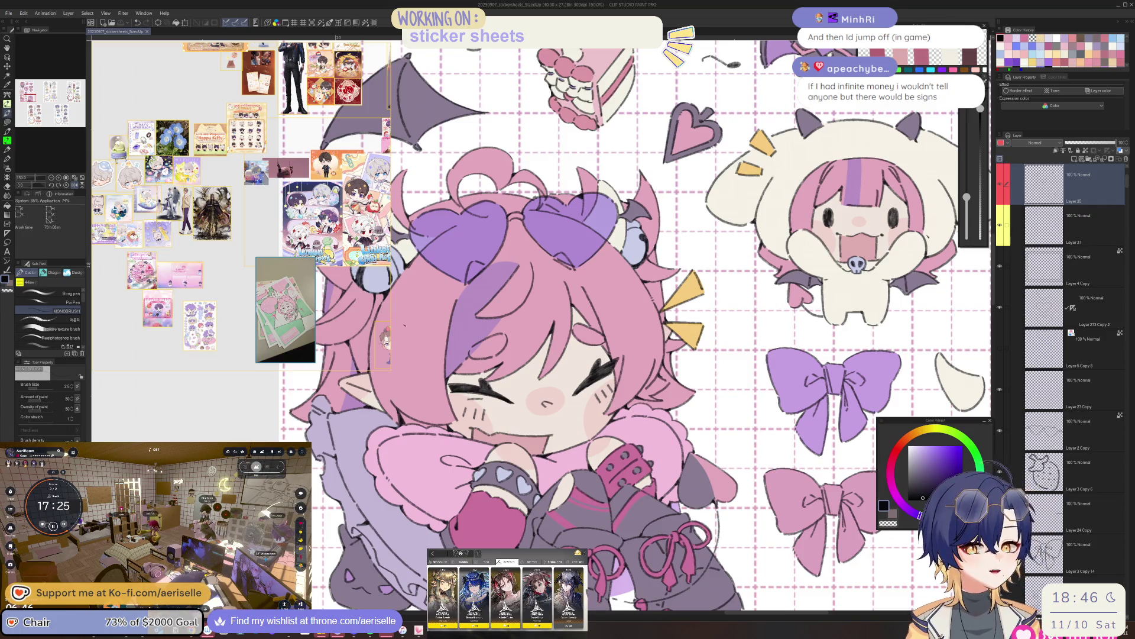
scroll(603, 423, "up", 4)
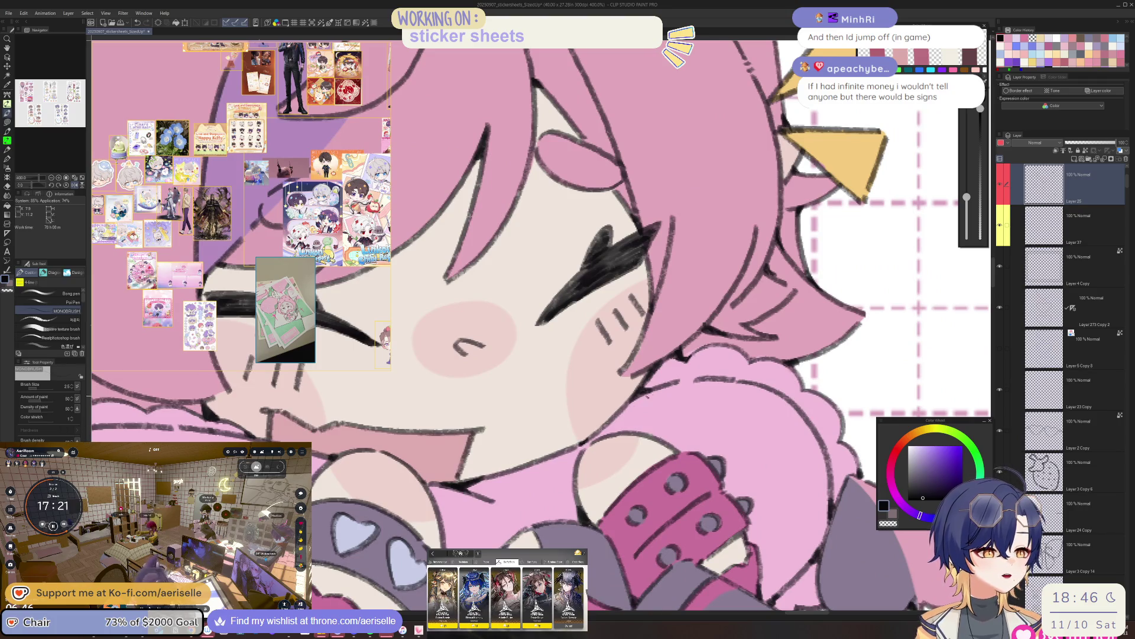
scroll(779, 252, "down", 4)
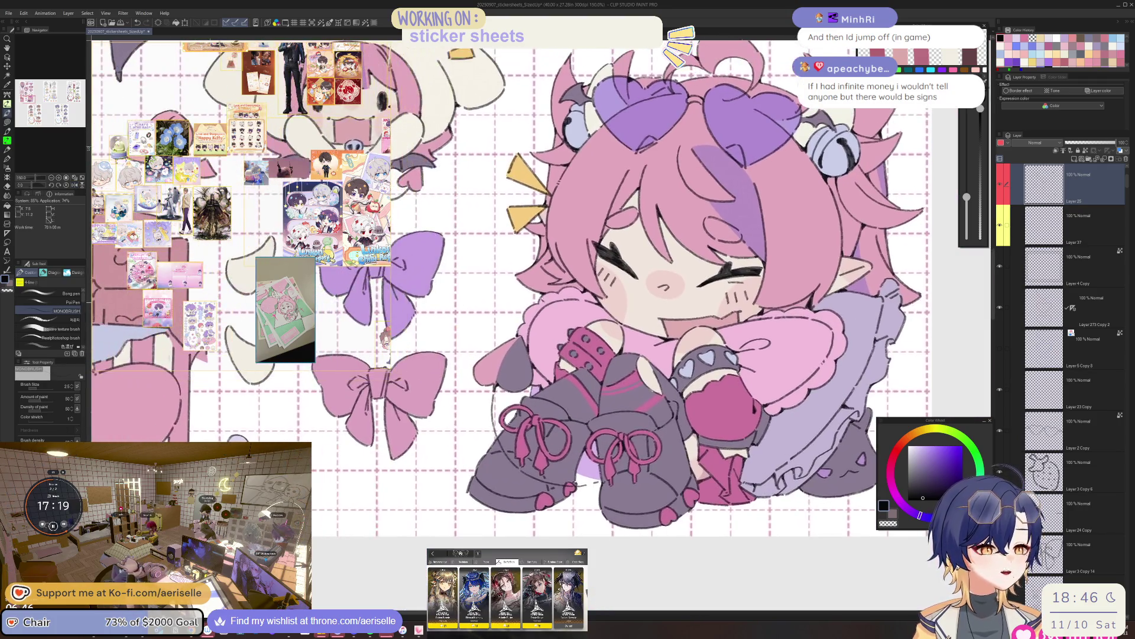
scroll(535, 305, "up", 4)
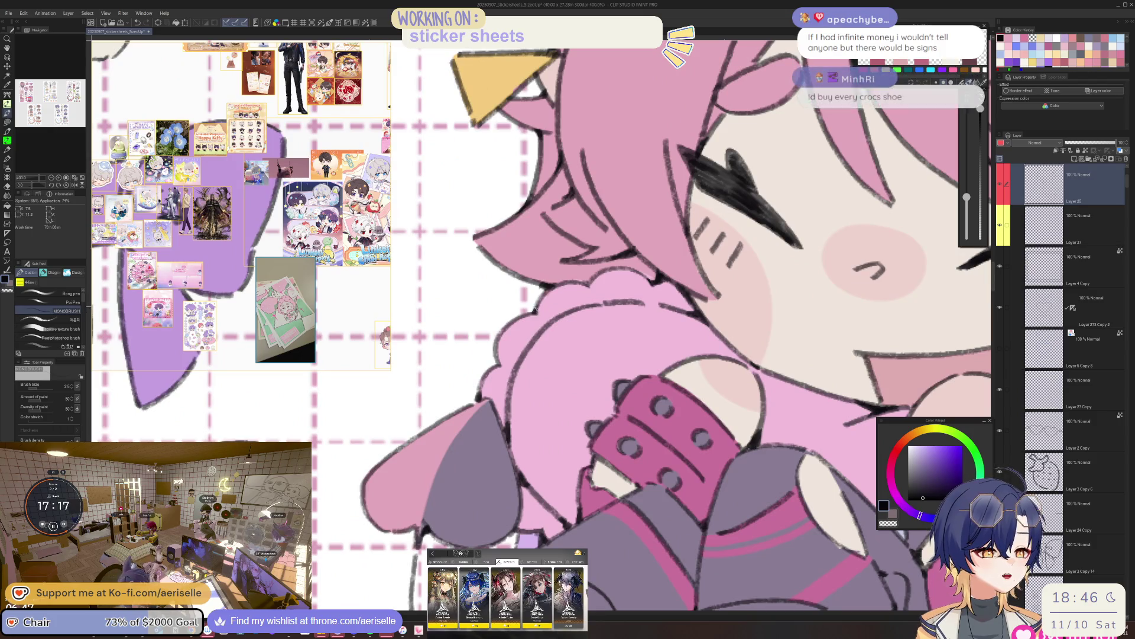
key("h")
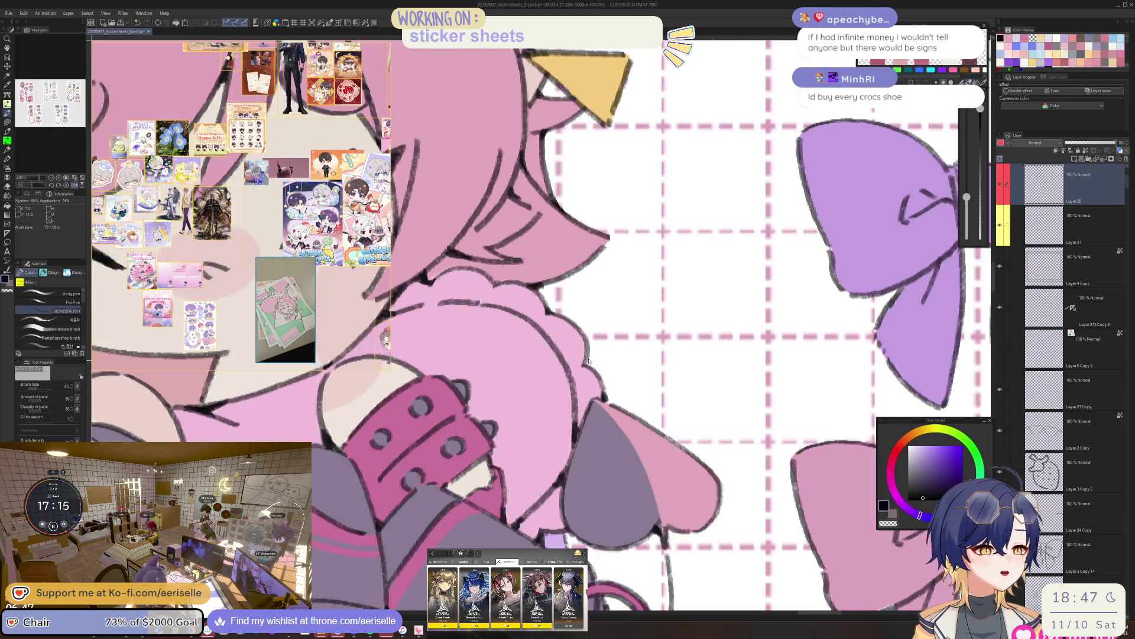
scroll(588, 360, "up", 1)
scroll(588, 361, "up", 1)
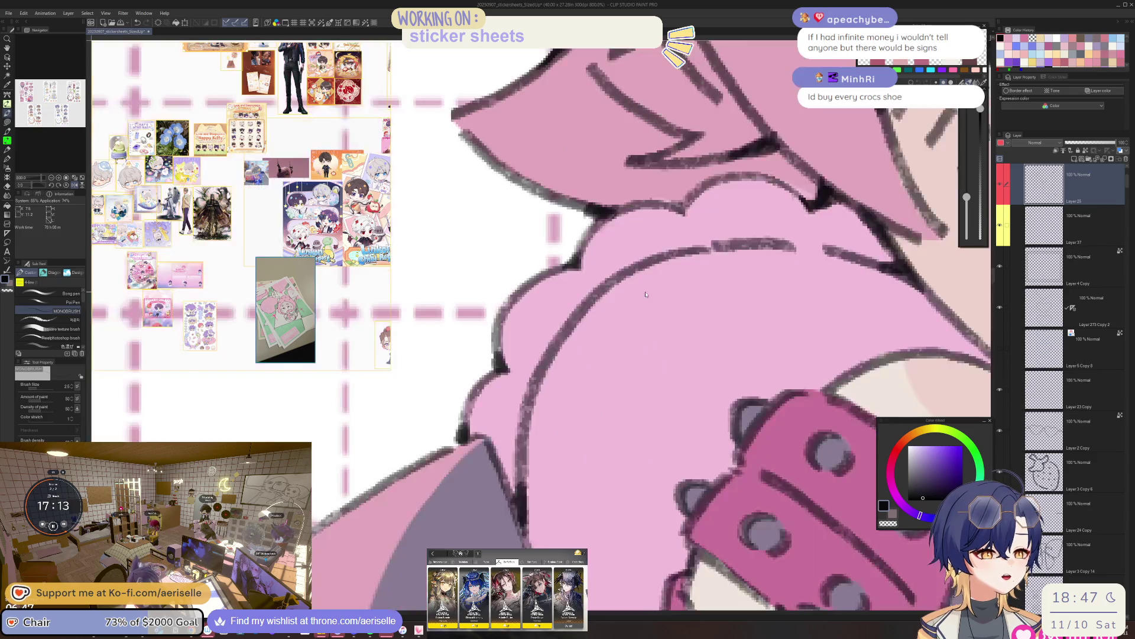
scroll(646, 293, "down", 3)
scroll(638, 346, "up", 1)
left_click_drag(689, 359, 606, 387)
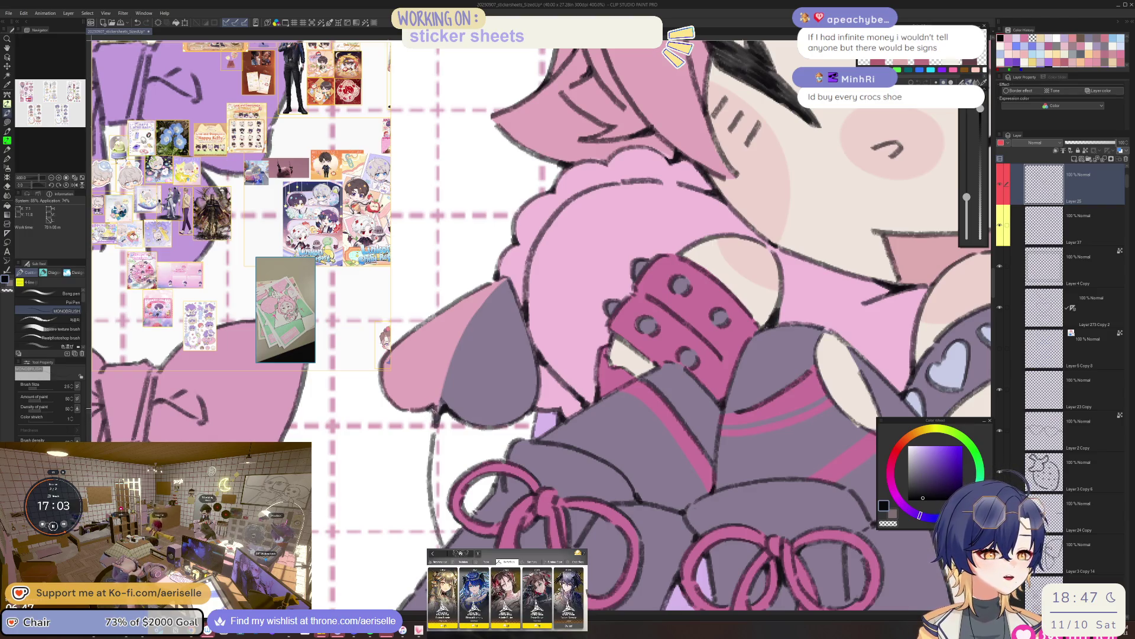
scroll(541, 325, "down", 3)
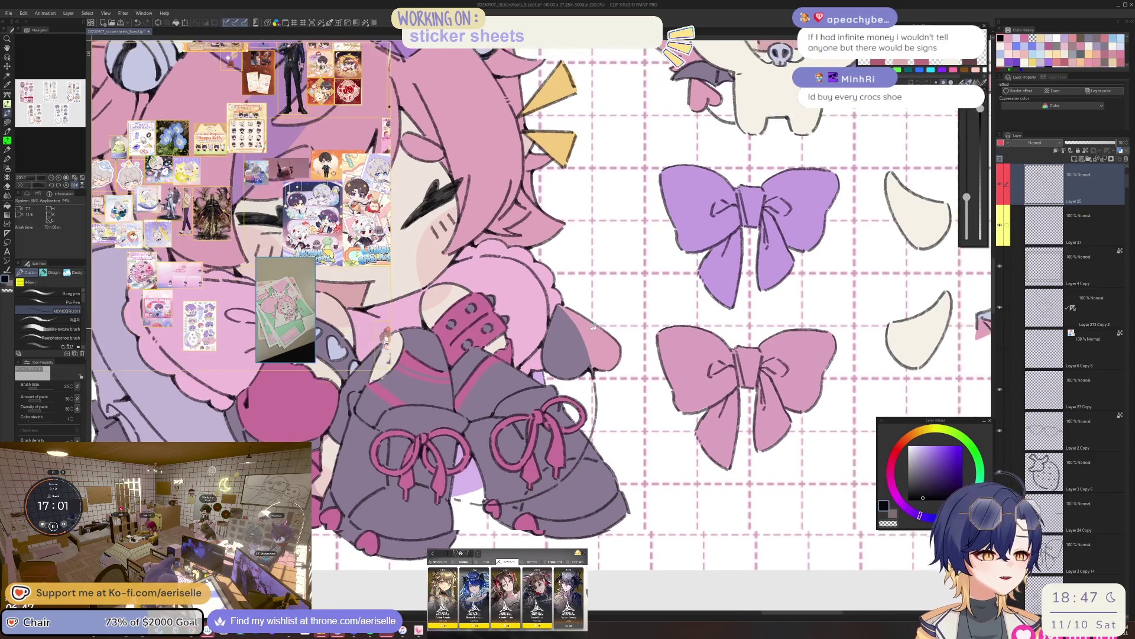
scroll(473, 491, "up", 2)
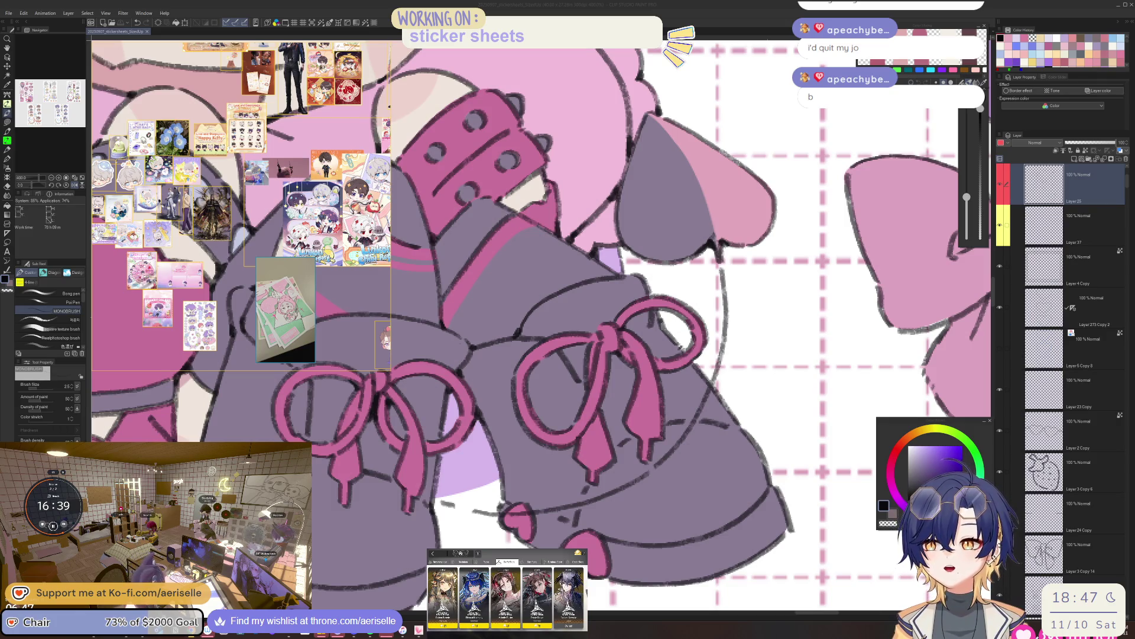
key("alt+Tab")
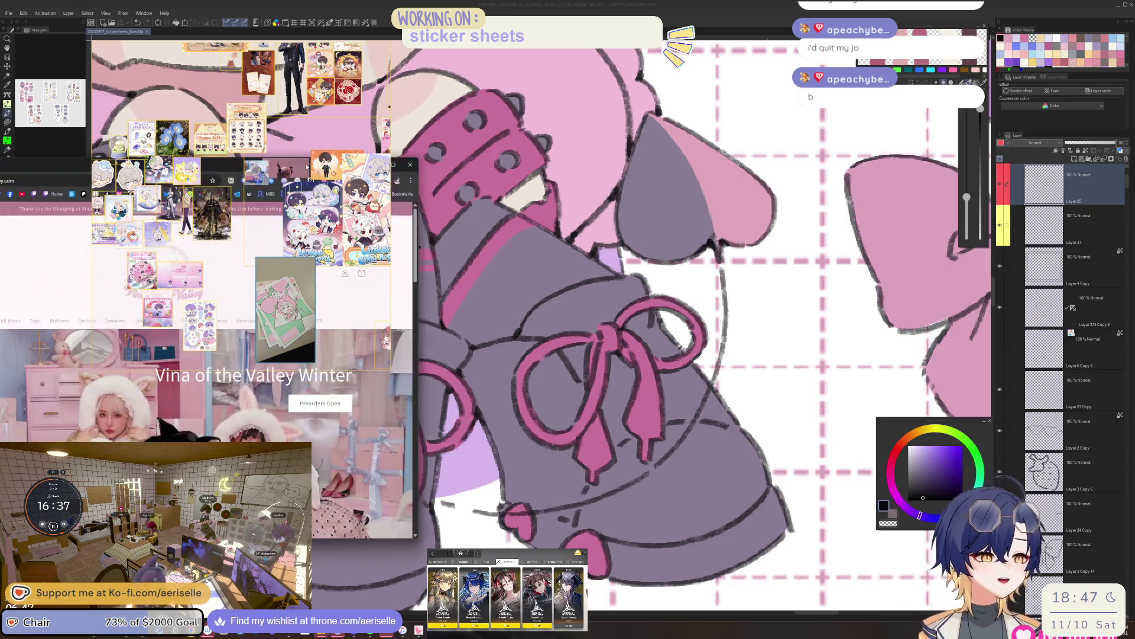
Scroll the Vina of the Valley shop and open its Bottoms collection.
scroll(778, 412, "down", 5)
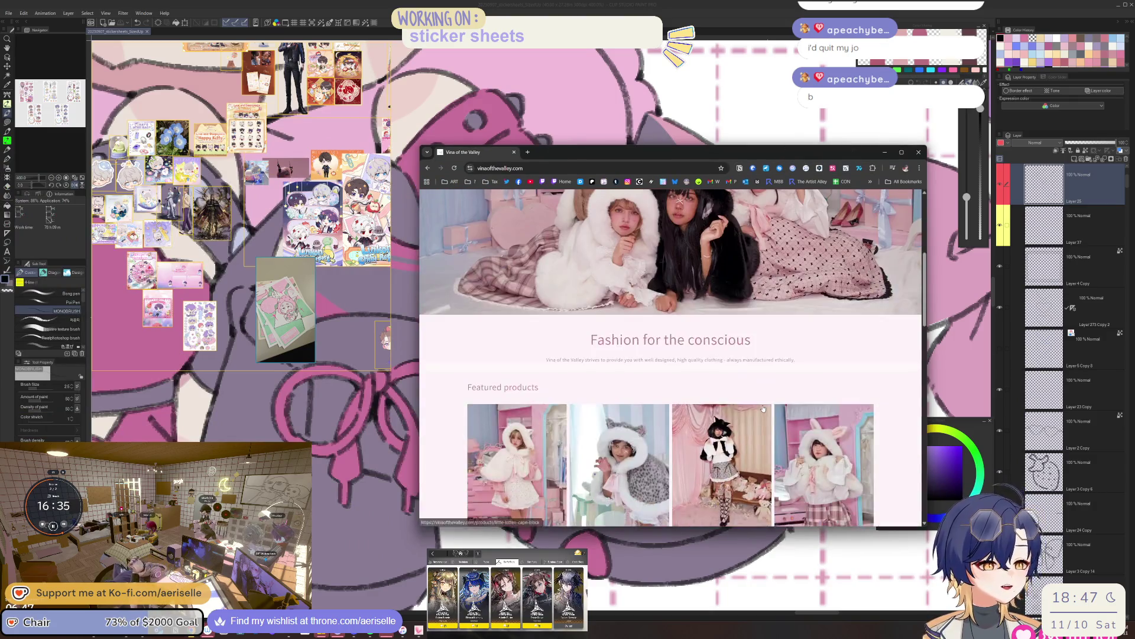
scroll(828, 471, "down", 5)
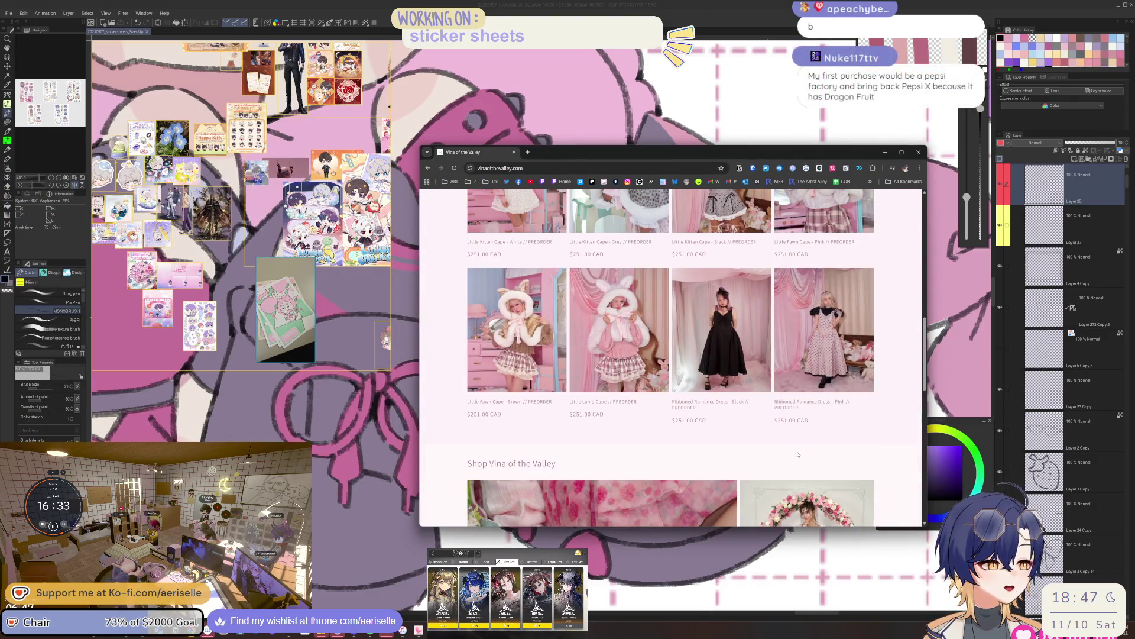
scroll(783, 386, "down", 3)
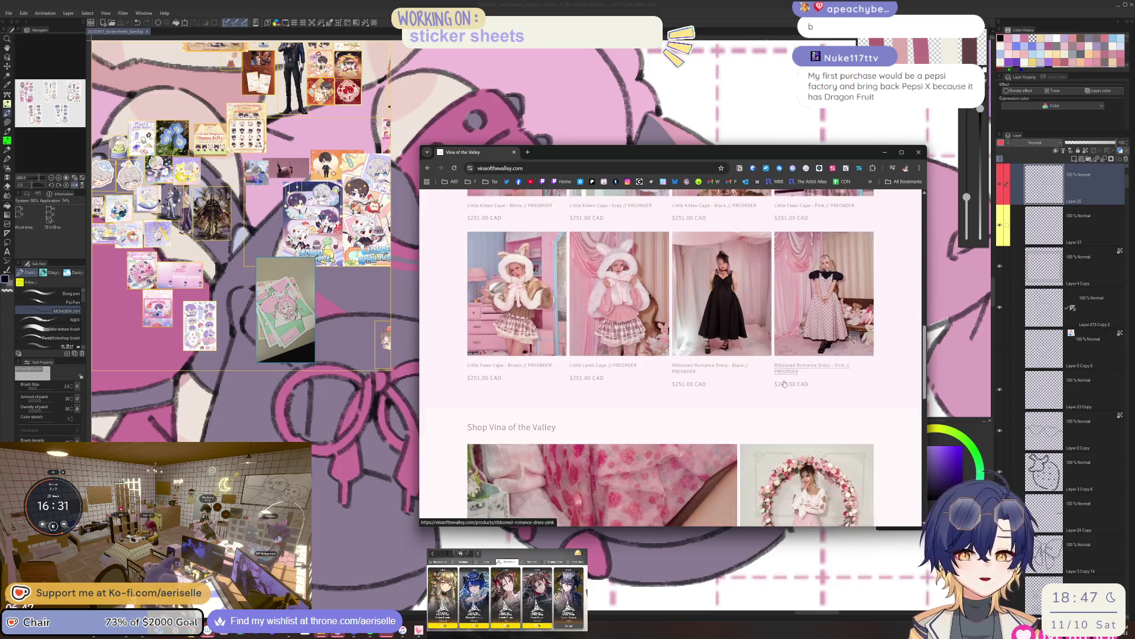
scroll(870, 449, "down", 4)
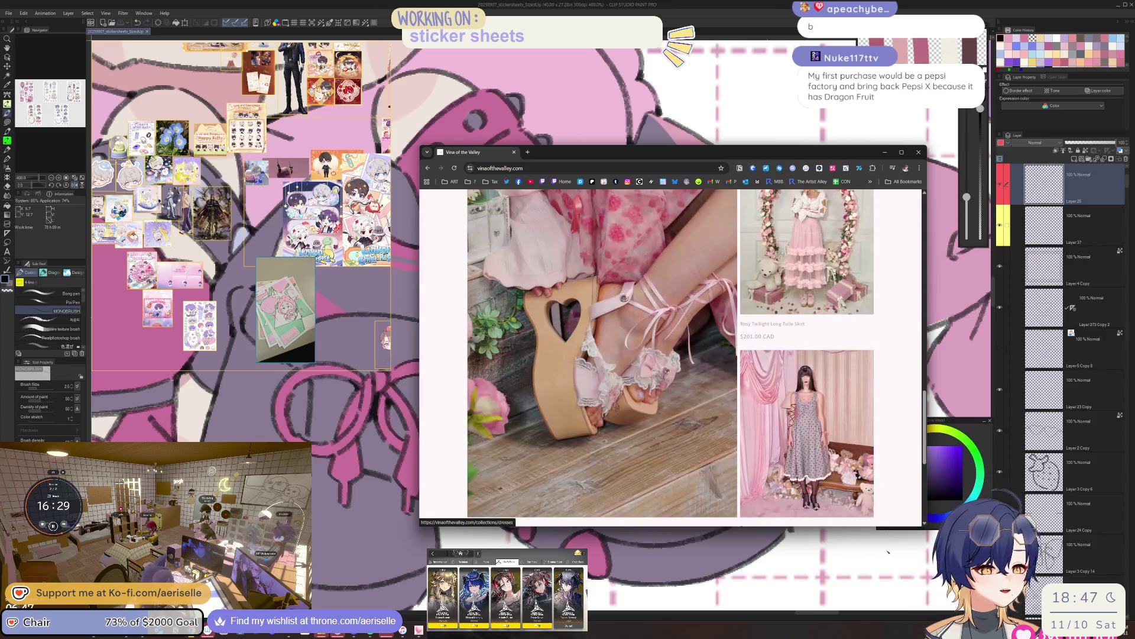
scroll(870, 449, "down", 2)
scroll(870, 449, "up", 6)
left_click(520, 280)
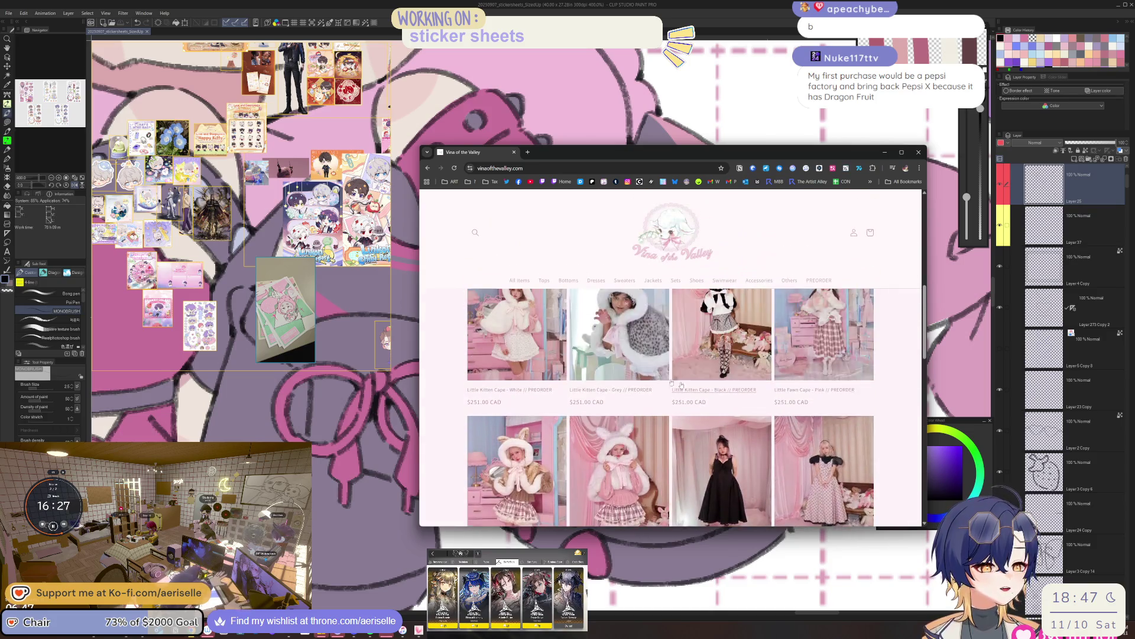
left_click(568, 280)
Open the Rainy Girl Hydrangea Skirt Black page, return to Bottoms, then minimise and restore Chrome.
scroll(583, 291, "down", 3)
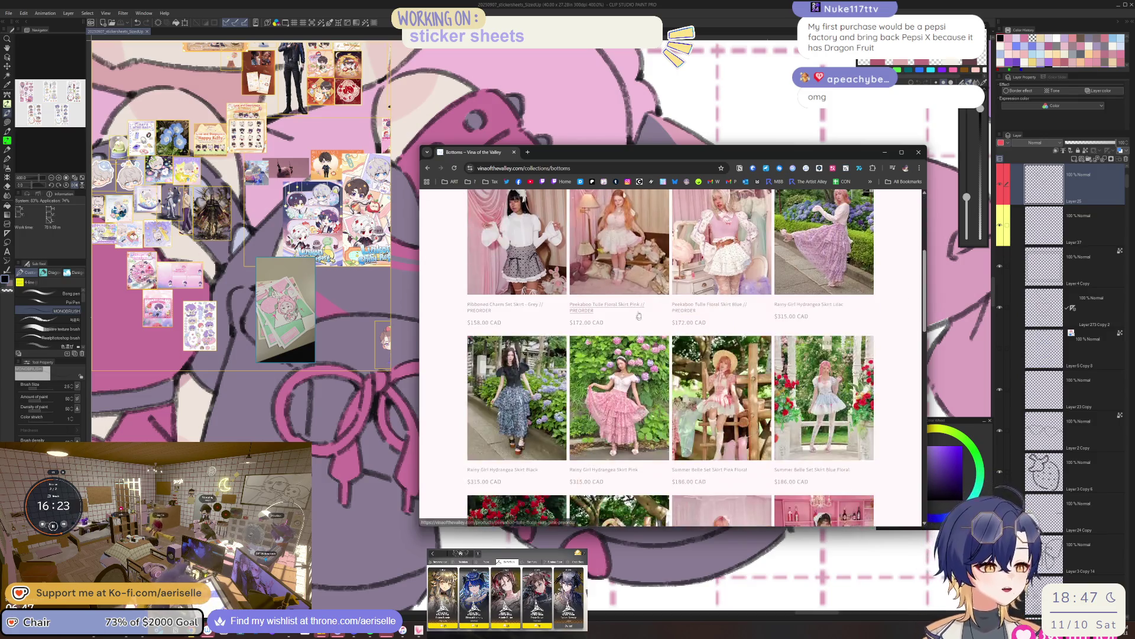
left_click(543, 385)
scroll(663, 375, "down", 4)
key("alt+Left")
scroll(679, 364, "down", 4)
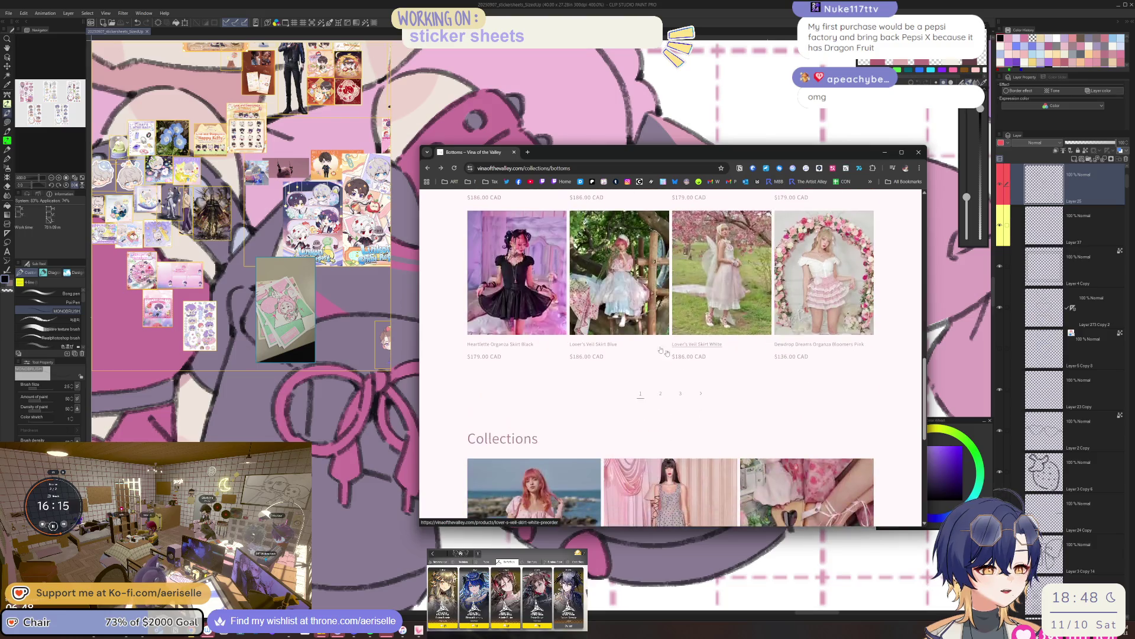
mouse_move(486, 155)
left_mouse_down()
mouse_move(528, 215)
mouse_move(0, 83)
left_mouse_up()
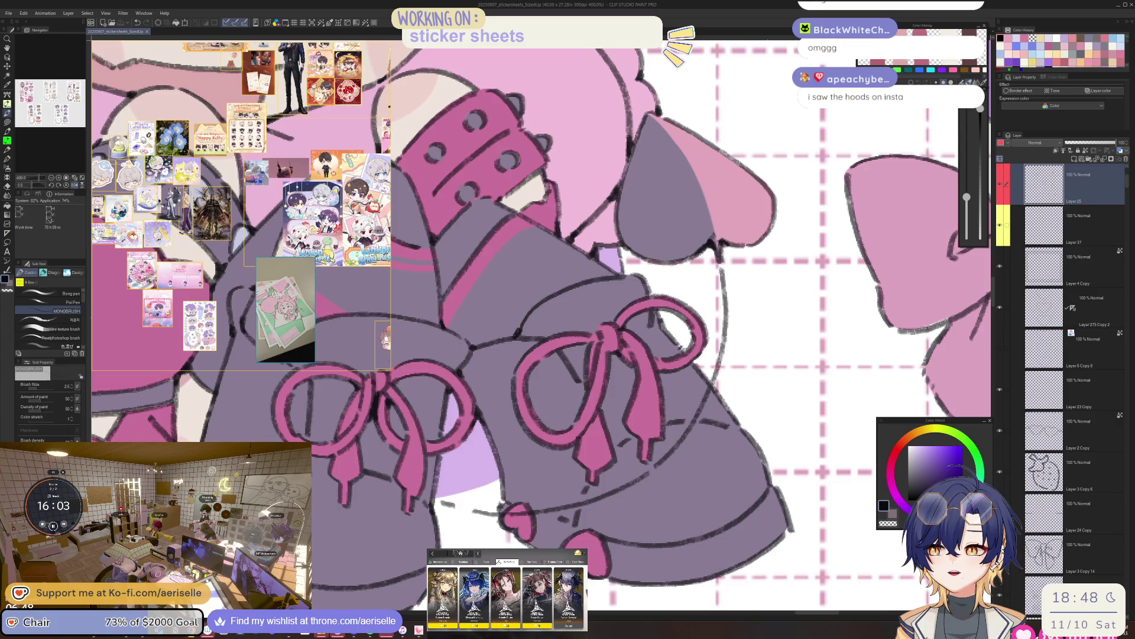
key("alt+Tab")
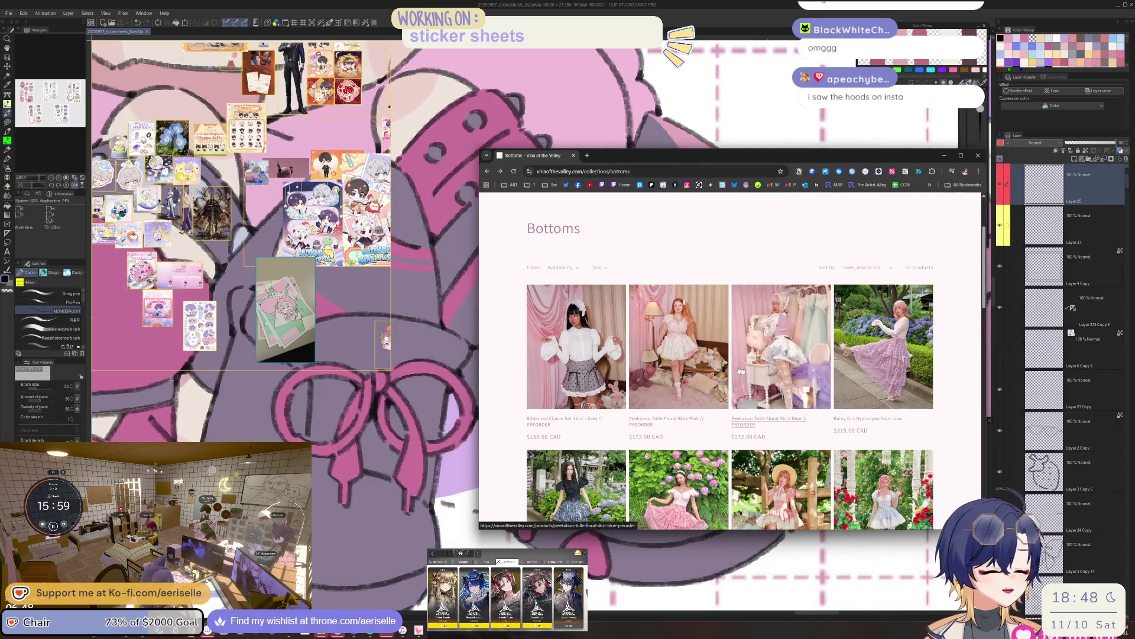
Go to Bottoms page 2 and open the Black Houndstooth skirt in a new tab.
scroll(623, 332, "down", 1)
scroll(623, 331, "down", 5)
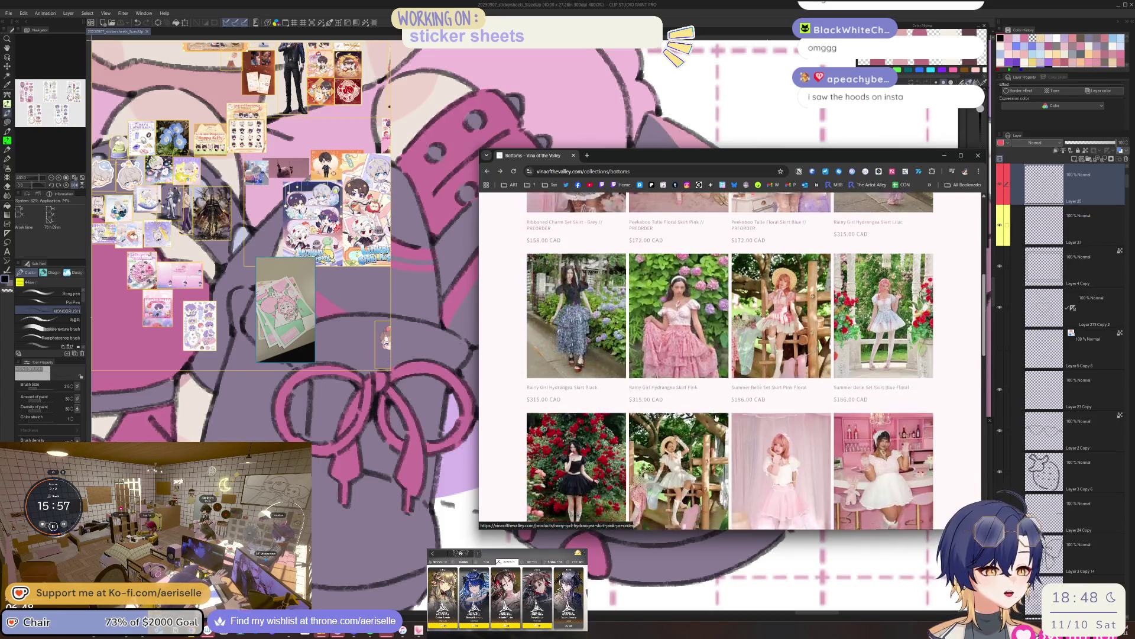
scroll(724, 412, "down", 2)
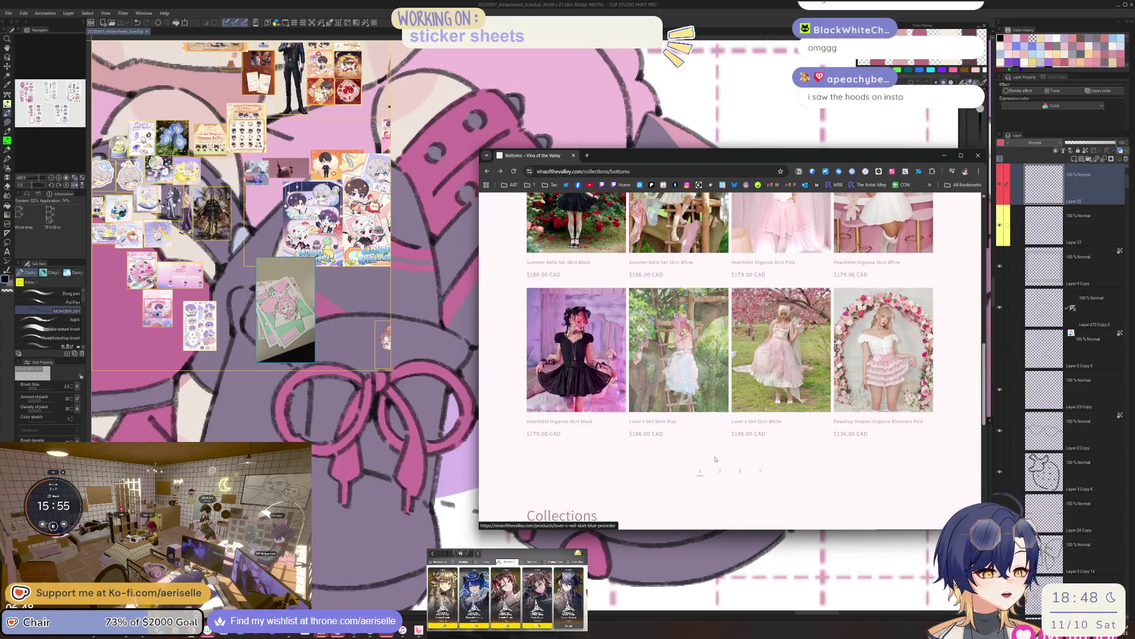
left_click(723, 469)
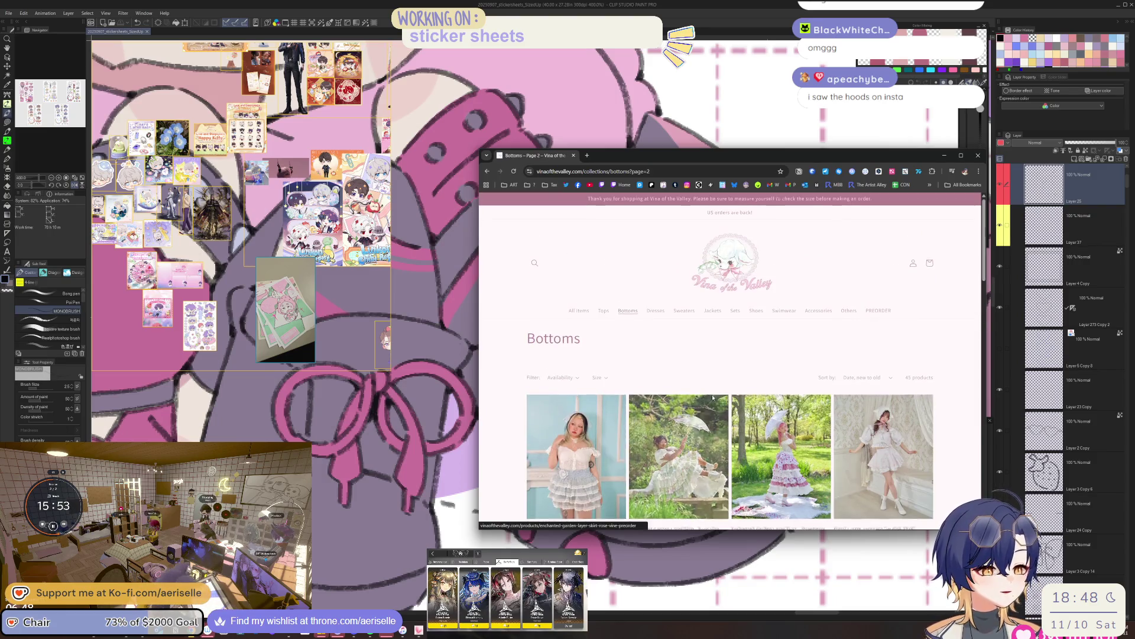
scroll(713, 401, "down", 5)
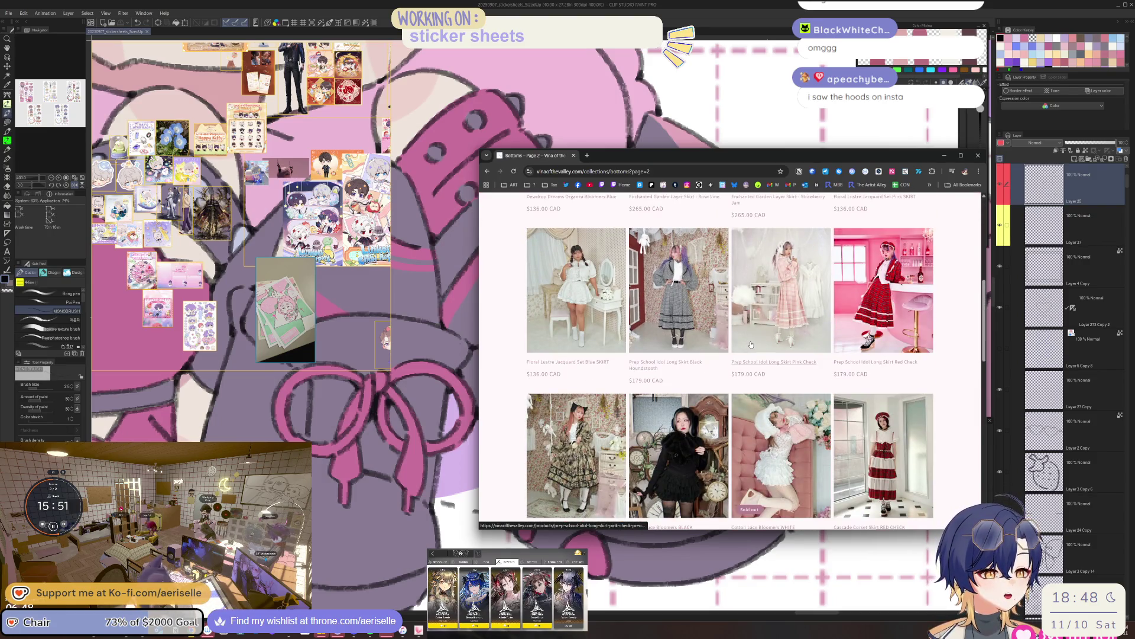
right_click(662, 303)
left_click(689, 312)
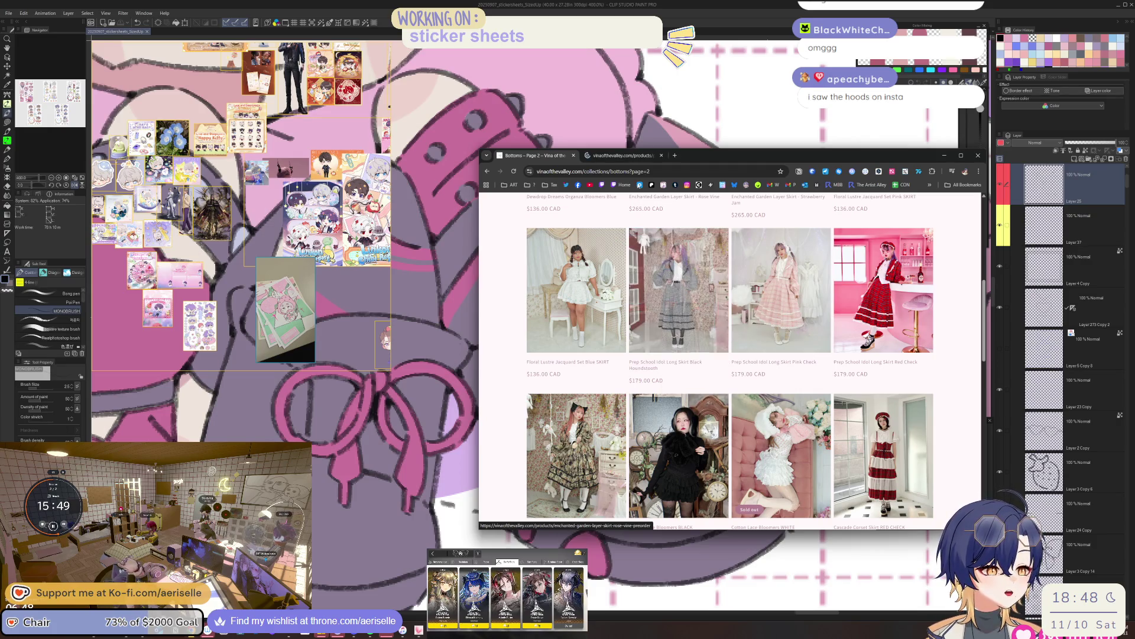
key("ctrl+Tab")
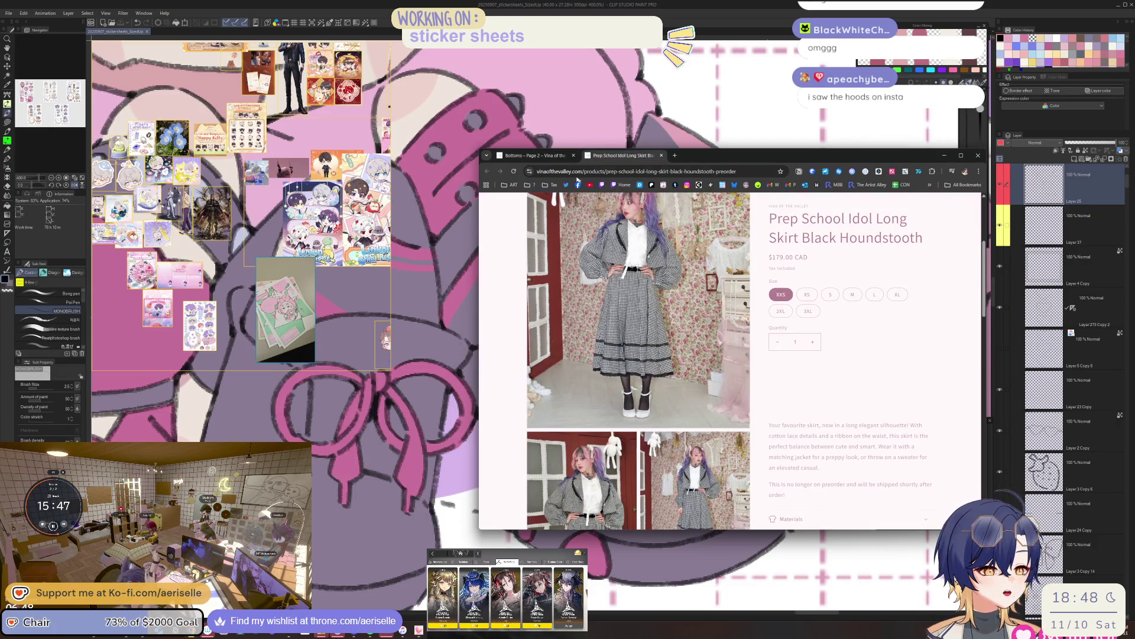
key("ctrl+shift+Tab")
Browse the dresses listing, visiting page 2 and returning to page 1.
scroll(664, 300, "down", 1)
scroll(668, 301, "up", 5)
scroll(682, 301, "up", 2)
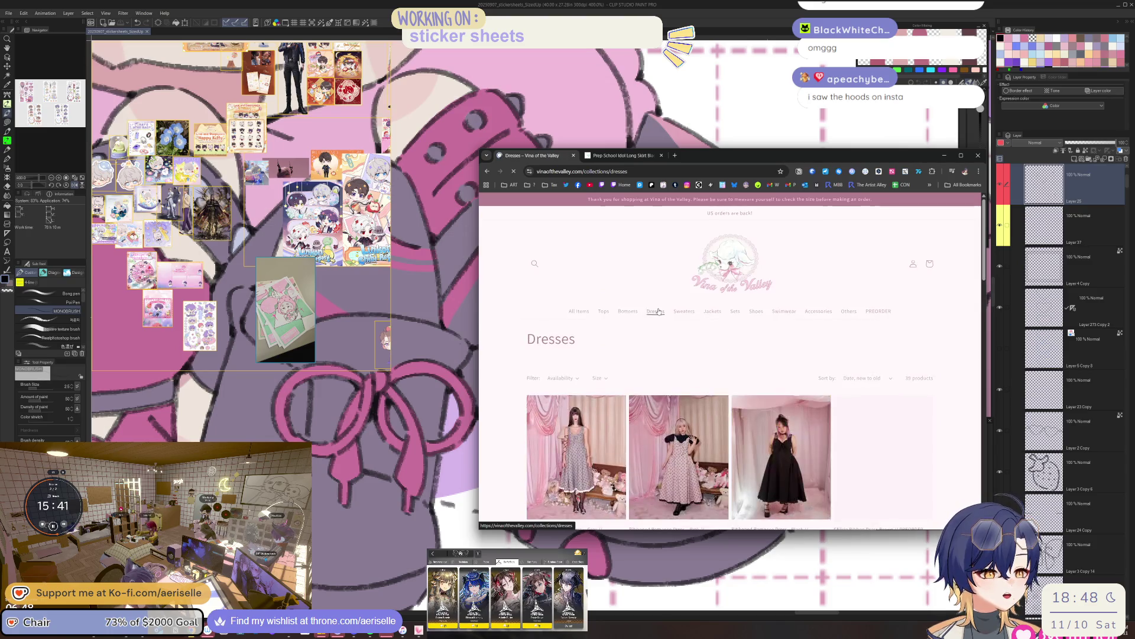
scroll(660, 310, "down", 4)
scroll(719, 314, "up", 3)
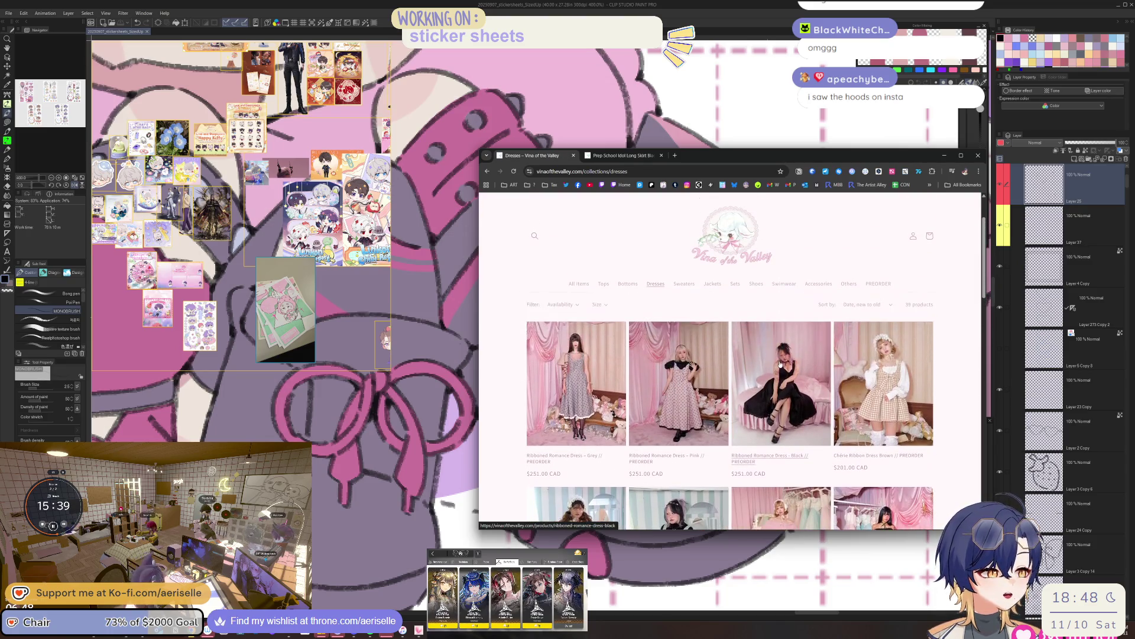
scroll(779, 364, "down", 3)
scroll(781, 364, "down", 12)
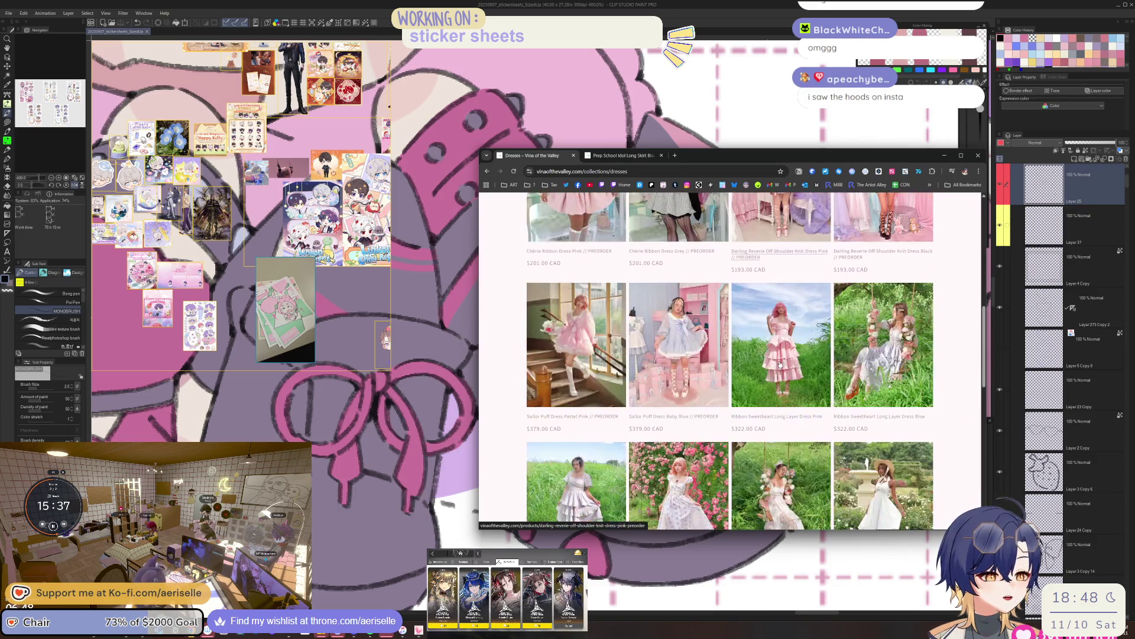
left_click(722, 376)
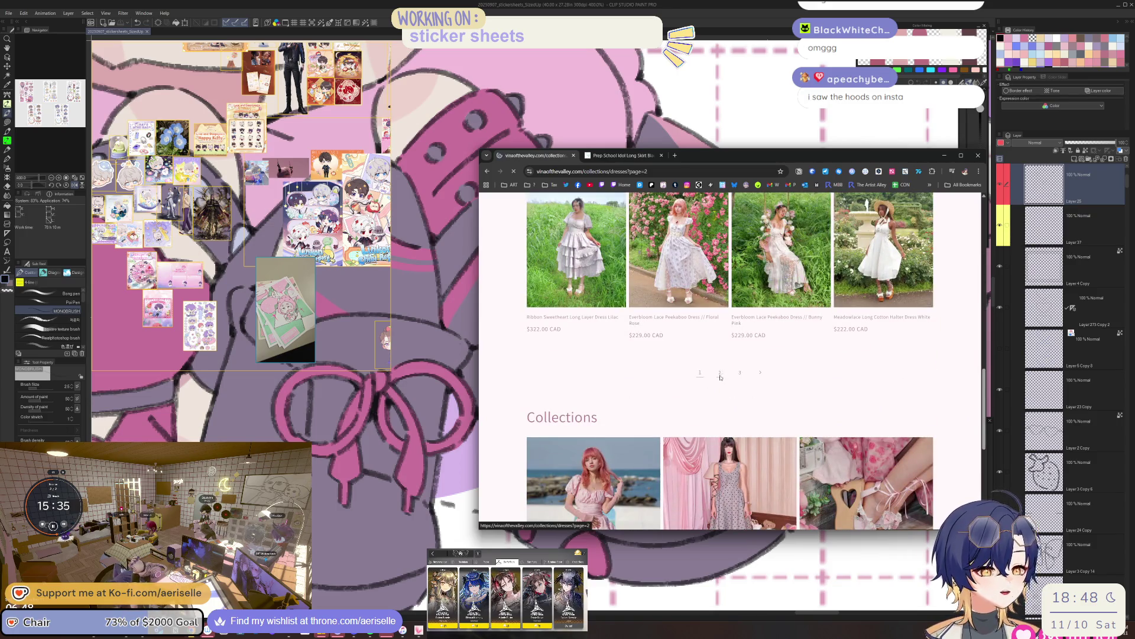
scroll(721, 379, "down", 3)
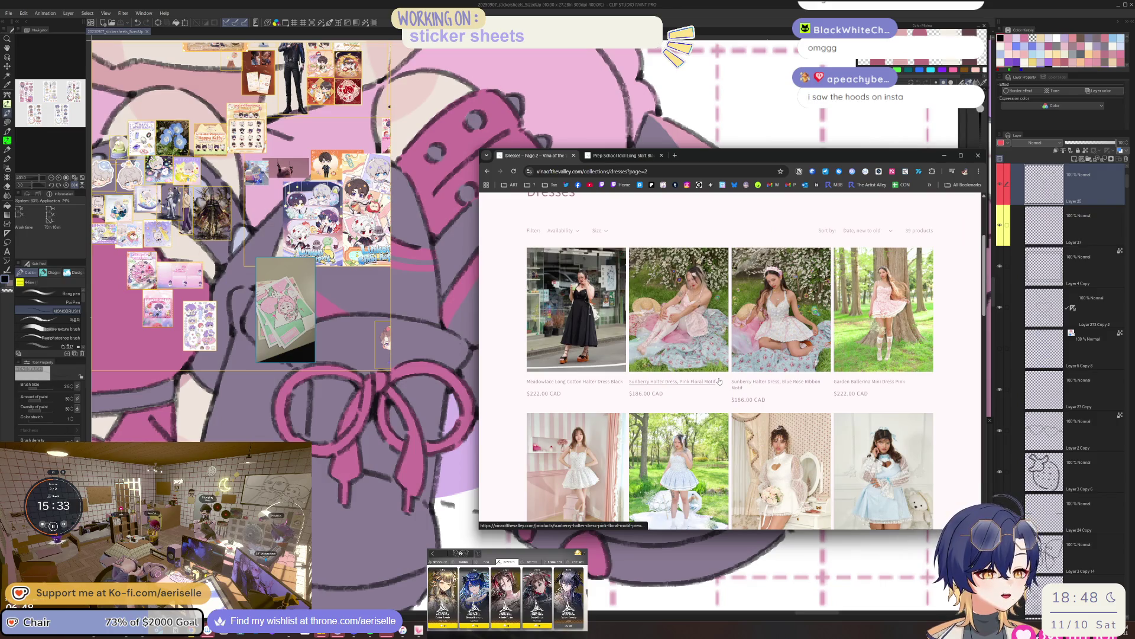
key("alt+Left")
scroll(779, 376, "up", 5)
scroll(780, 376, "up", 3)
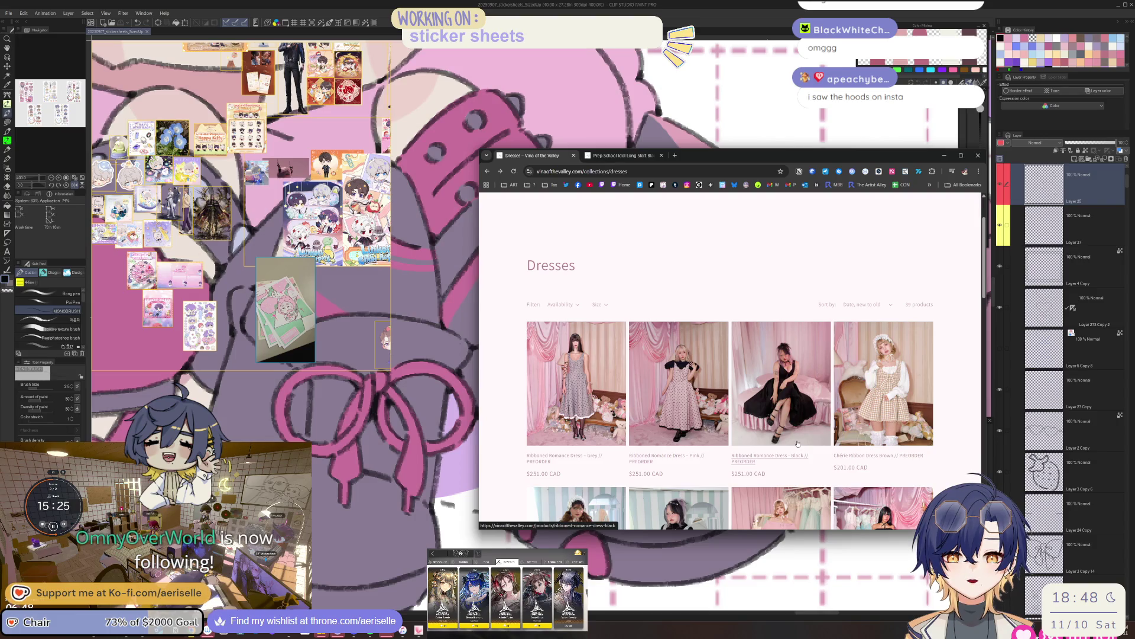
View the Meadowlace Long Cotton Halter Dress Black page from dresses page 2.
scroll(798, 441, "down", 1)
scroll(796, 438, "down", 8)
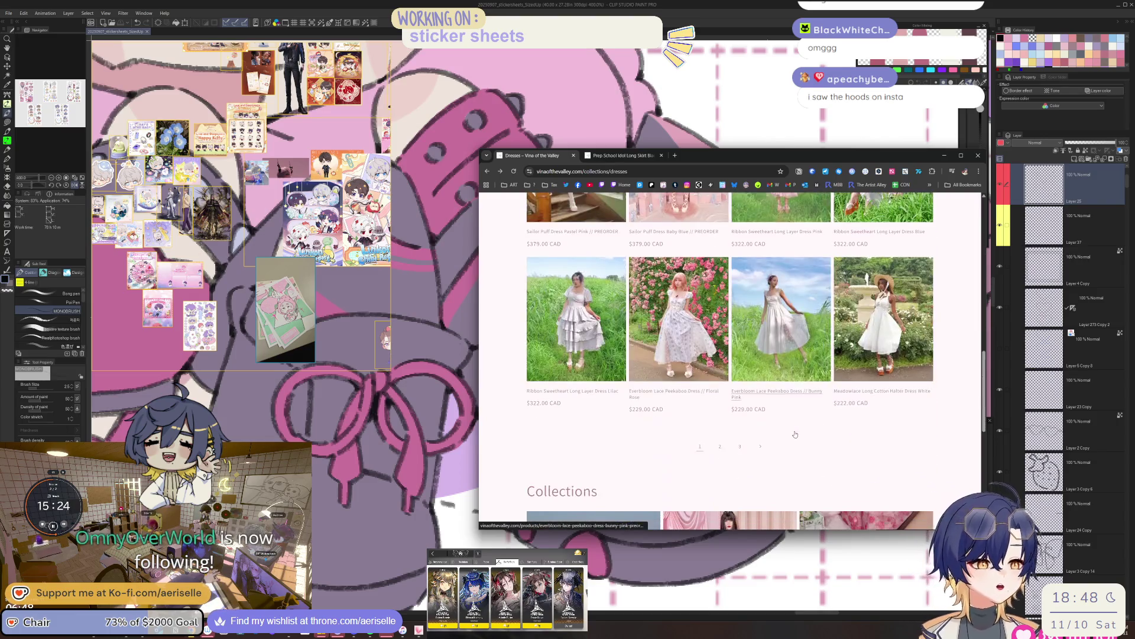
left_click(724, 448)
scroll(729, 440, "down", 8)
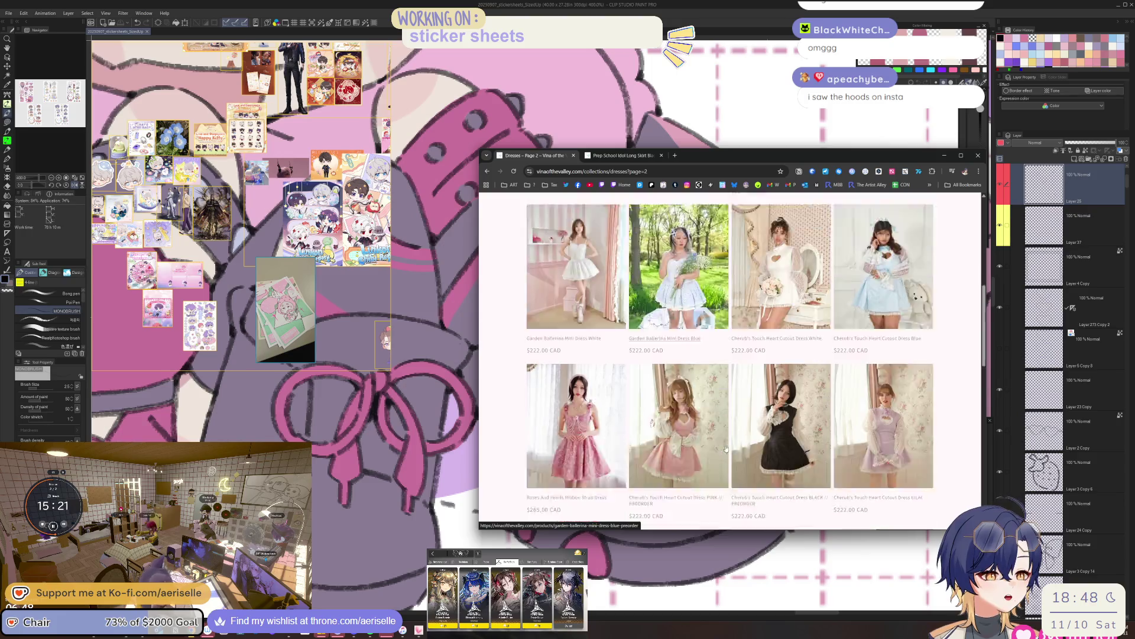
scroll(730, 441, "down", 3)
scroll(729, 440, "up", 6)
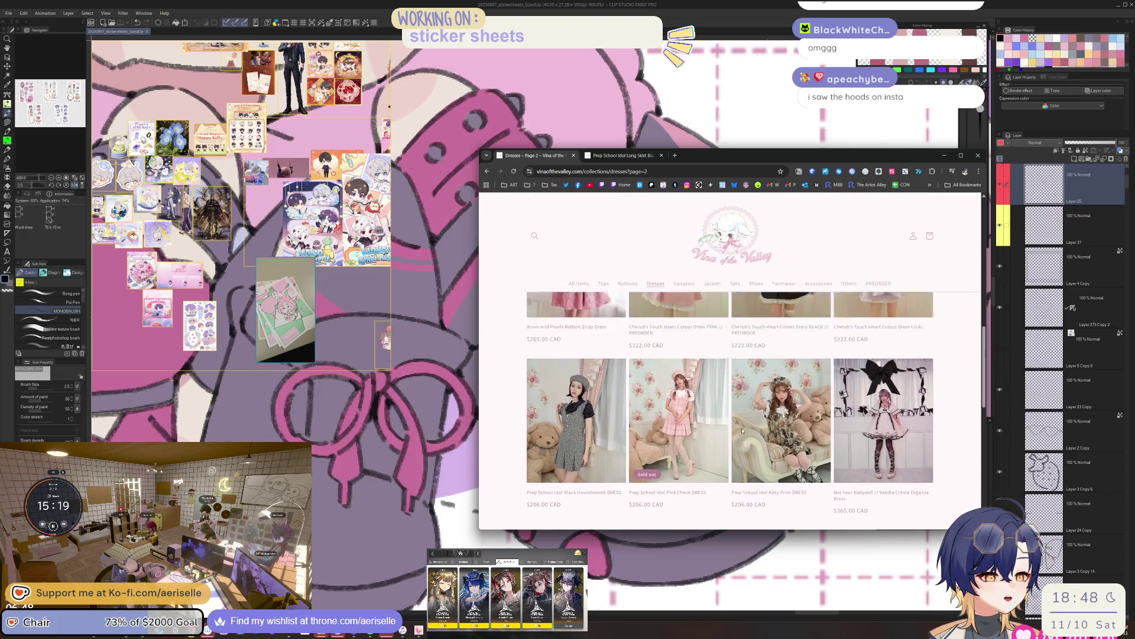
scroll(673, 418, "up", 3)
left_click(577, 444)
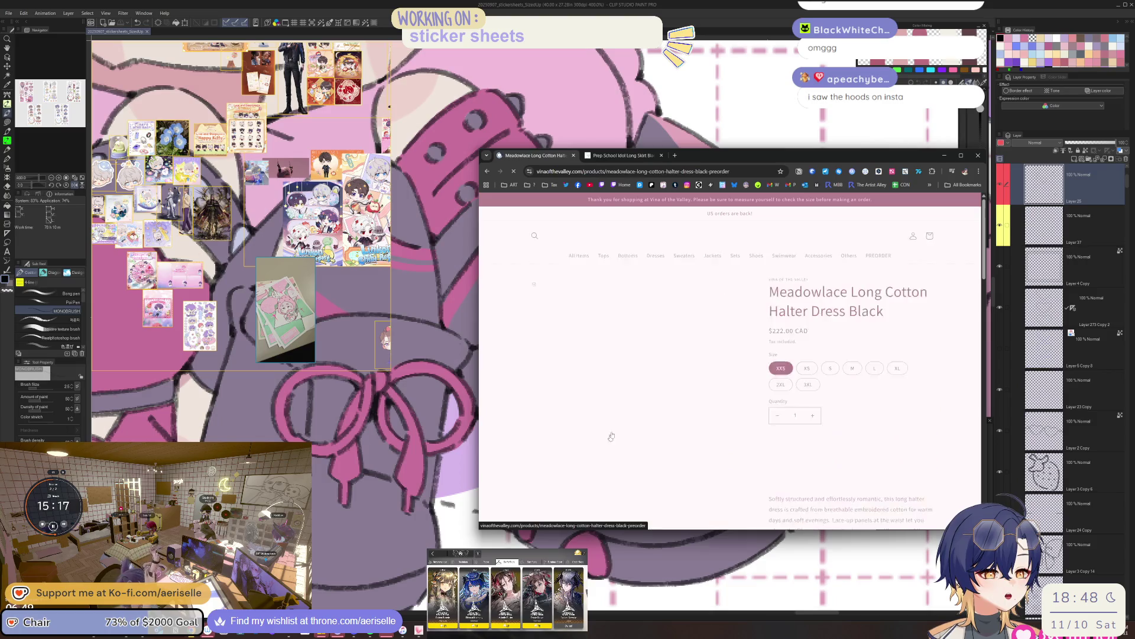
scroll(684, 414, "down", 5)
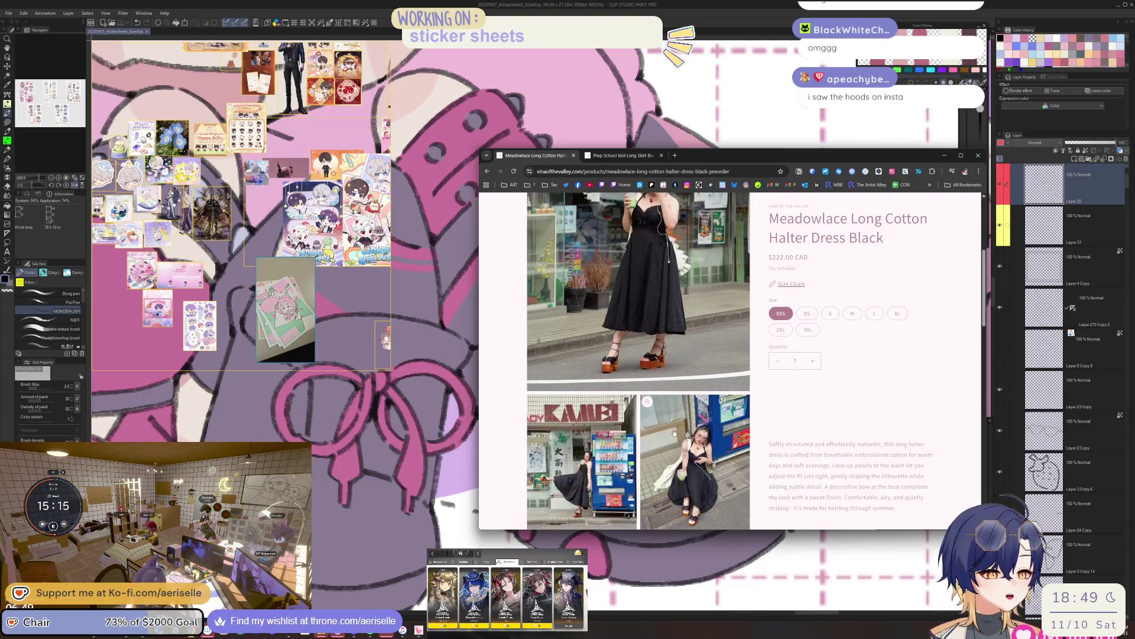
scroll(680, 436, "up", 5)
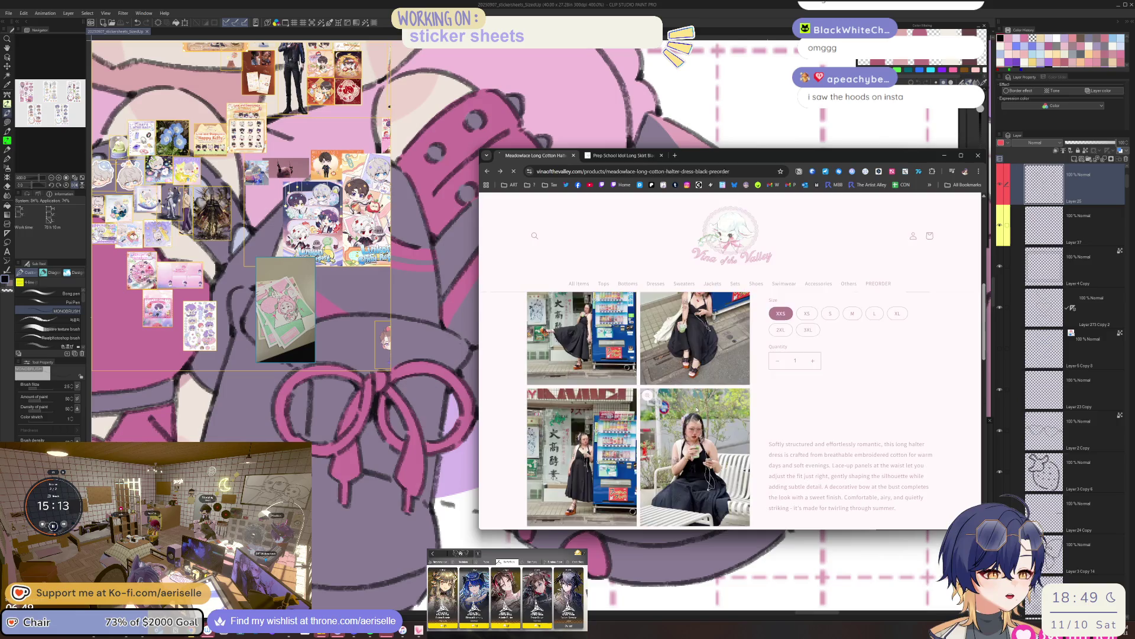
key("alt+Left")
View the Meadowlace Long Cotton Halter Dress White photos enlarged, then close Chrome.
scroll(716, 406, "down", 5)
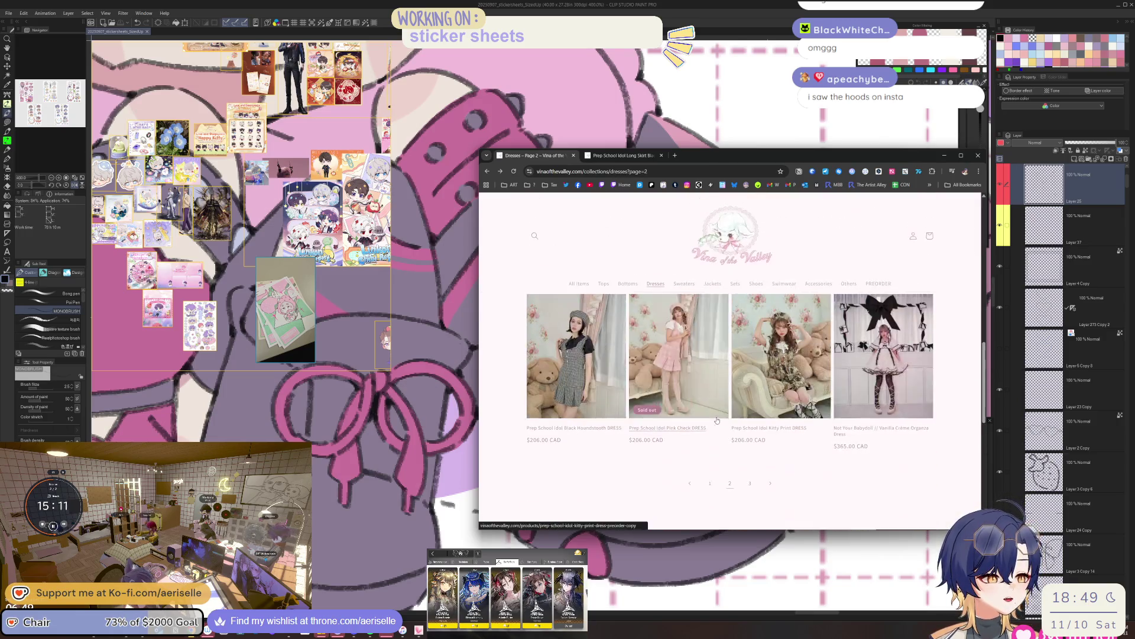
scroll(837, 461, "down", 5)
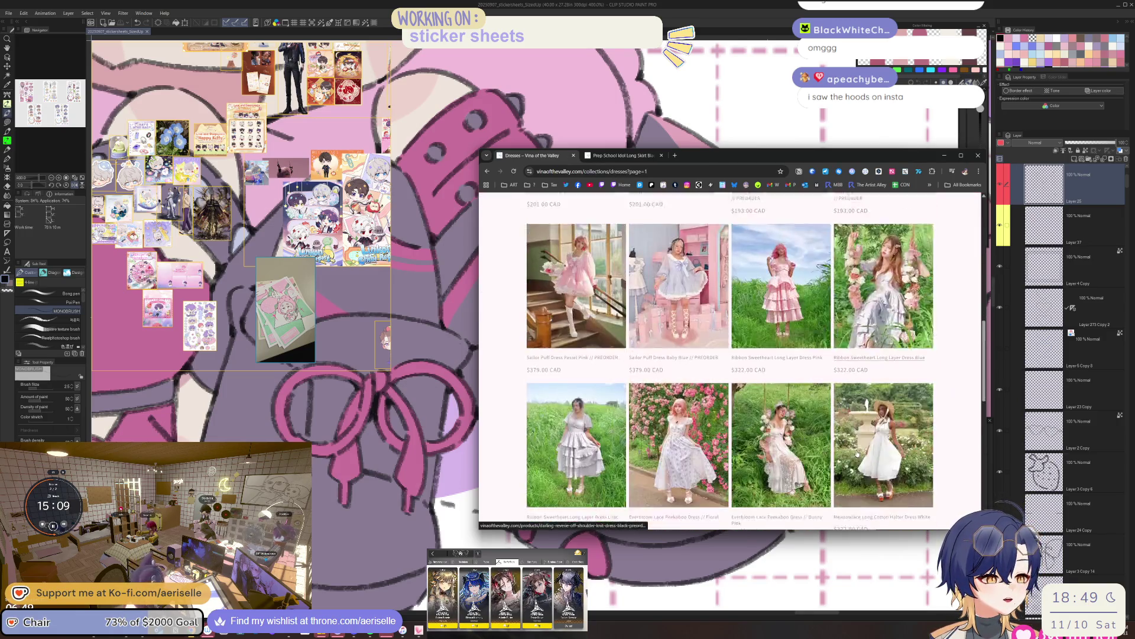
left_click(883, 424)
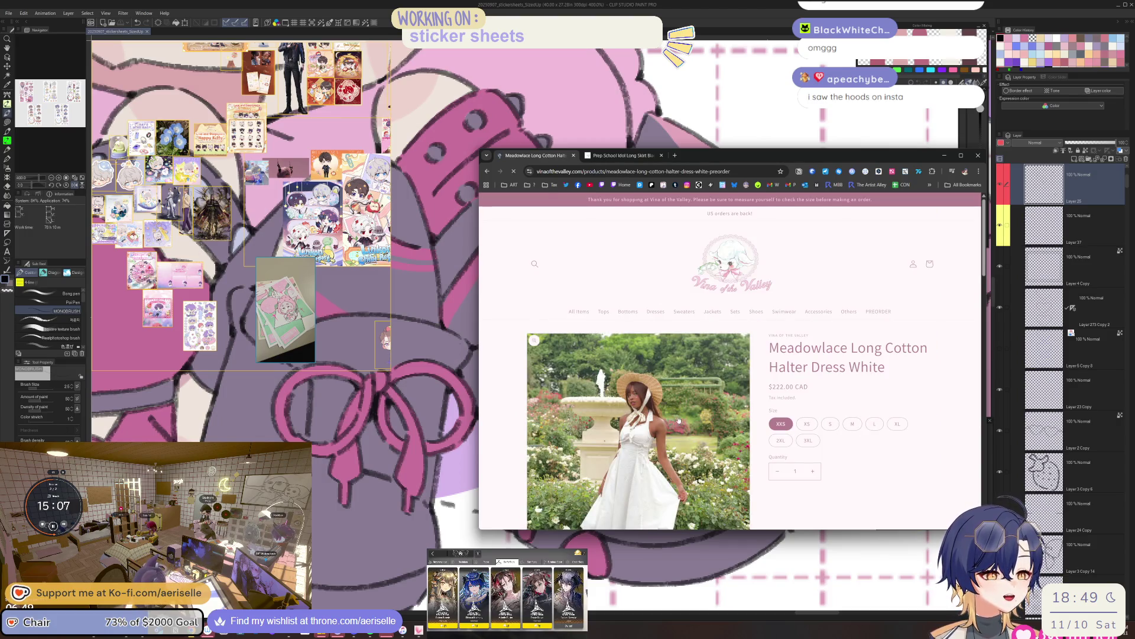
scroll(695, 478, "down", 3)
left_click(678, 463)
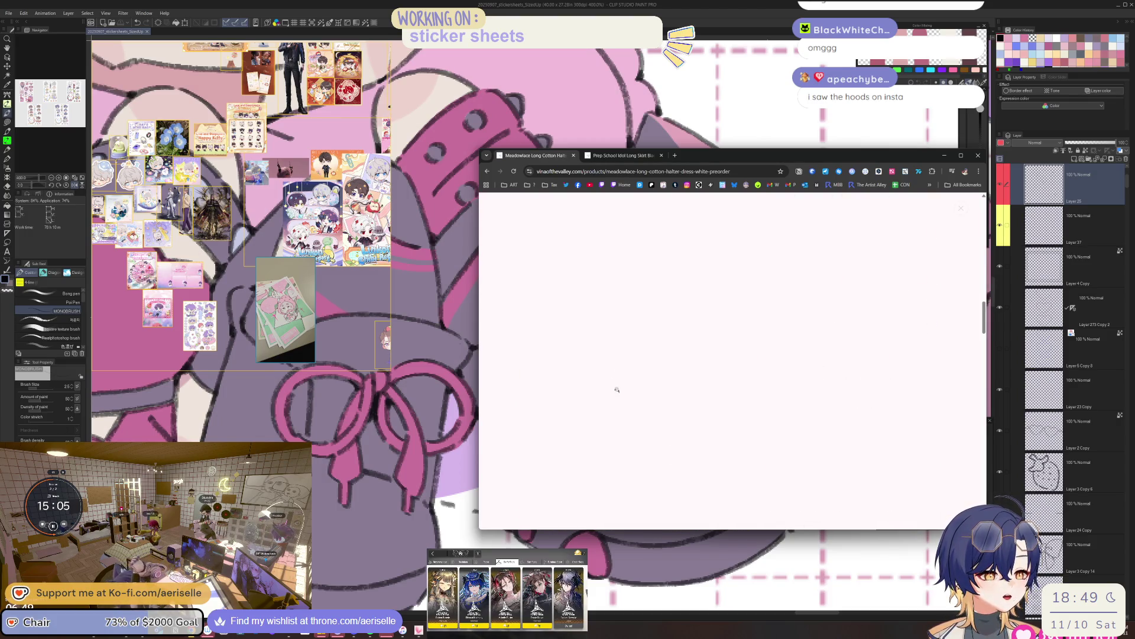
scroll(767, 402, "down", 10)
scroll(768, 402, "down", 5)
scroll(767, 409, "up", 5)
scroll(767, 410, "down", 5)
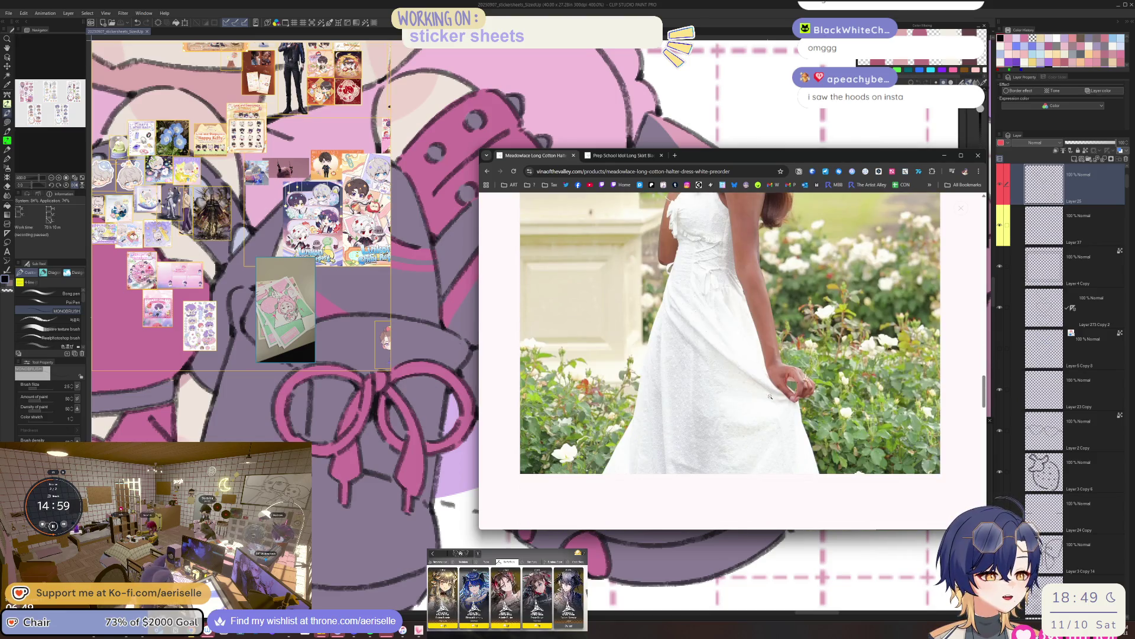
left_click(770, 397)
left_click(977, 156)
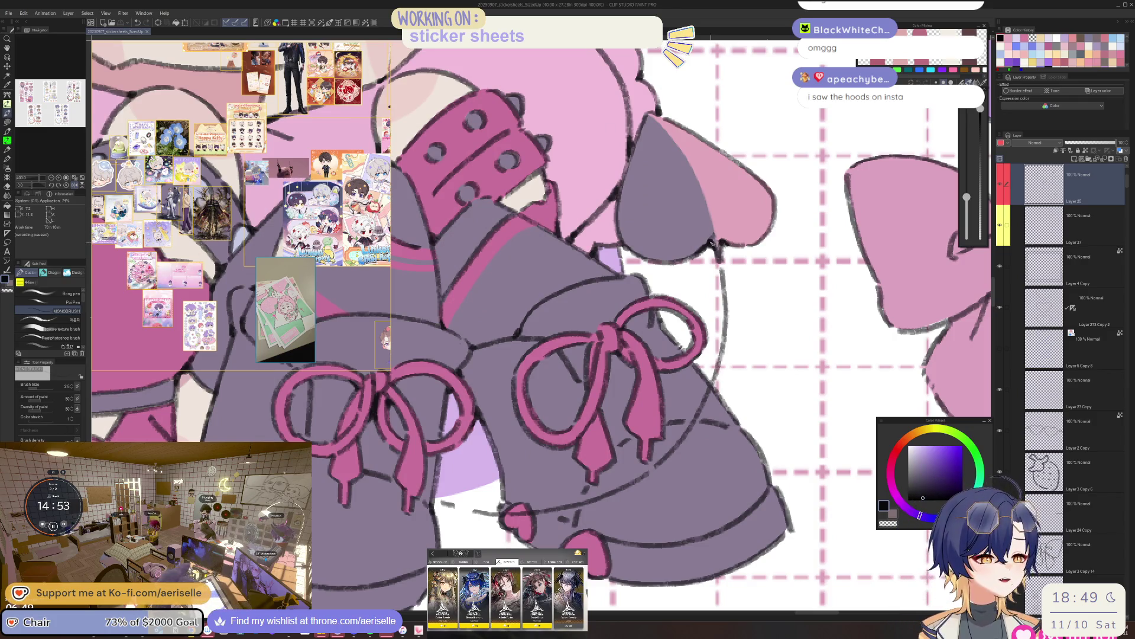
Pan toward the left boot and zoom out to 150% to show the girl and bows.
mouse_move(414, 242)
left_mouse_down()
mouse_move(526, 255)
mouse_move(648, 320)
left_mouse_up()
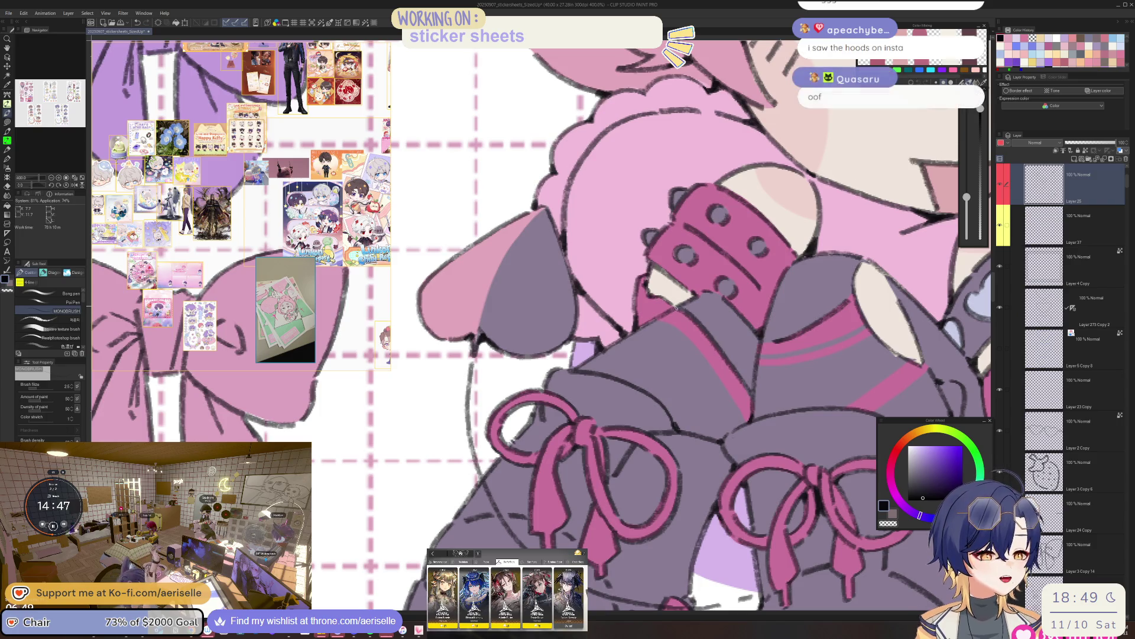
scroll(682, 266, "down", 5)
scroll(681, 266, "up", 5)
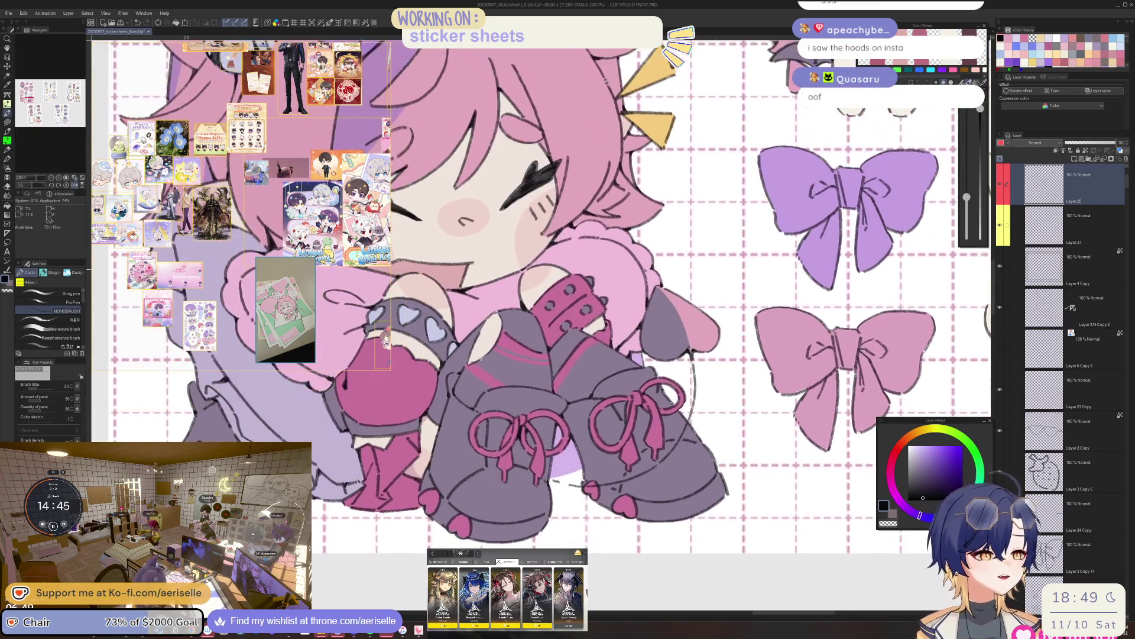
scroll(641, 272, "down", 5)
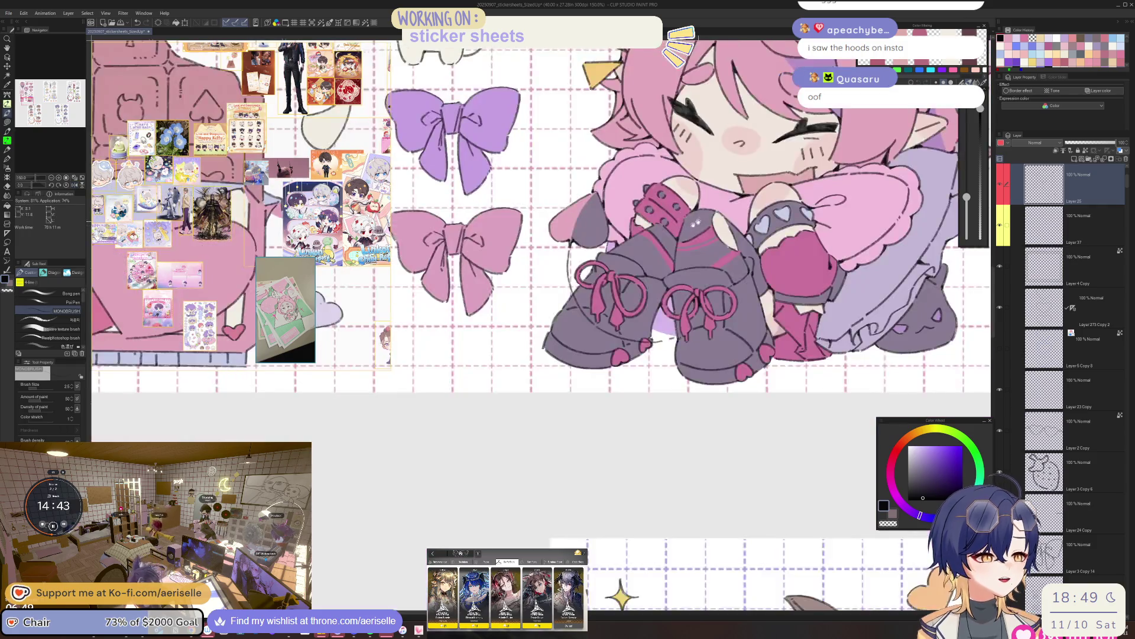
scroll(600, 248, "up", 5)
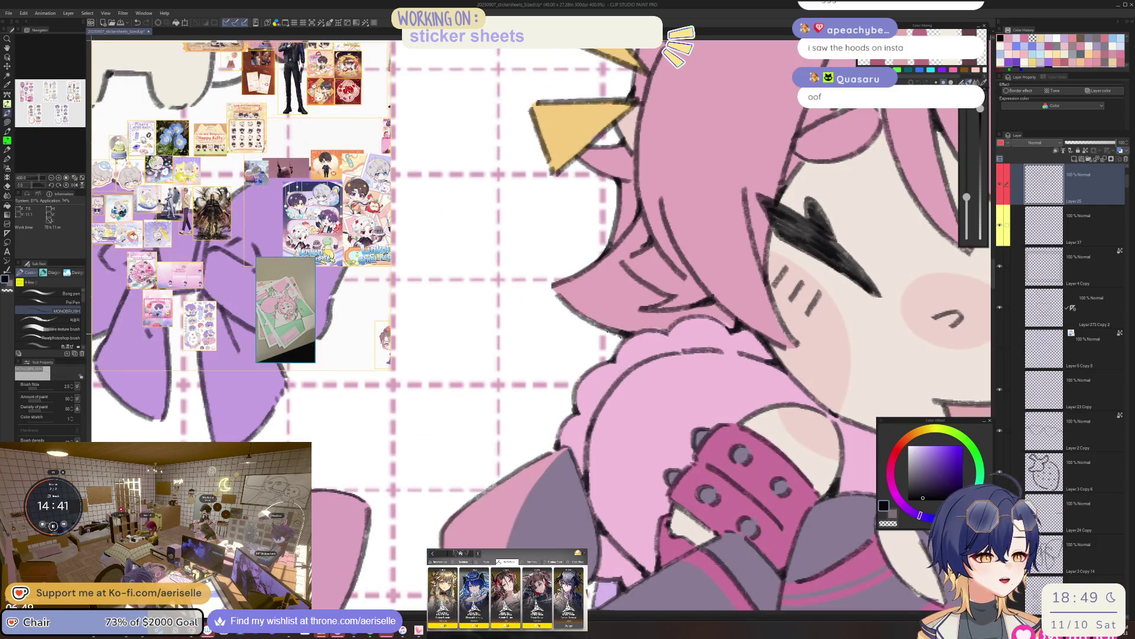
scroll(610, 331, "down", 5)
scroll(566, 353, "up", 5)
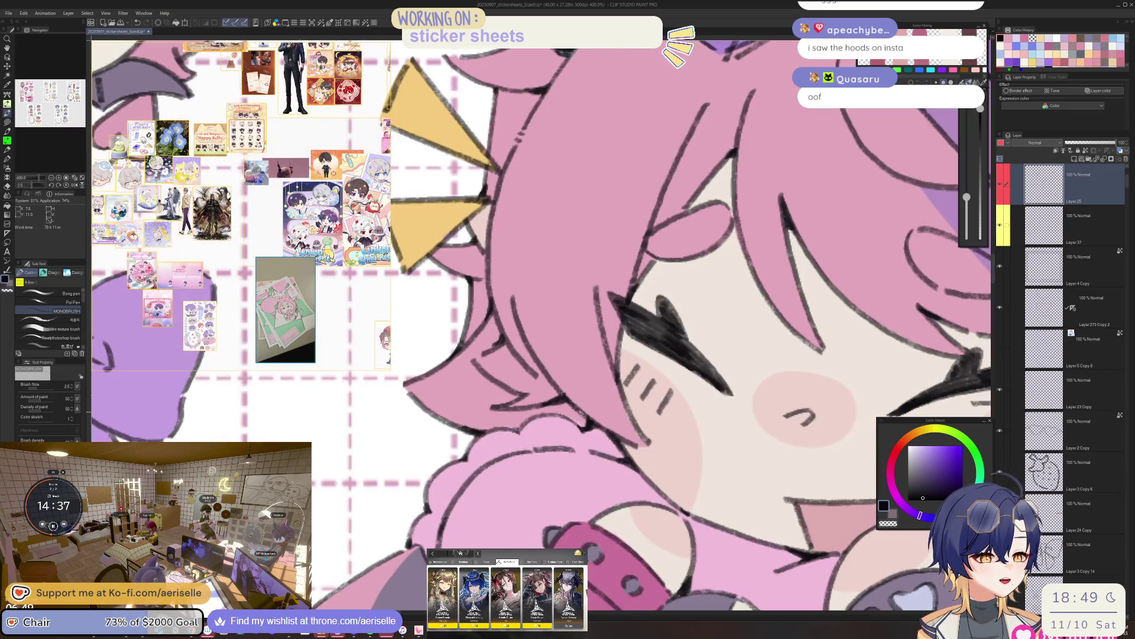
scroll(579, 421, "down", 5)
scroll(579, 421, "up", 3)
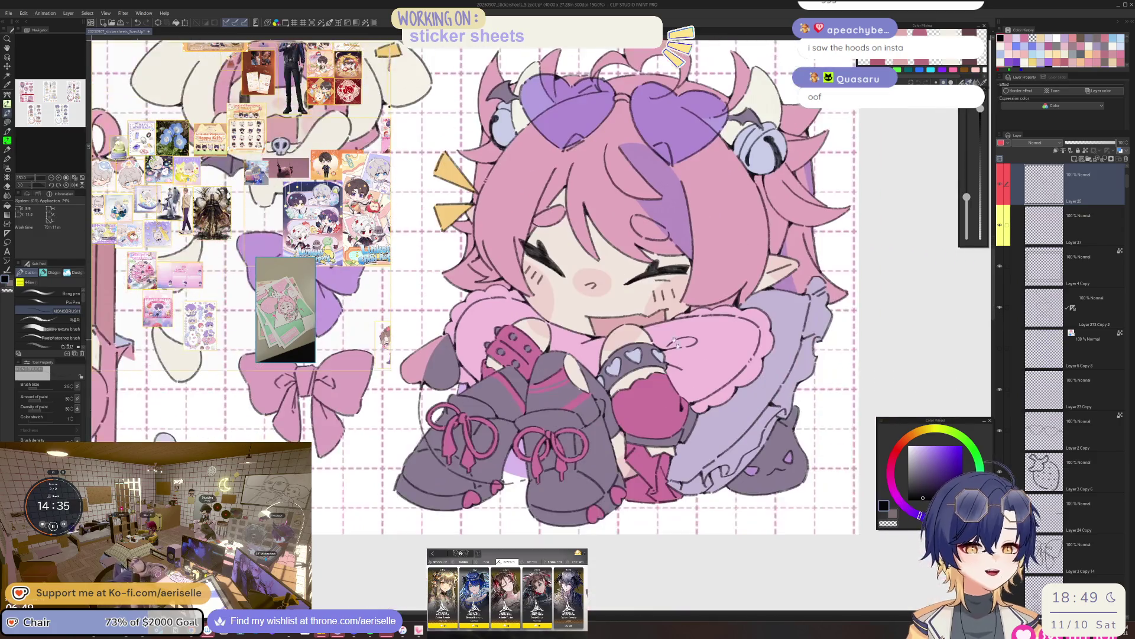
scroll(576, 324, "up", 3)
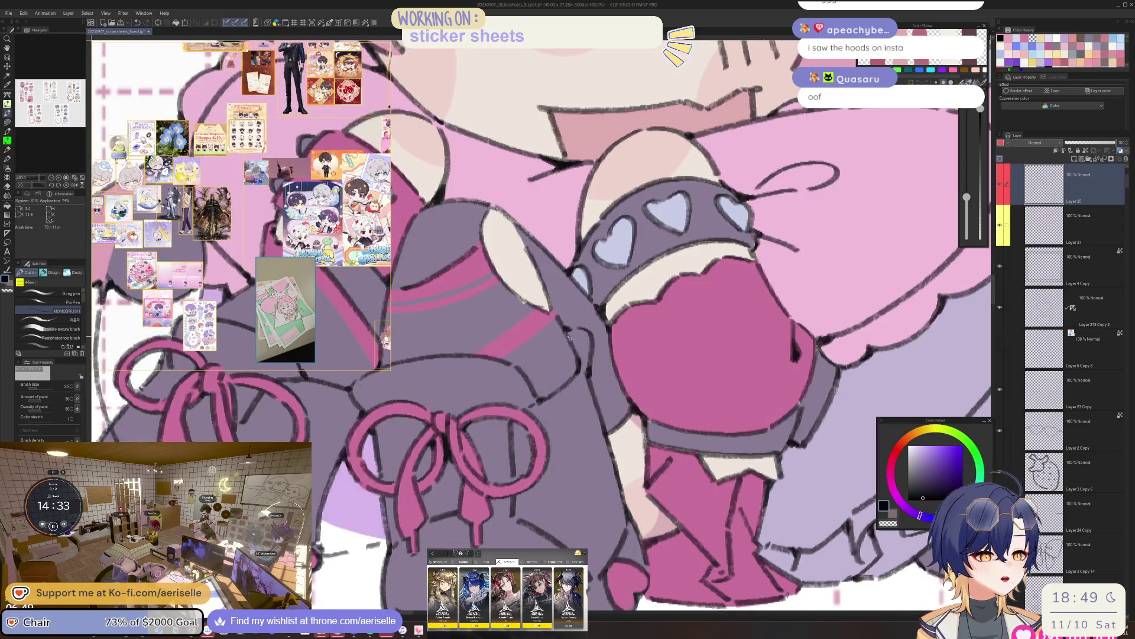
scroll(579, 358, "down", 5)
scroll(568, 369, "up", 4)
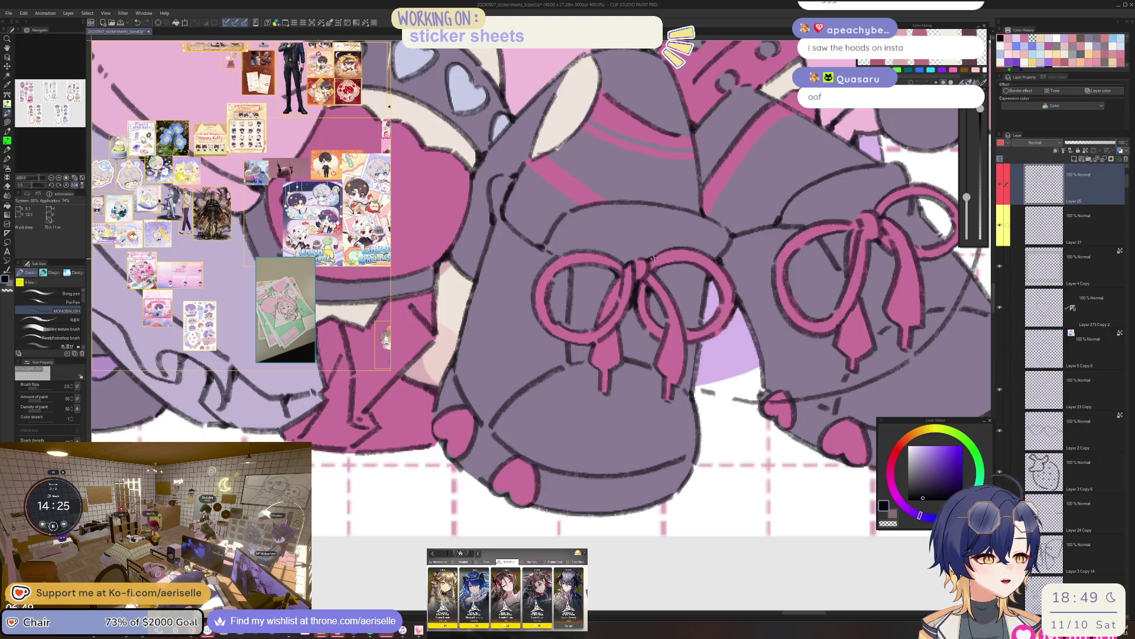
scroll(685, 237, "down", 1)
scroll(685, 237, "down", 4)
scroll(632, 299, "up", 6)
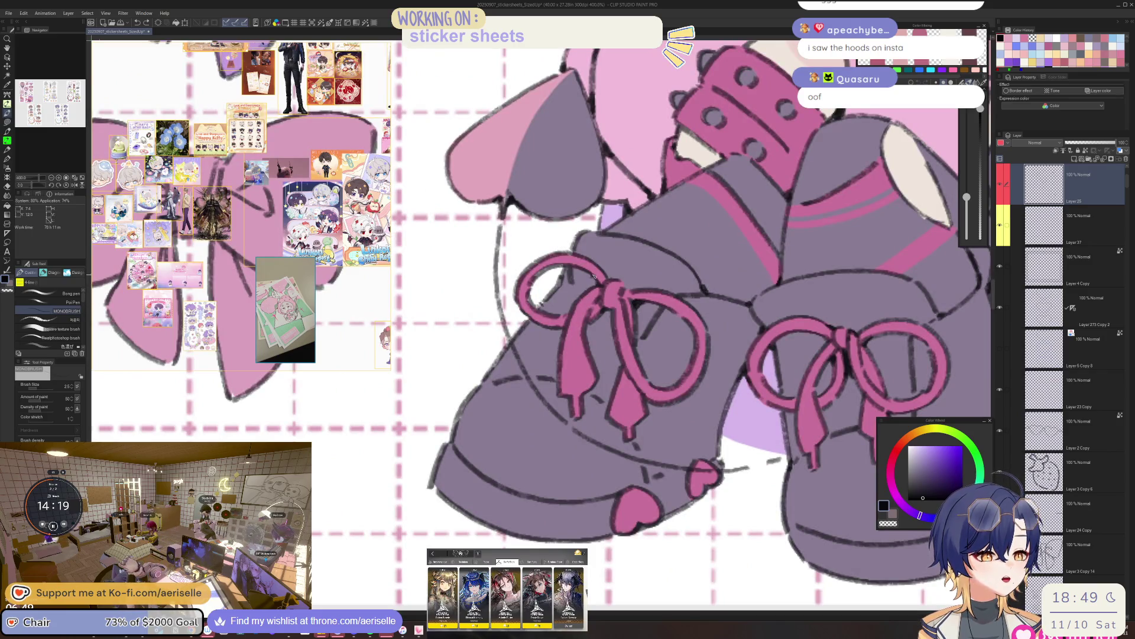
key("e")
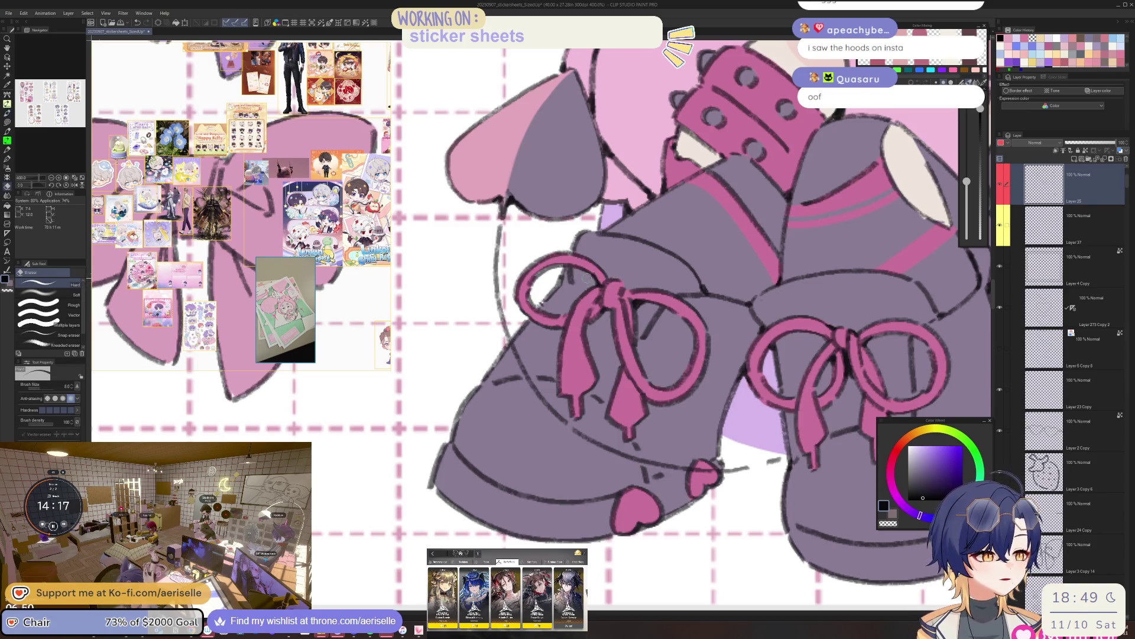
key("p")
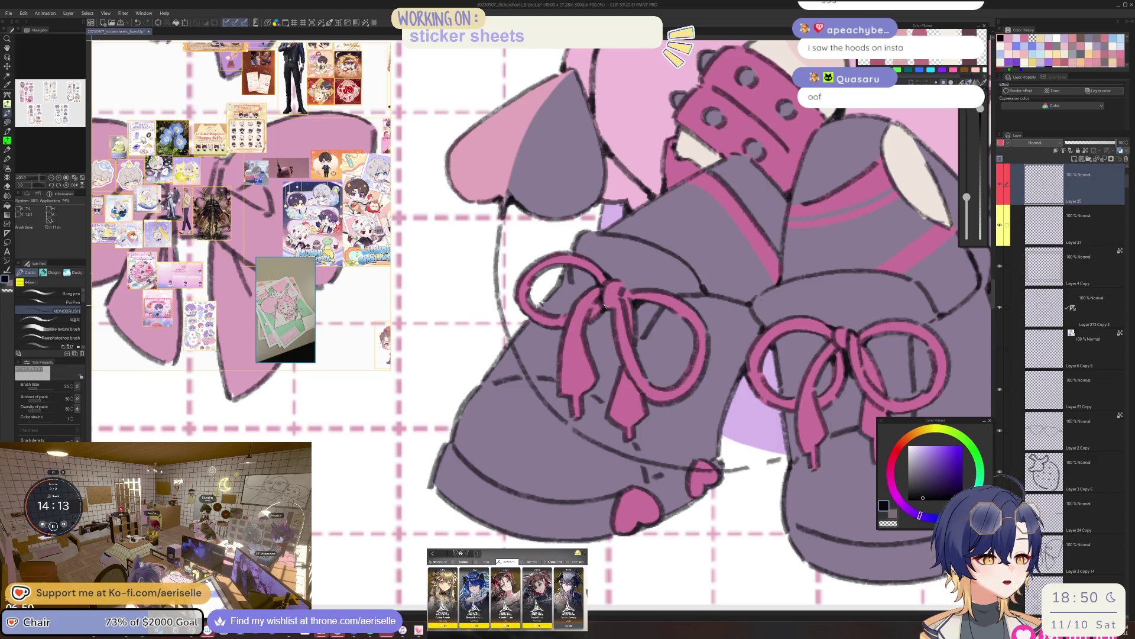
left_click_drag(565, 315, 520, 251)
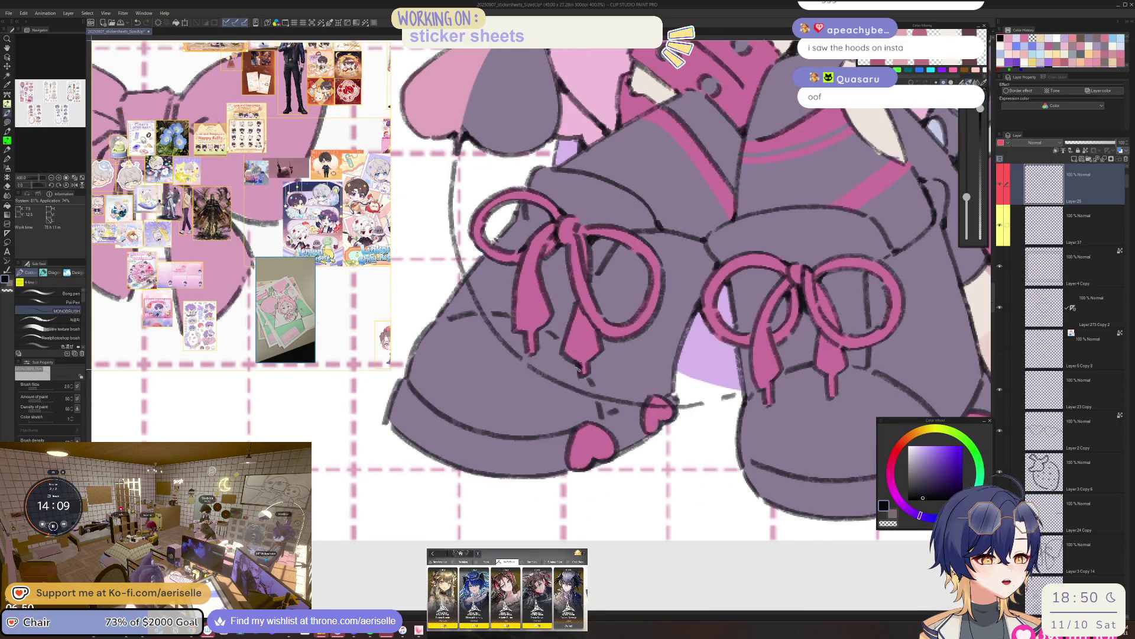
left_click_drag(607, 342, 736, 328)
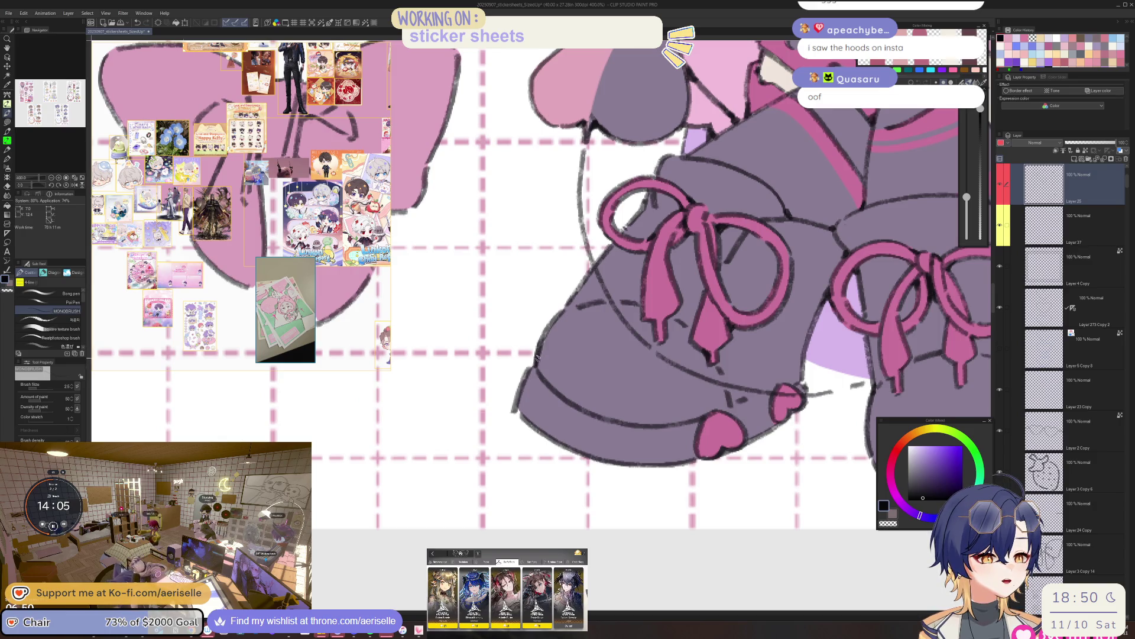
key("ctrl+alt+0")
mouse_move(643, 204)
left_mouse_down()
mouse_move(669, 250)
mouse_move(705, 272)
mouse_move(625, 305)
left_mouse_up()
scroll(658, 336, "up", 6)
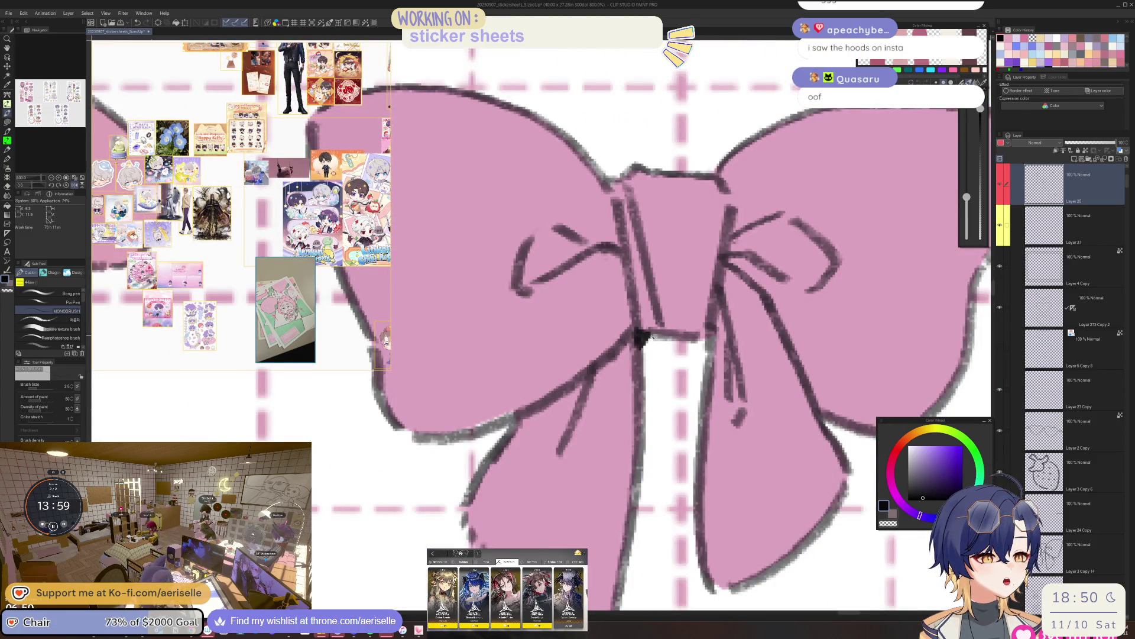
Add two short dark strokes along the pink bow's knot lines at 800% zoom.
scroll(651, 334, "down", 4)
scroll(633, 334, "up", 4)
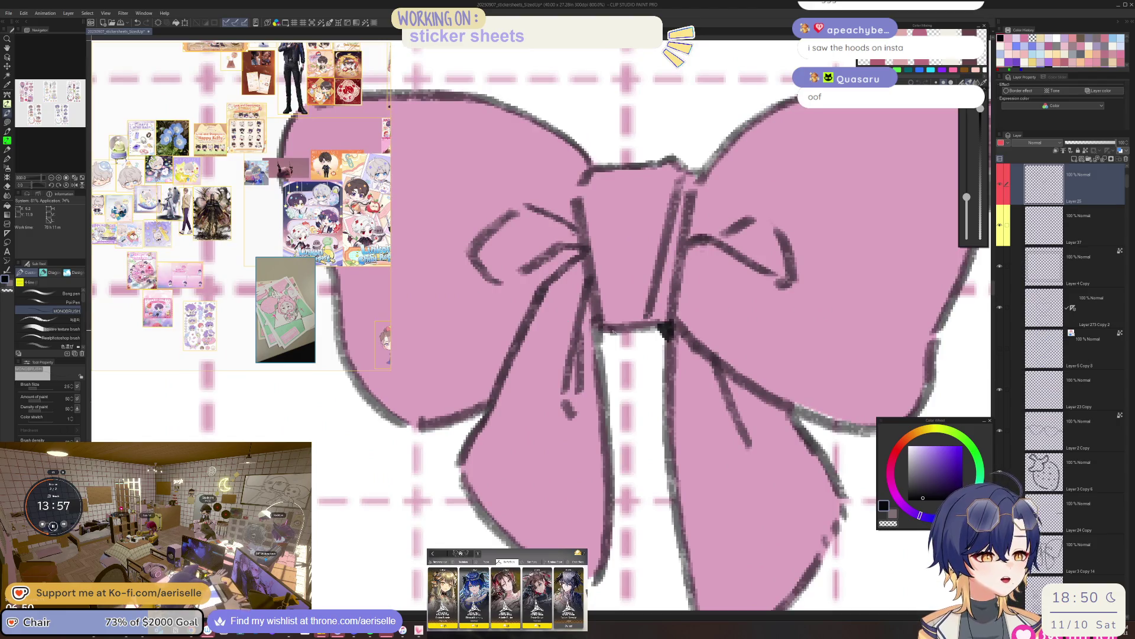
scroll(612, 332, "down", 4)
scroll(590, 352, "up", 4)
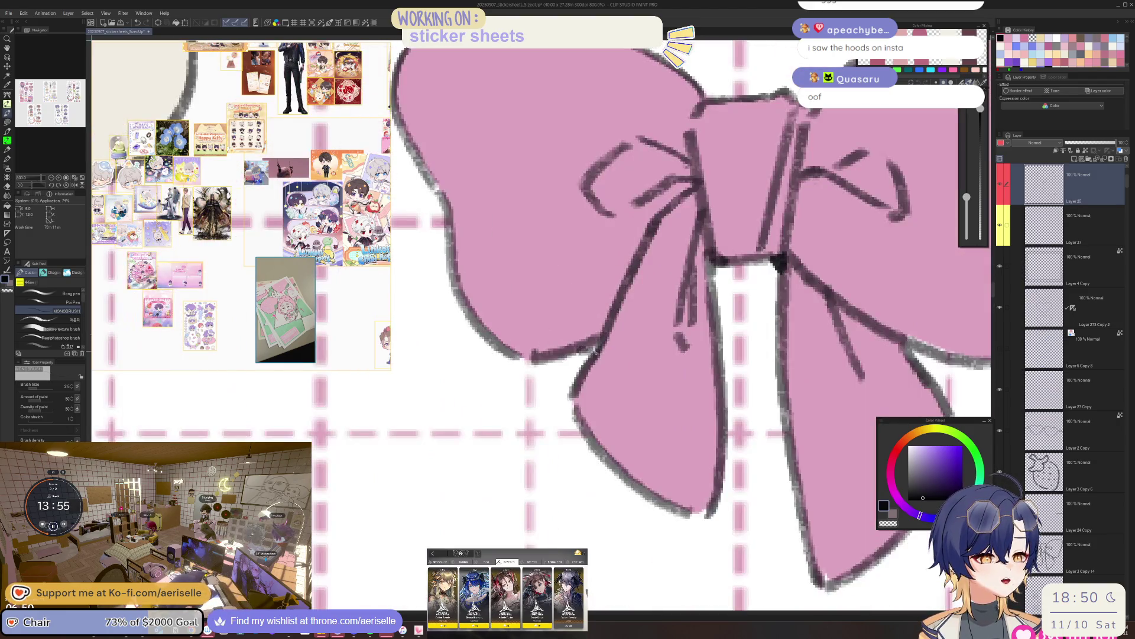
scroll(603, 335, "down", 6)
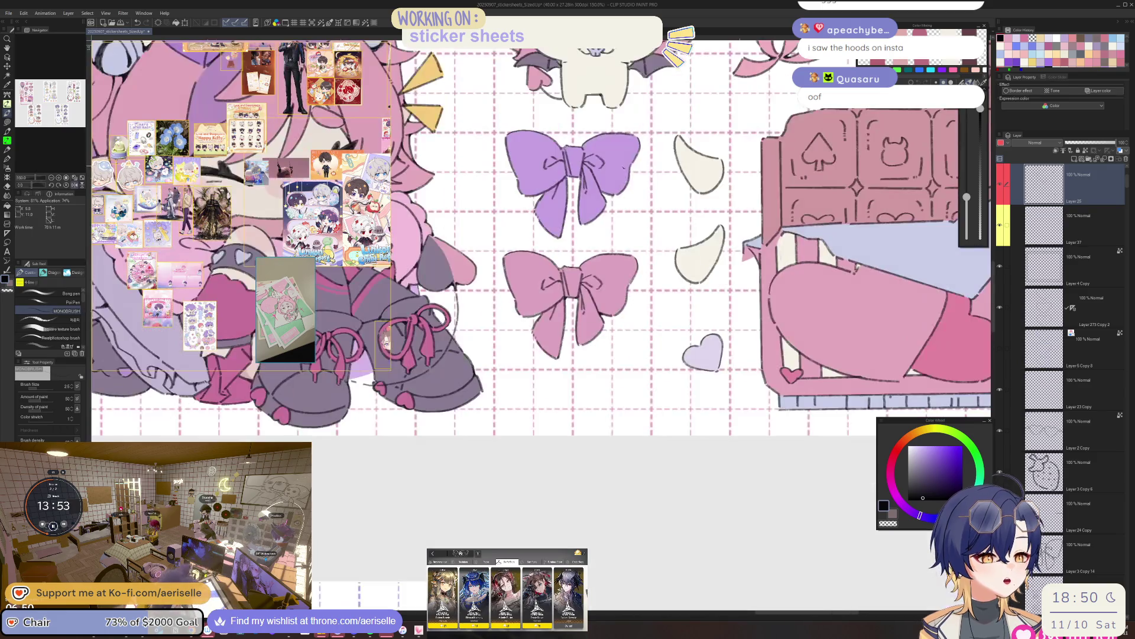
scroll(548, 283, "up", 6)
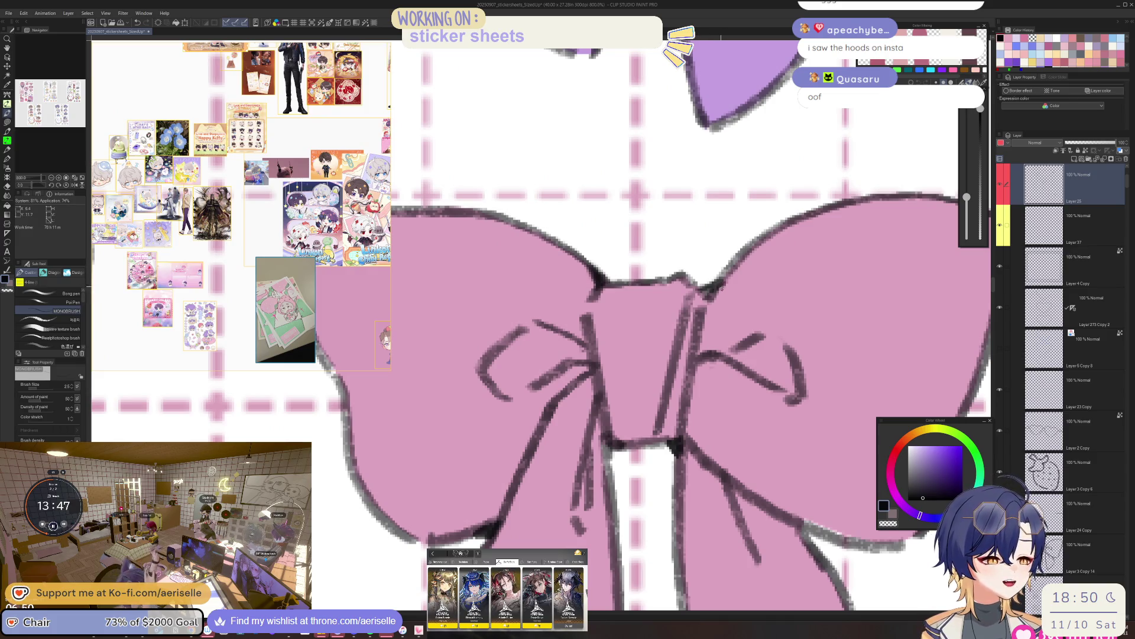
scroll(732, 246, "down", 5)
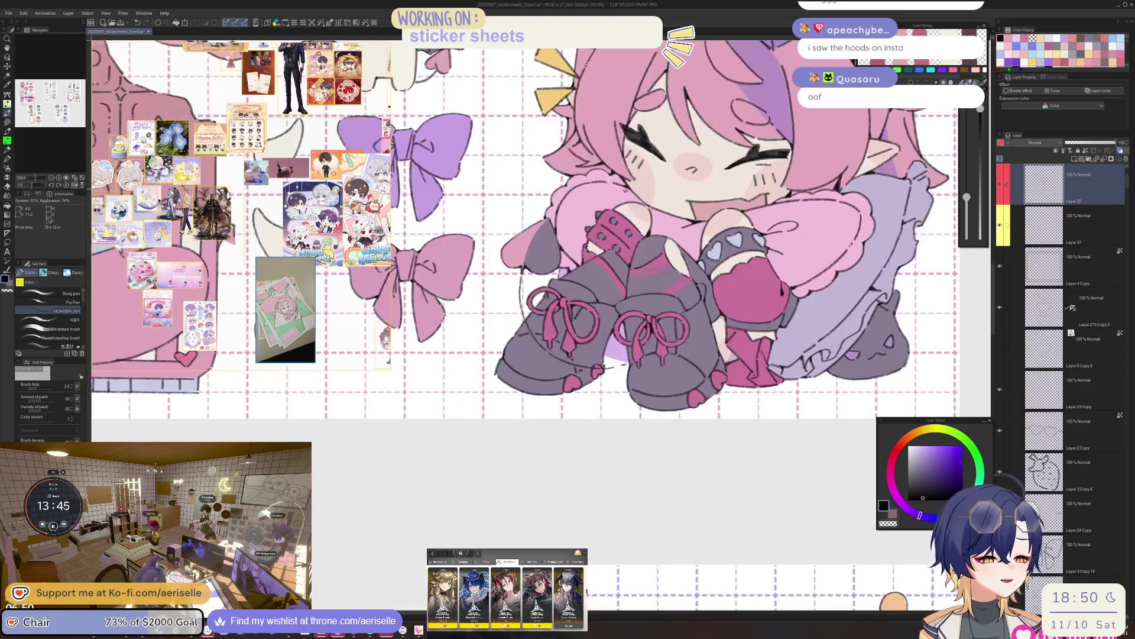
scroll(591, 294, "up", 5)
left_click_drag(592, 294, 602, 303)
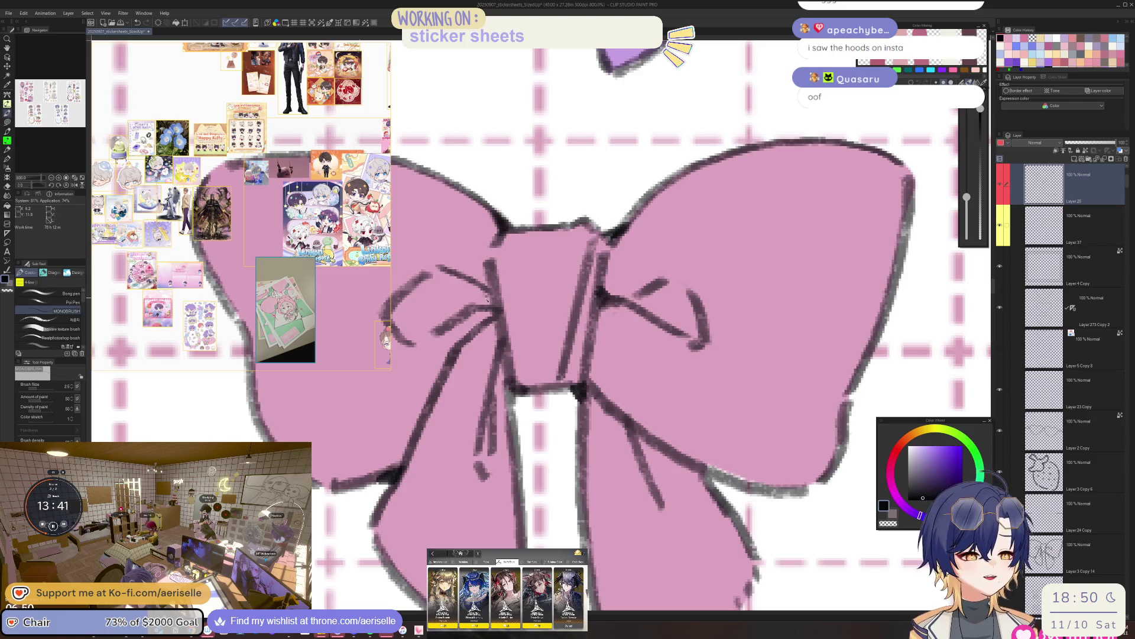
left_click_drag(473, 313, 496, 301)
scroll(495, 305, "down", 5)
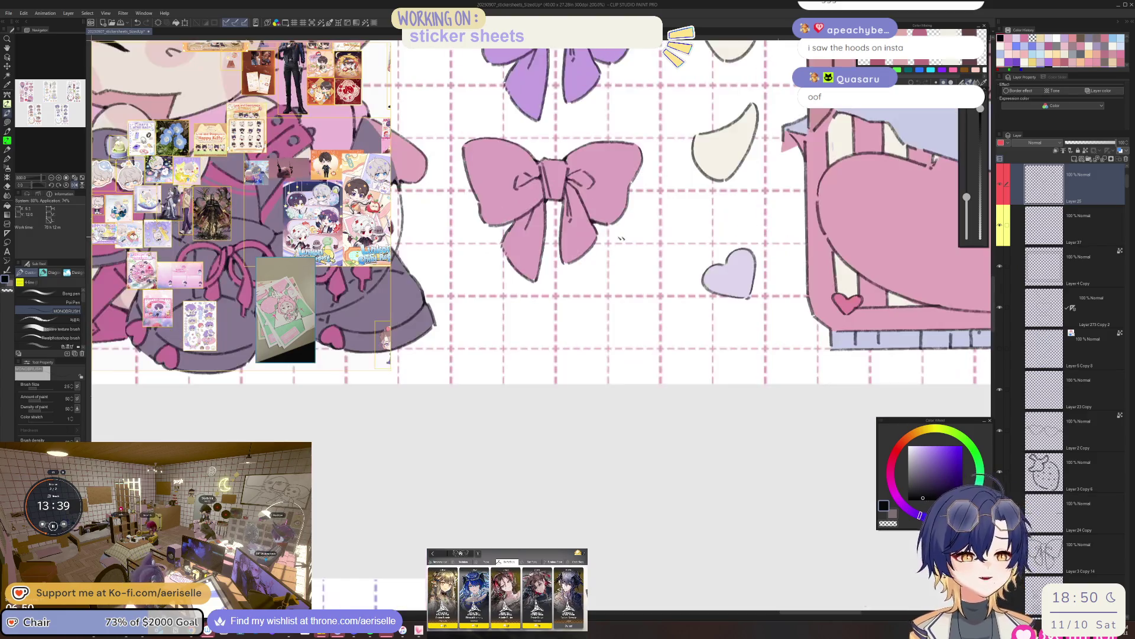
scroll(532, 266, "up", 3)
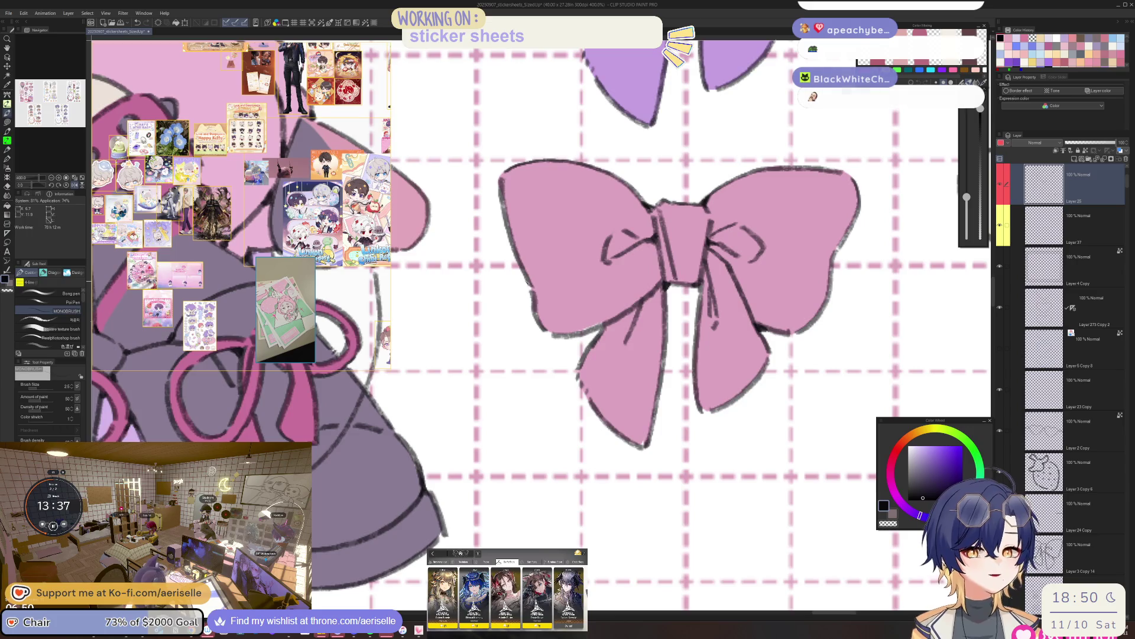
scroll(532, 266, "up", 3)
scroll(534, 288, "down", 5)
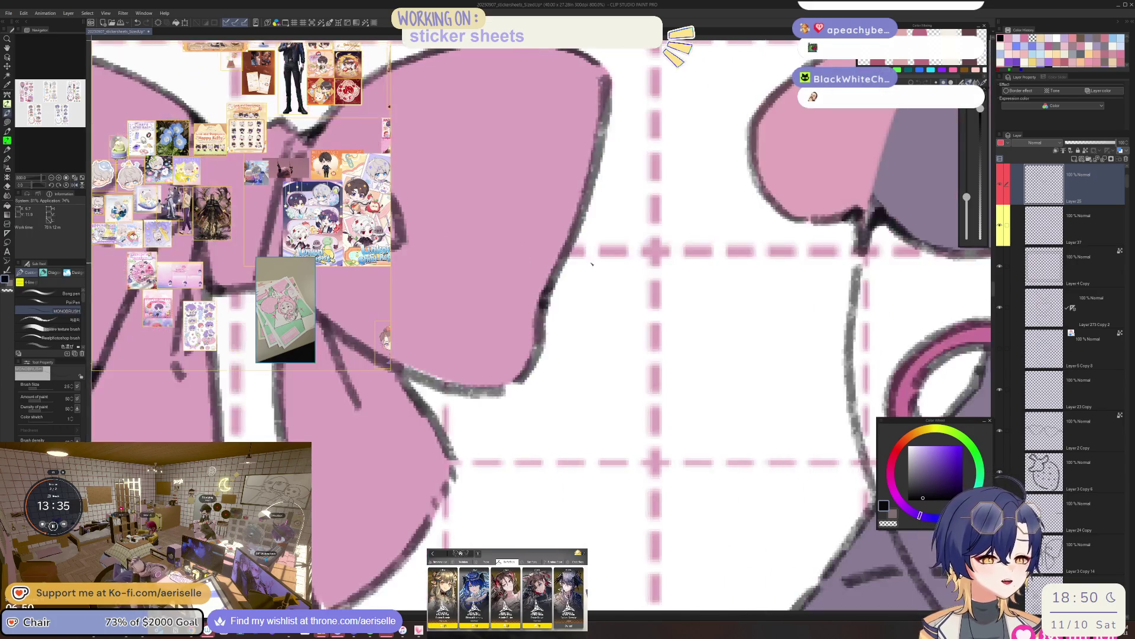
scroll(564, 257, "up", 5)
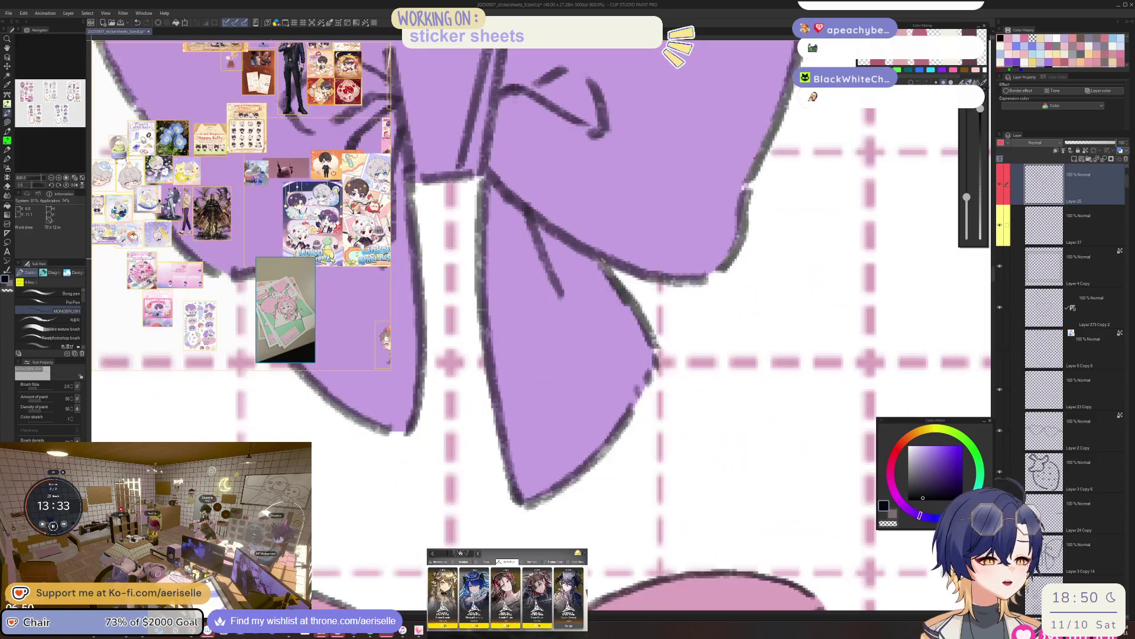
scroll(620, 272, "down", 5)
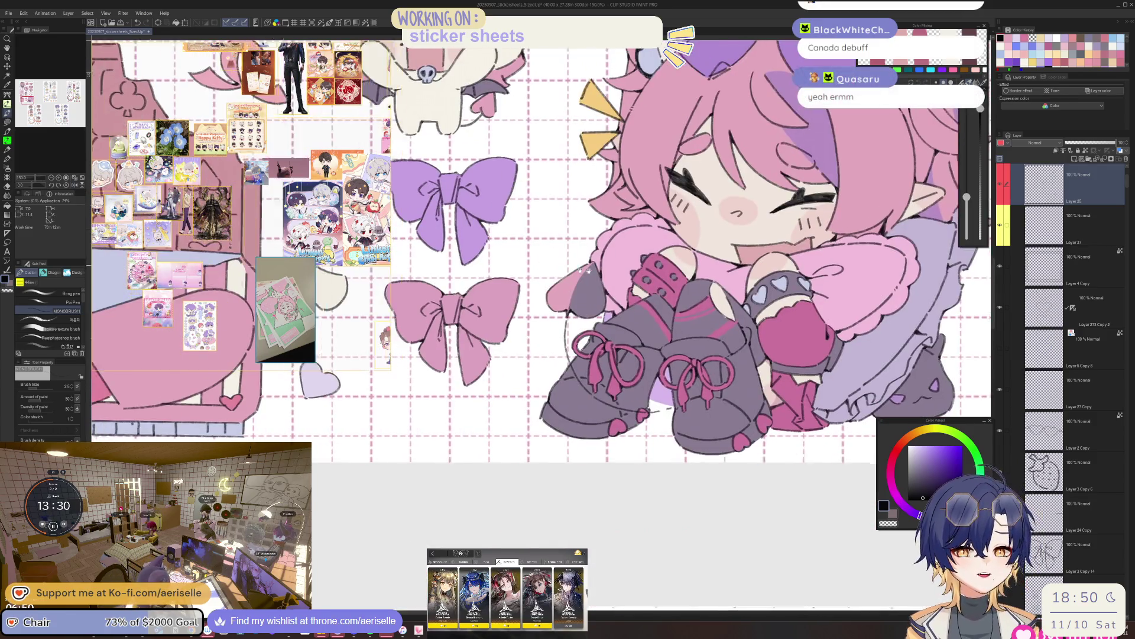
left_click_drag(583, 270, 692, 273)
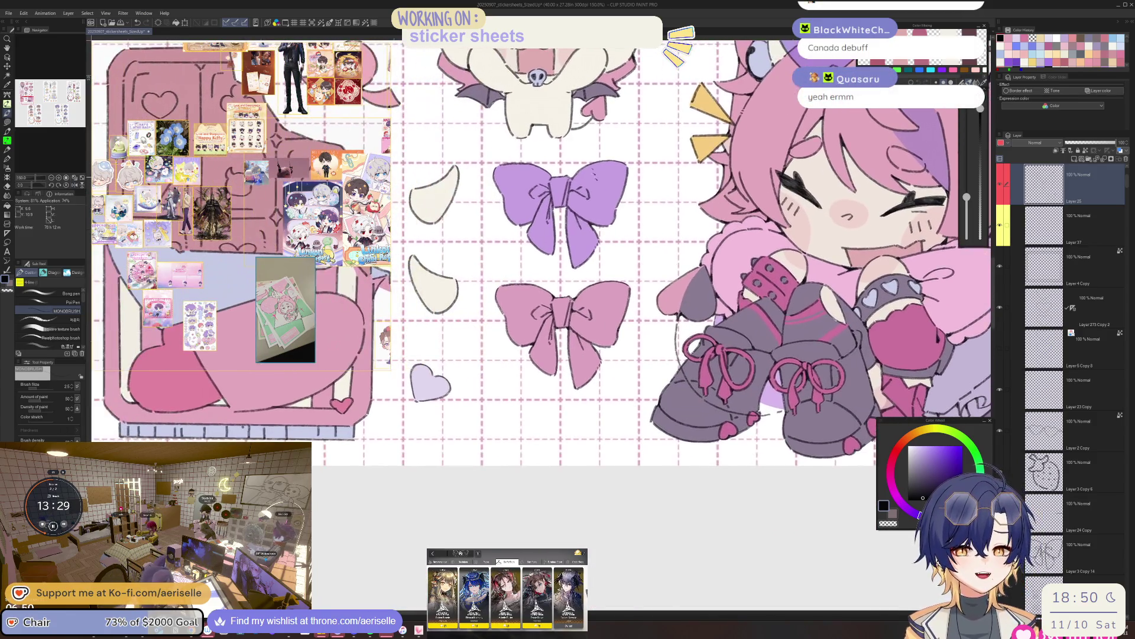
scroll(537, 175, "up", 5)
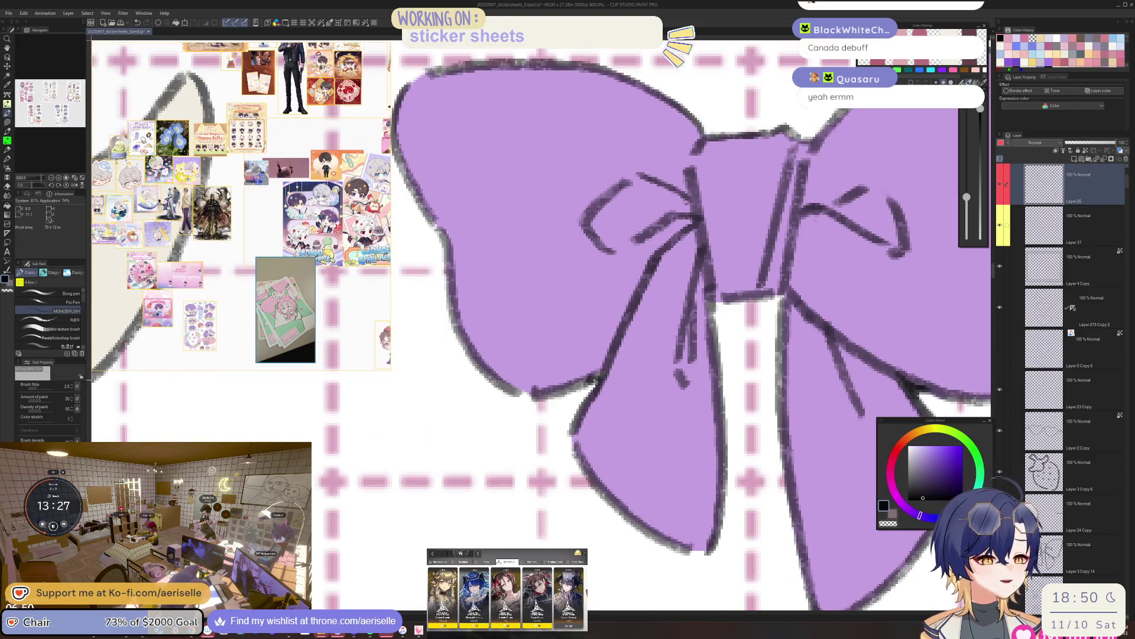
scroll(595, 375, "down", 1)
scroll(594, 375, "down", 3)
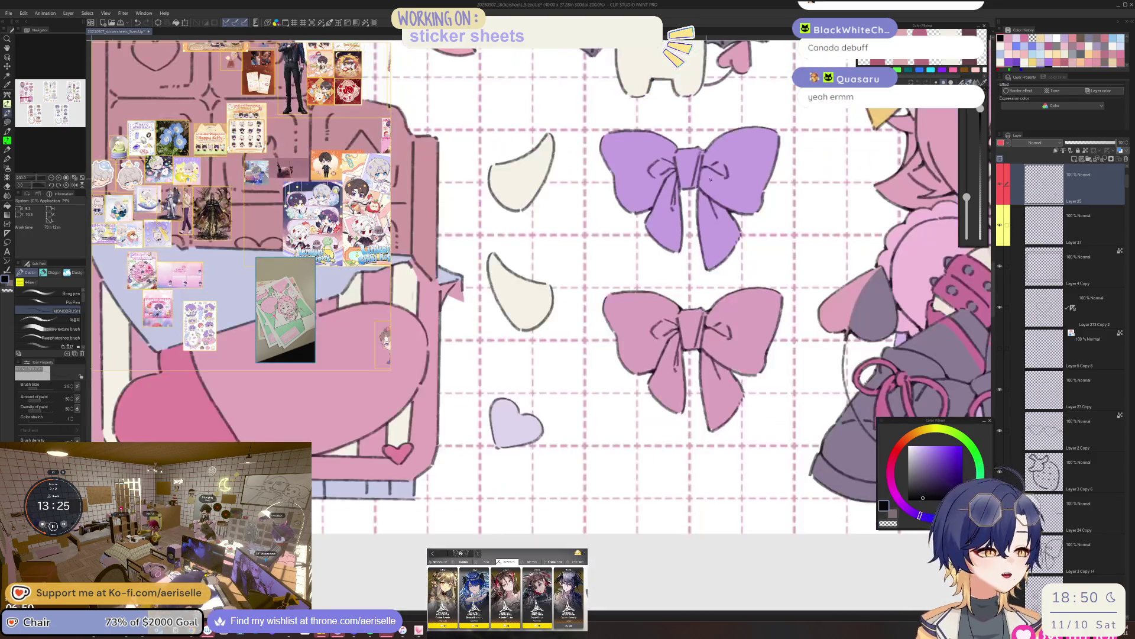
left_click_drag(742, 148, 664, 261)
scroll(650, 263, "up", 2)
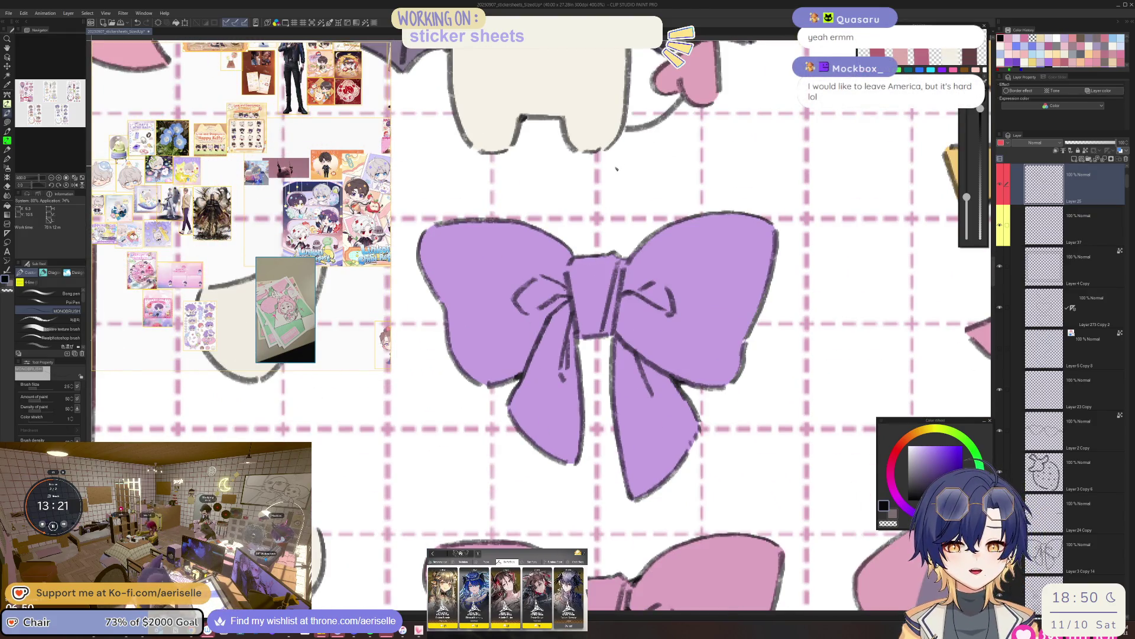
scroll(561, 294, "up", 4)
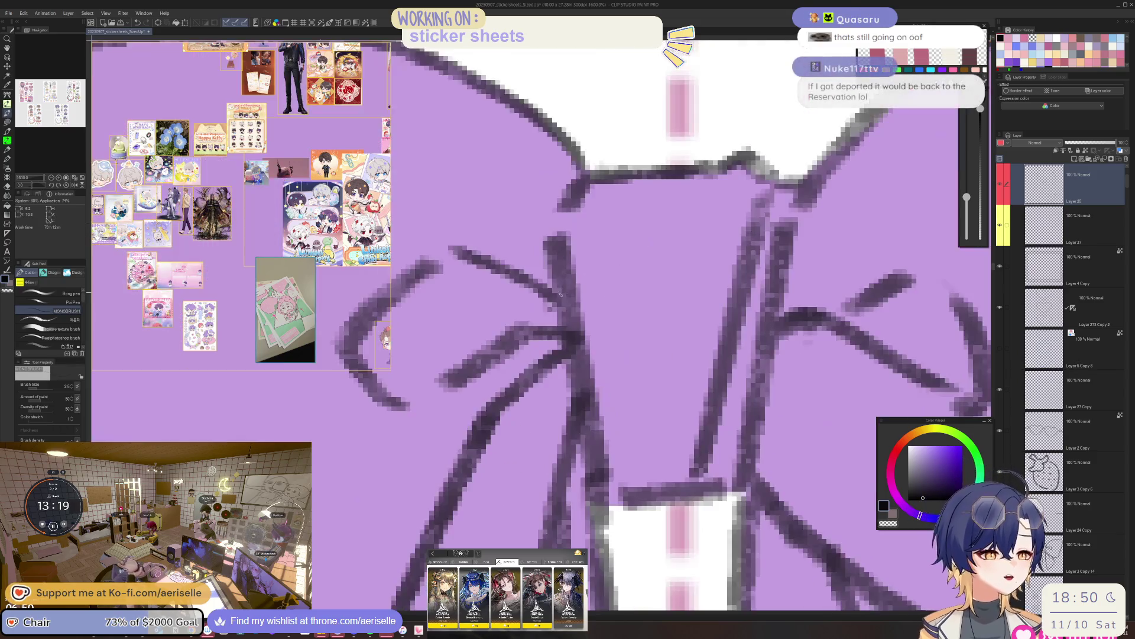
scroll(561, 294, "down", 4)
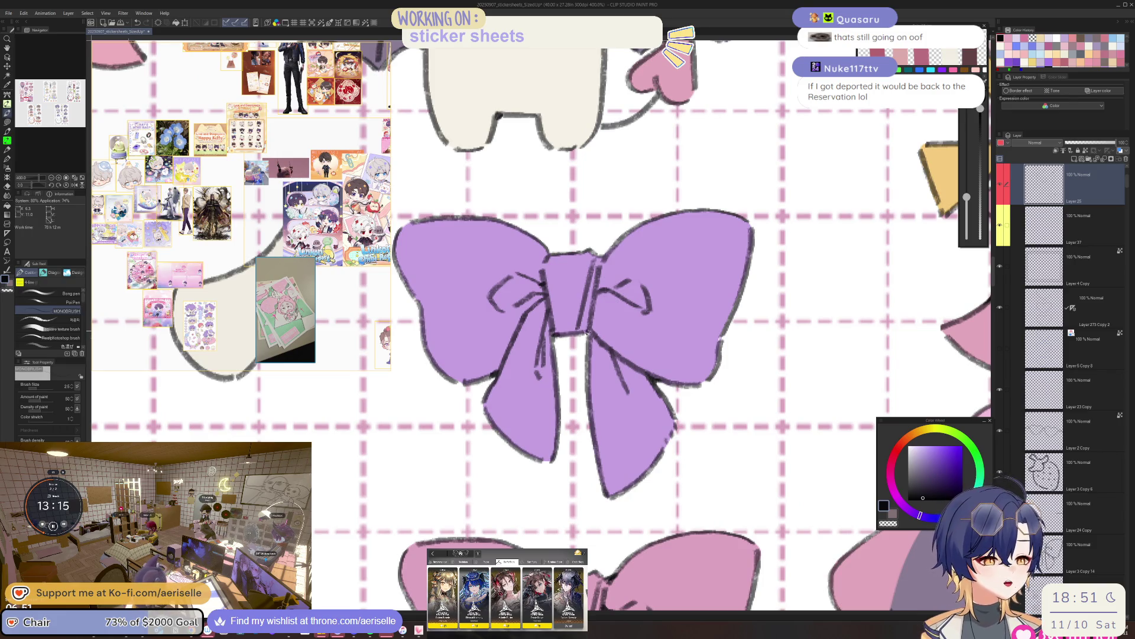
scroll(562, 294, "down", 4)
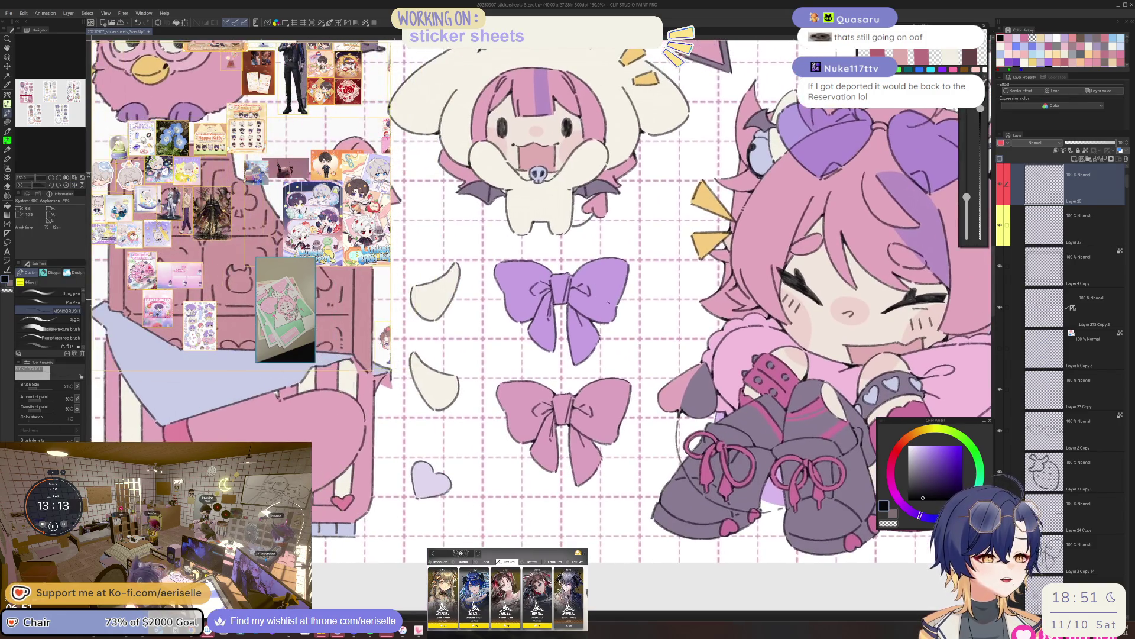
scroll(606, 301, "up", 4)
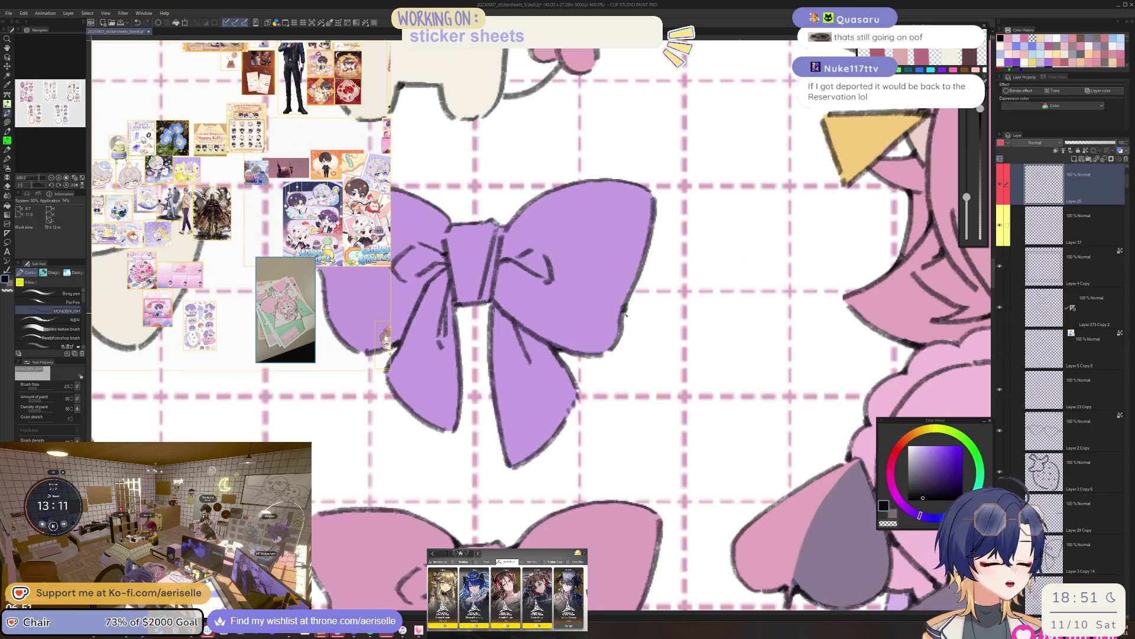
scroll(625, 313, "down", 4)
scroll(587, 213, "up", 6)
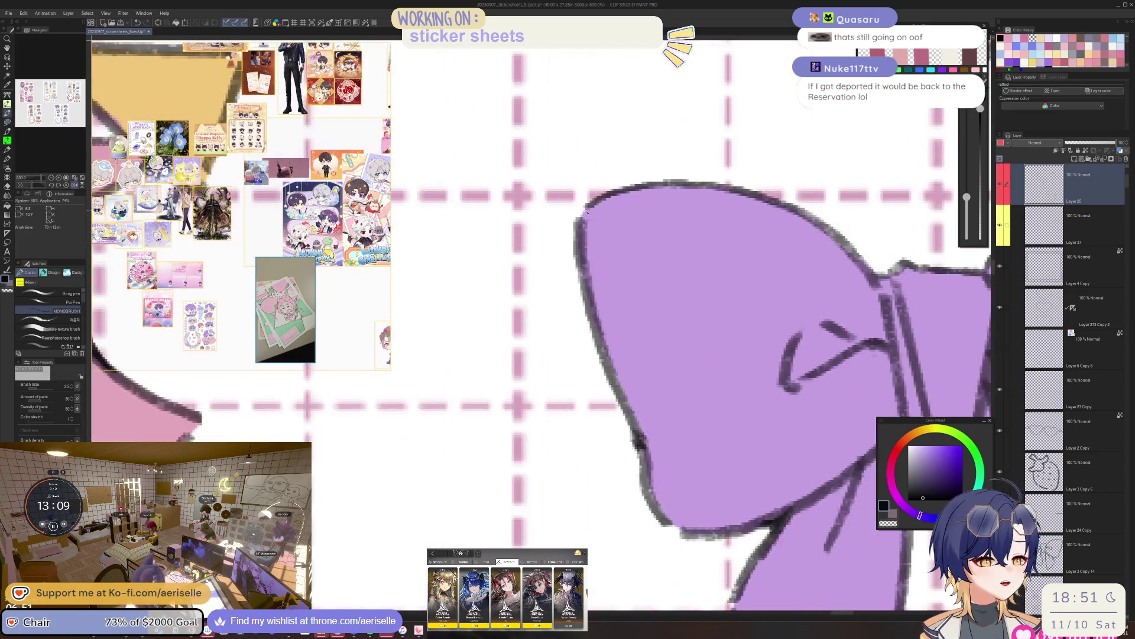
scroll(585, 218, "down", 5)
scroll(548, 272, "up", 2)
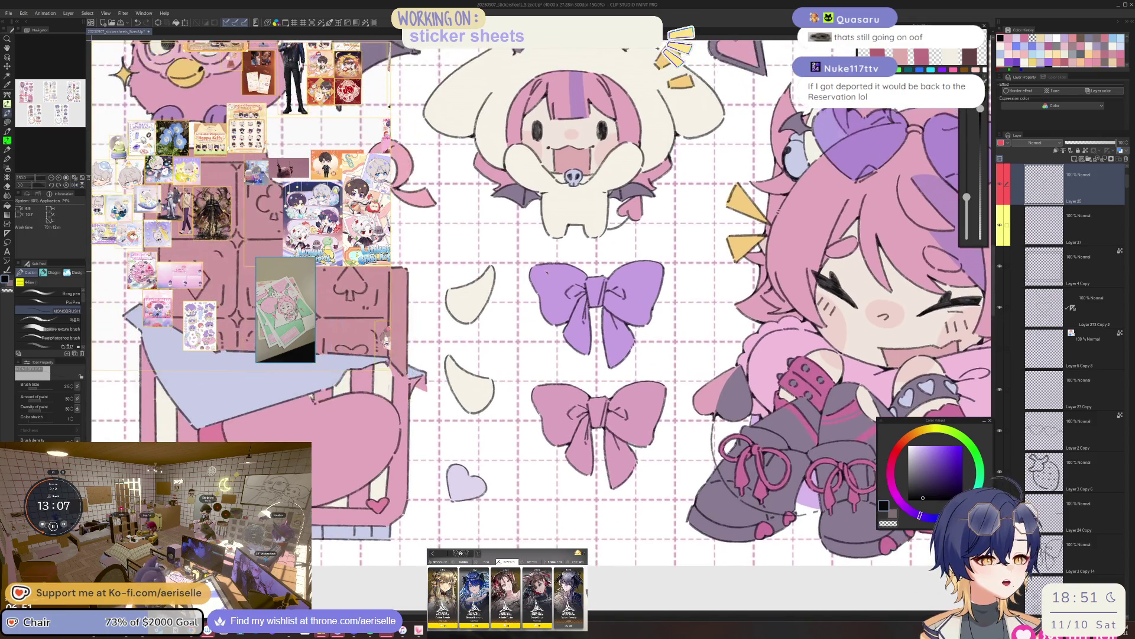
scroll(548, 273, "up", 3)
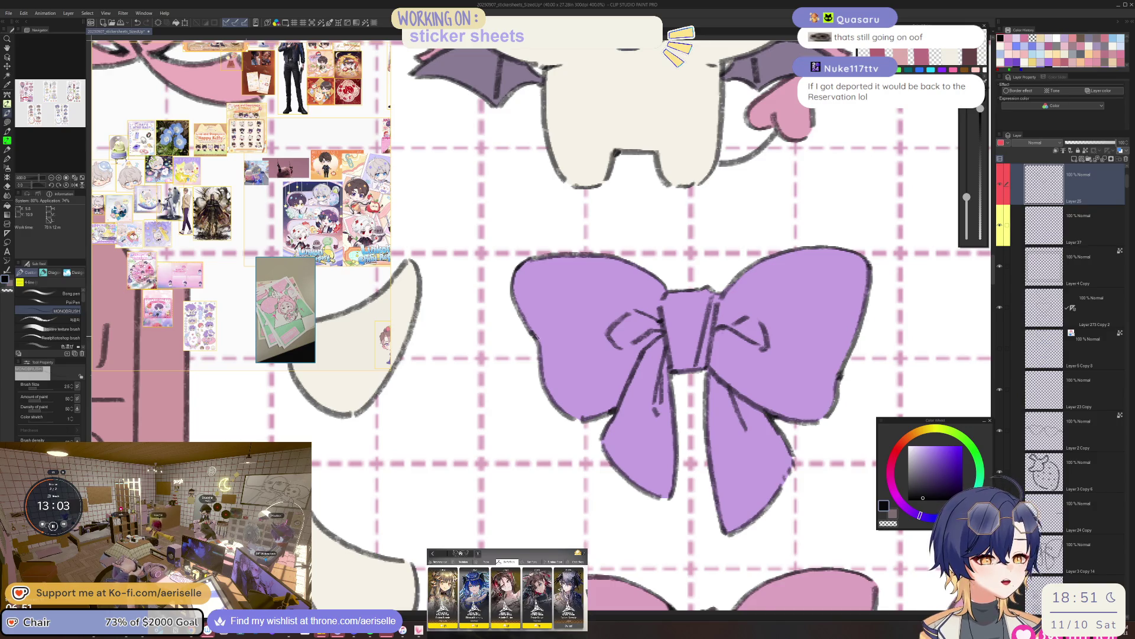
scroll(548, 273, "down", 3)
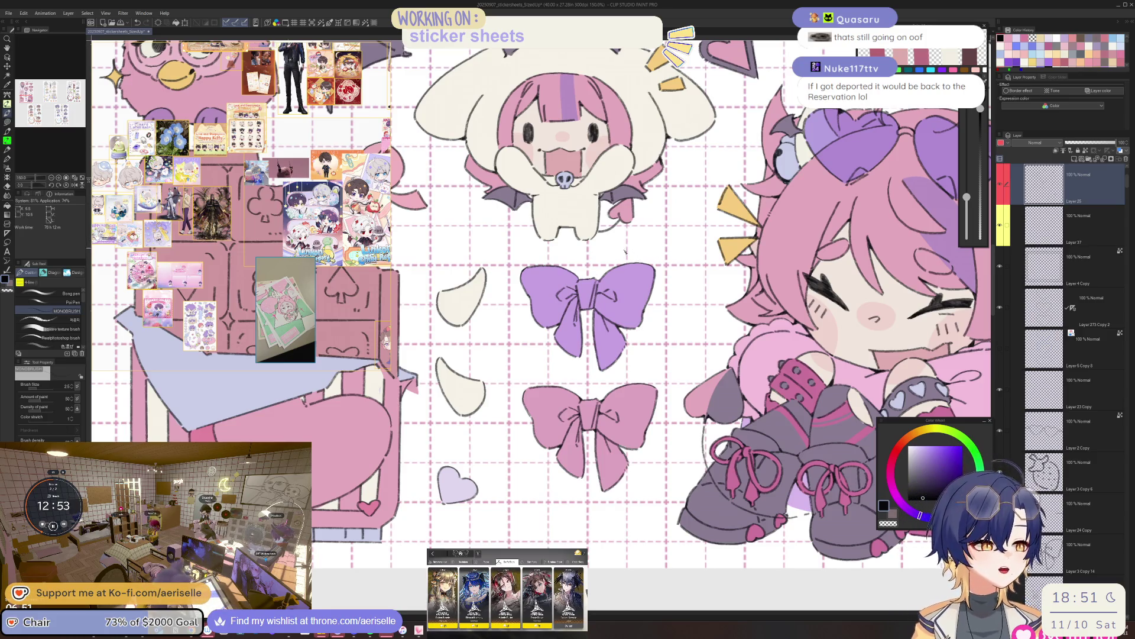
scroll(591, 316, "up", 4)
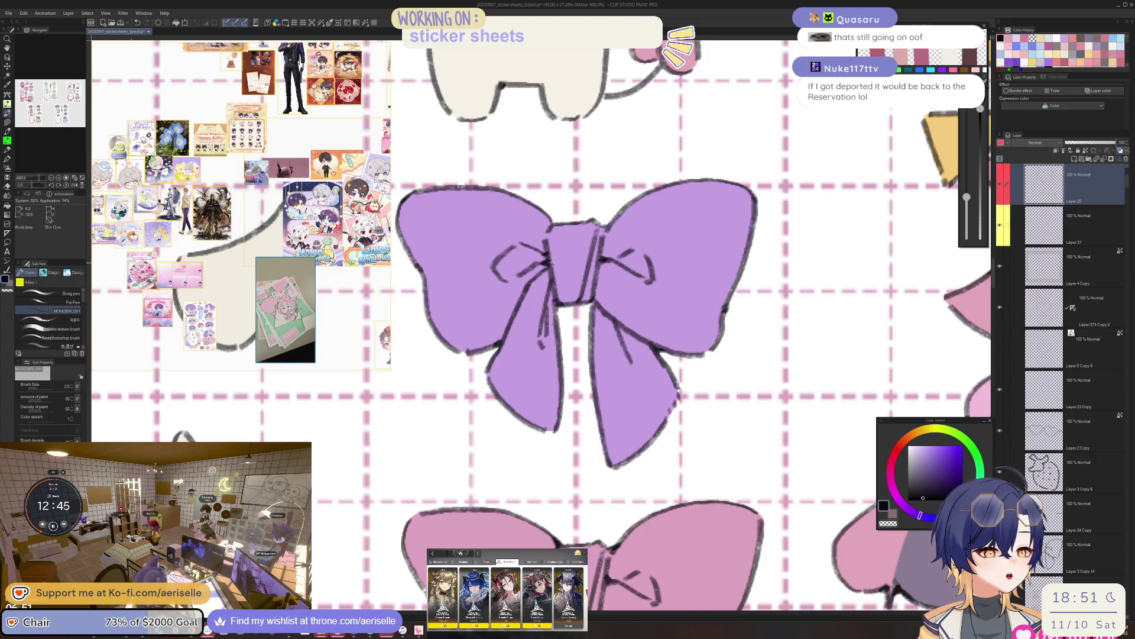
scroll(684, 218, "down", 4)
left_click_drag(531, 192, 406, 198)
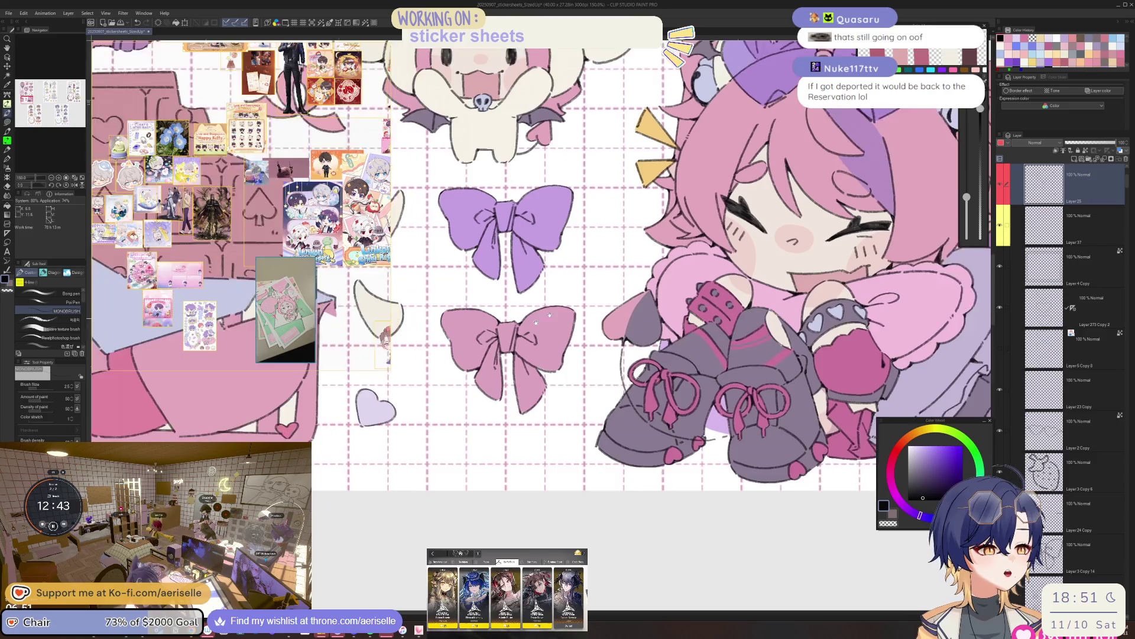
scroll(518, 312, "up", 5)
scroll(517, 312, "up", 3)
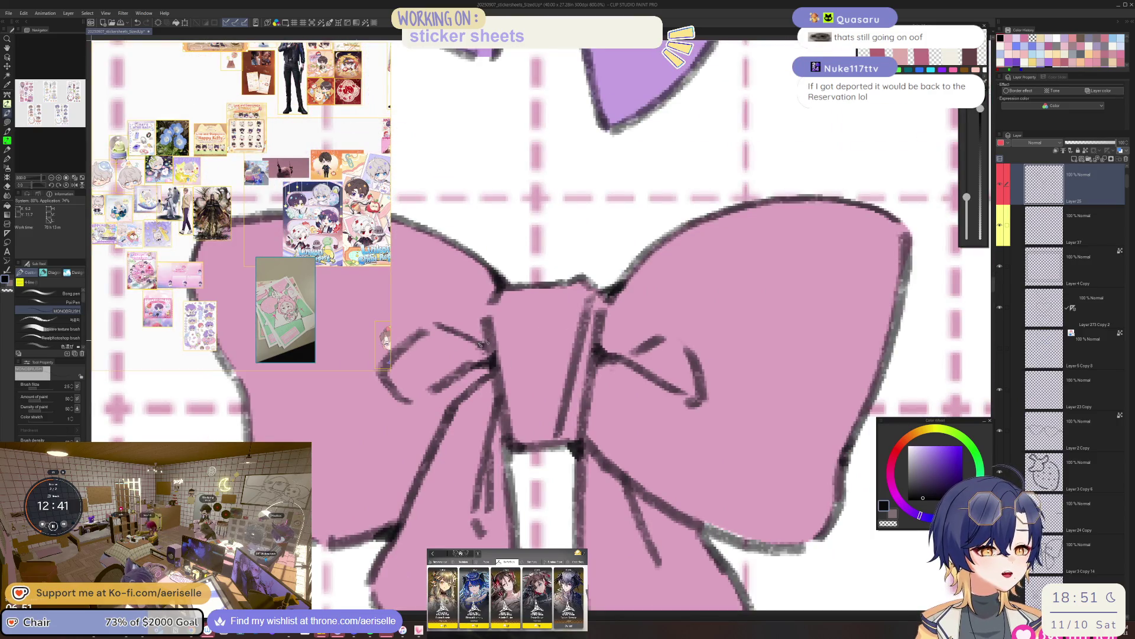
scroll(630, 358, "down", 5)
scroll(586, 344, "up", 5)
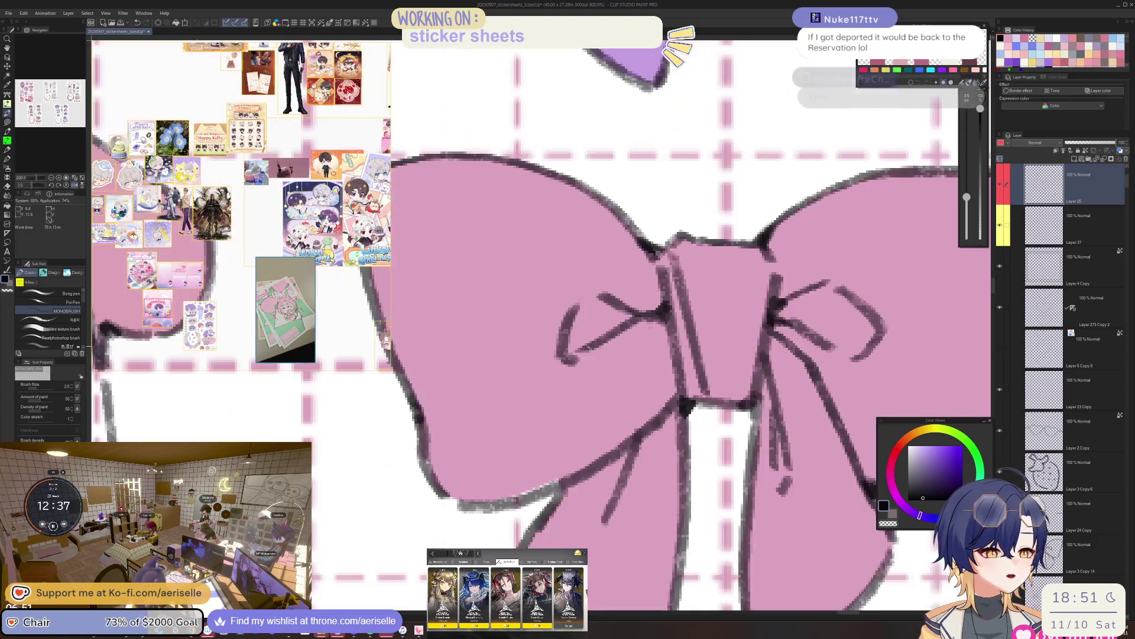
scroll(650, 254, "down", 2)
key("e")
scroll(651, 124, "down", 4)
mouse_move(650, 177)
left_mouse_down()
mouse_move(748, 219)
mouse_move(890, 242)
left_mouse_up()
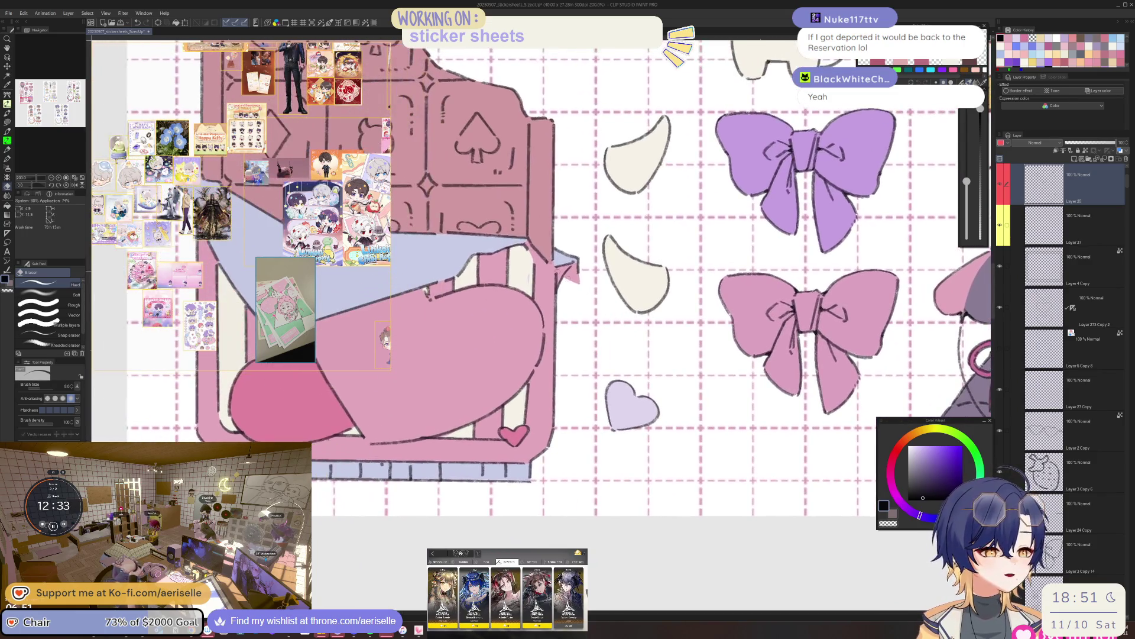
Switch back to the MONOBRUSH pen and ink the outline along the wrapper's pointed tip.
scroll(558, 255, "up", 4)
key("b")
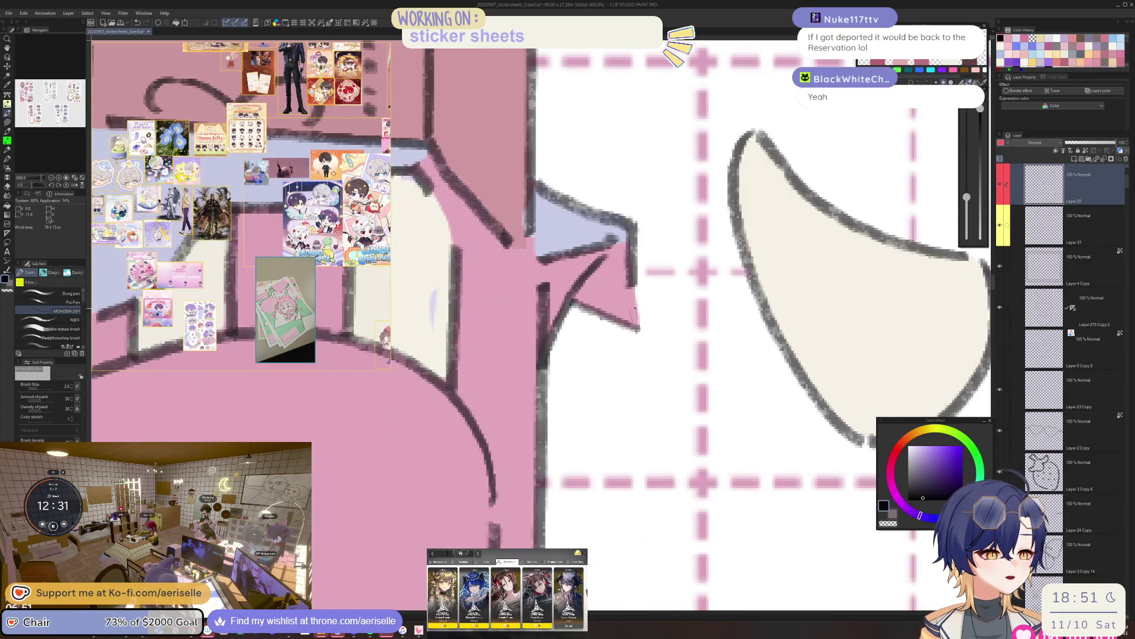
left_click_drag(632, 285, 641, 329)
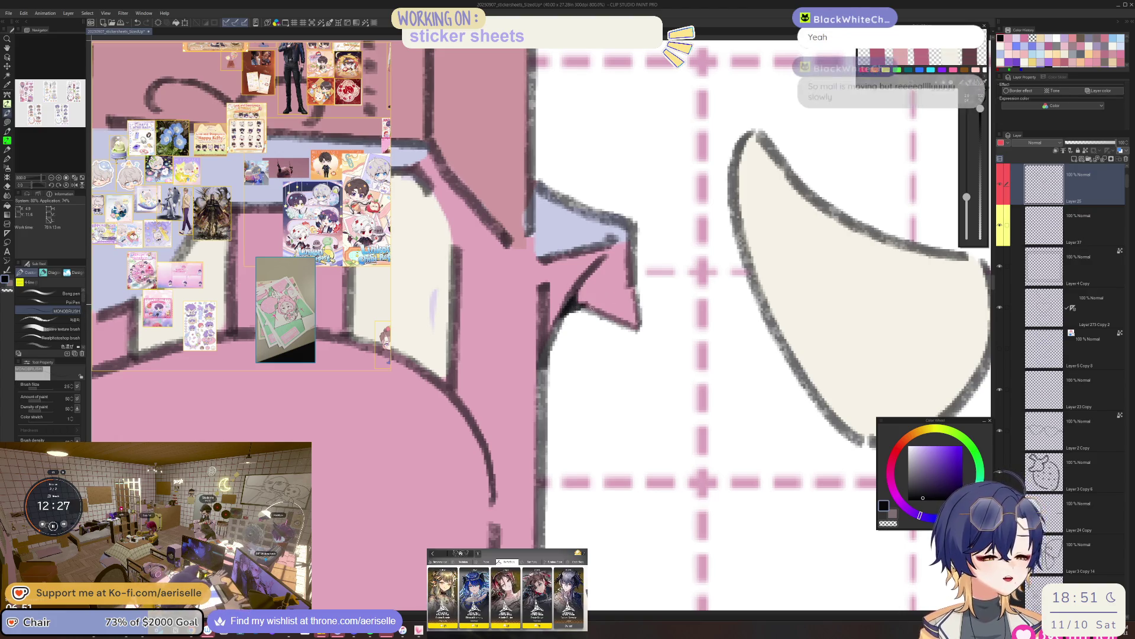
scroll(655, 231, "right", 5)
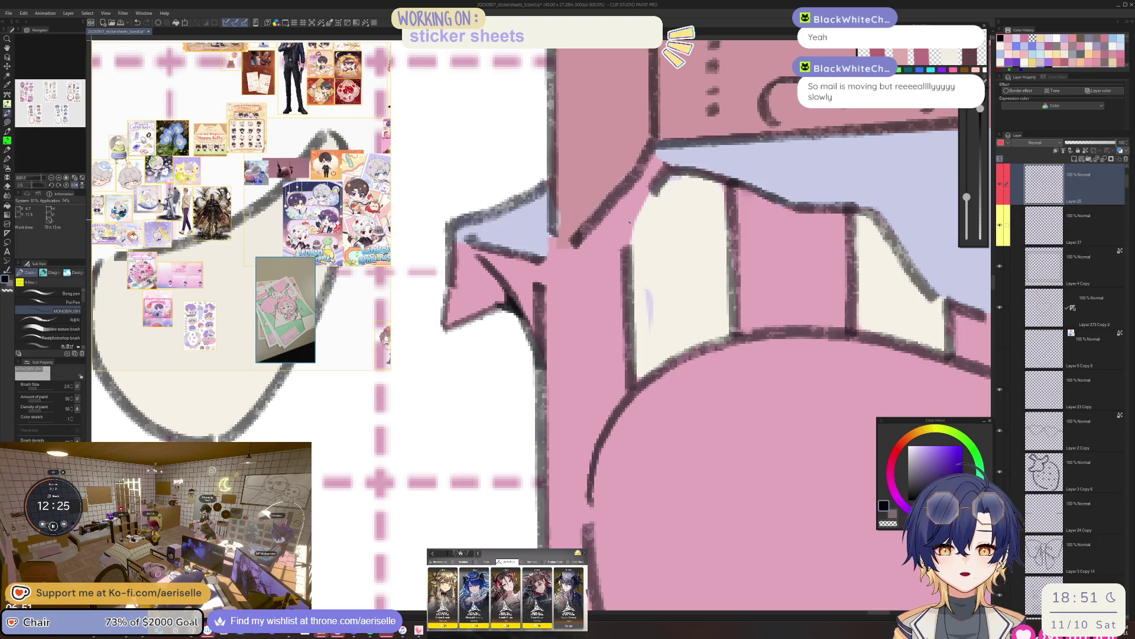
scroll(611, 185, "down", 4)
scroll(610, 185, "up", 4)
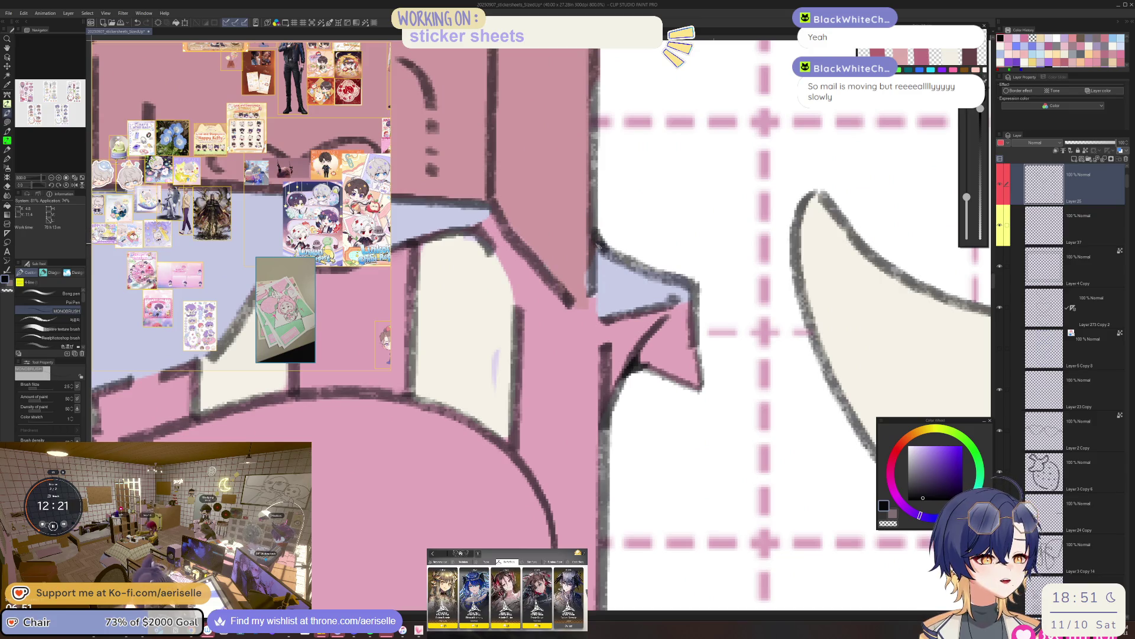
scroll(597, 242, "down", 4)
scroll(598, 243, "left", 3)
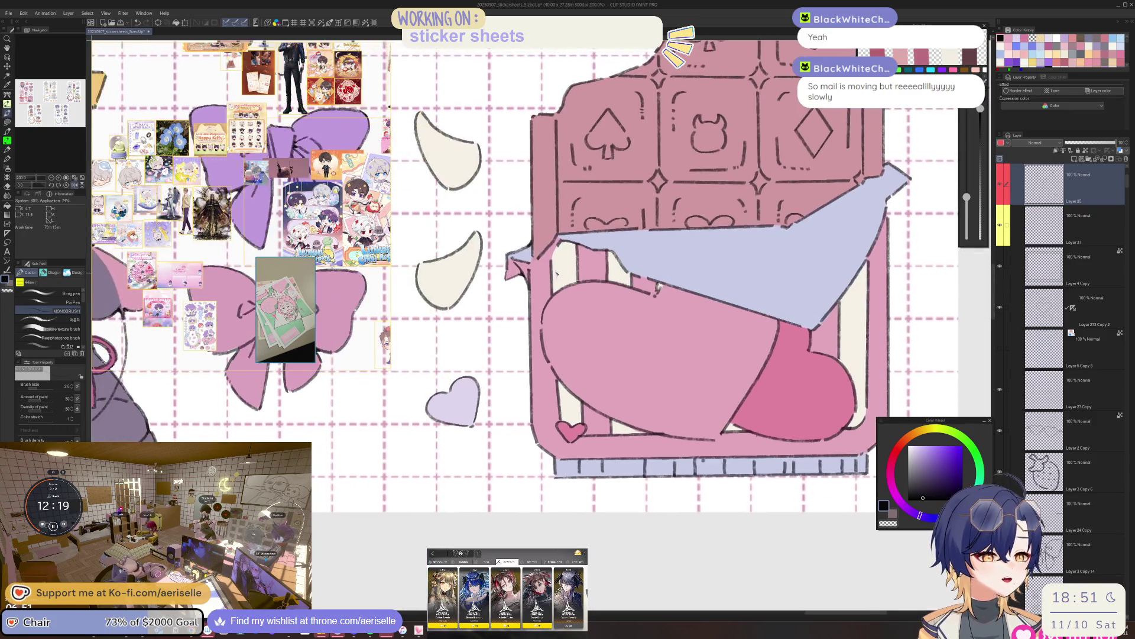
scroll(541, 238, "up", 4)
Switch to the lasso fill tool and pick the artwork's layer from the canvas.
key("u")
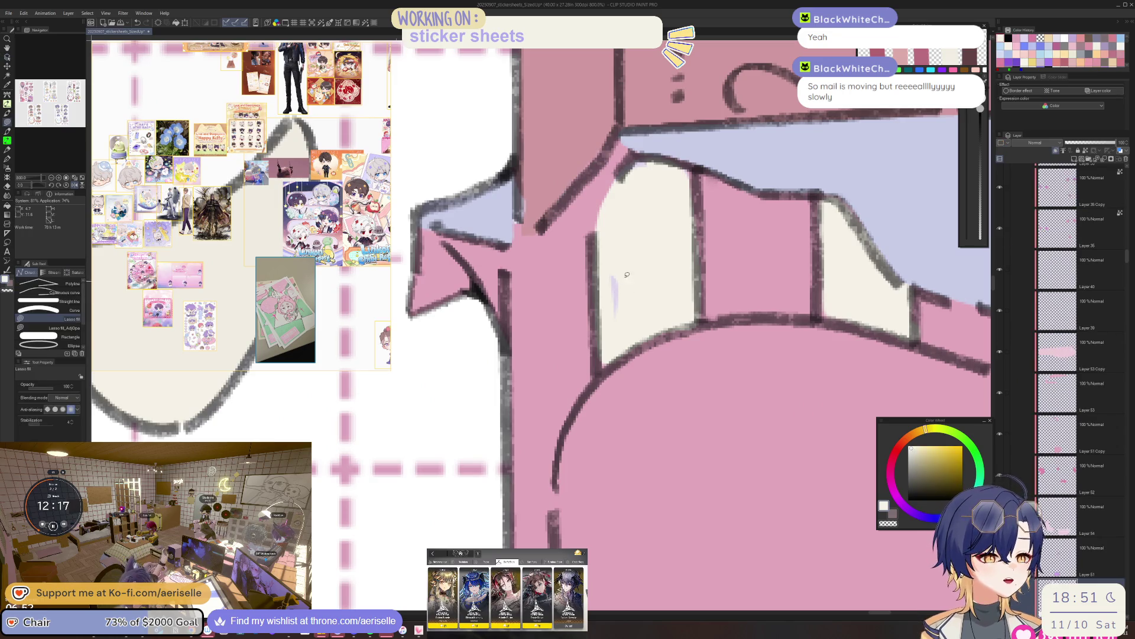
key("ctrl+shift")
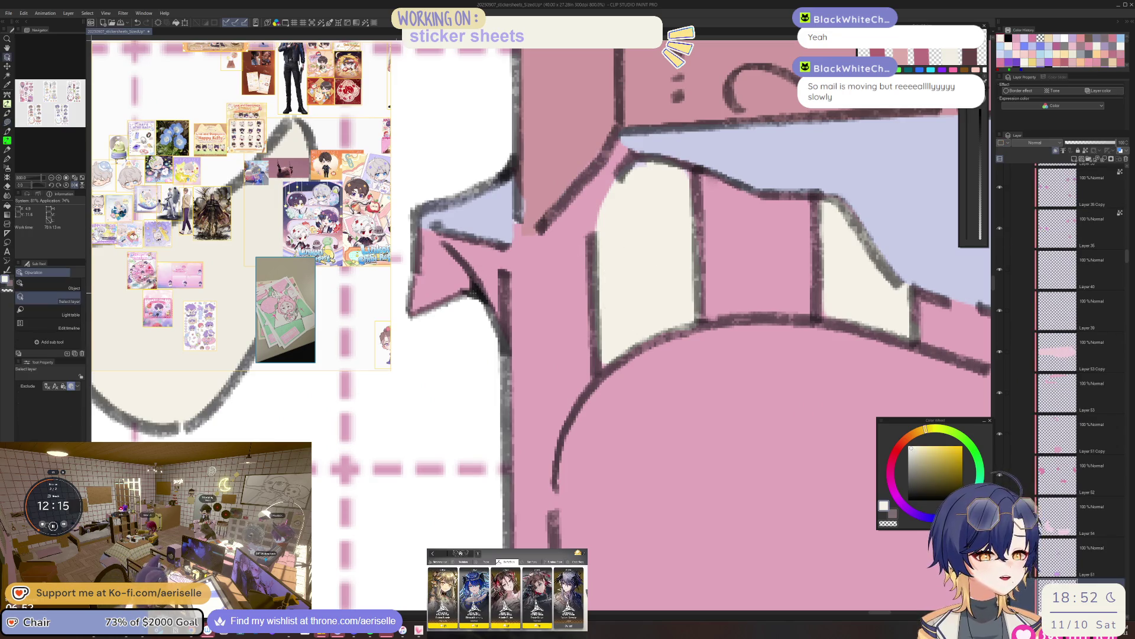
left_click(649, 275)
scroll(648, 275, "down", 5)
scroll(538, 235, "up", 4)
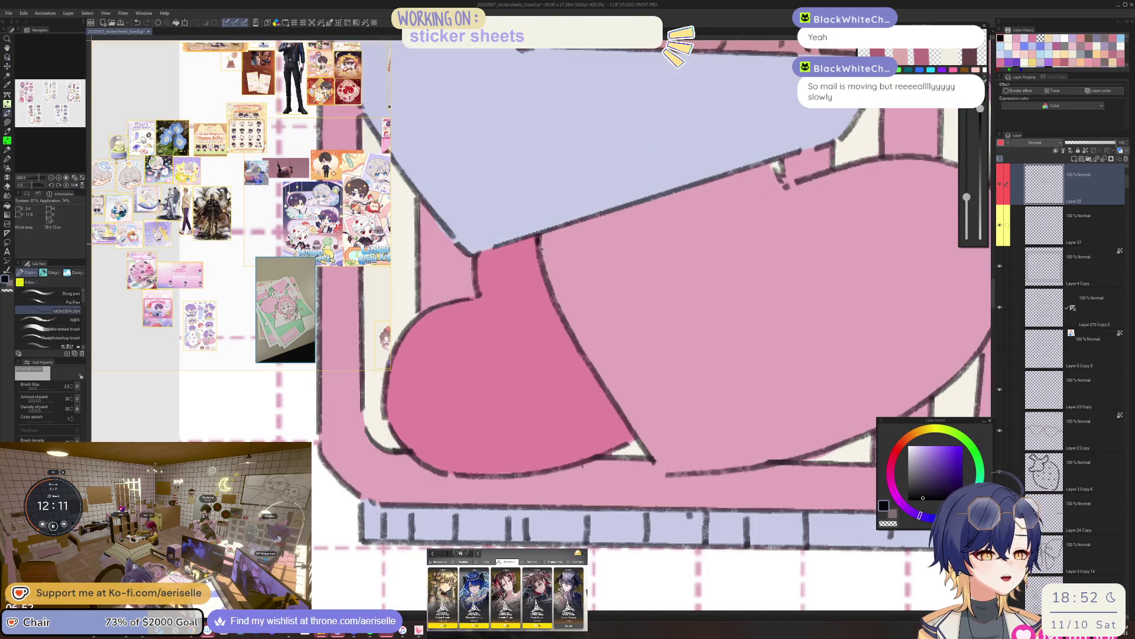
scroll(554, 225, "down", 4)
scroll(538, 275, "up", 4)
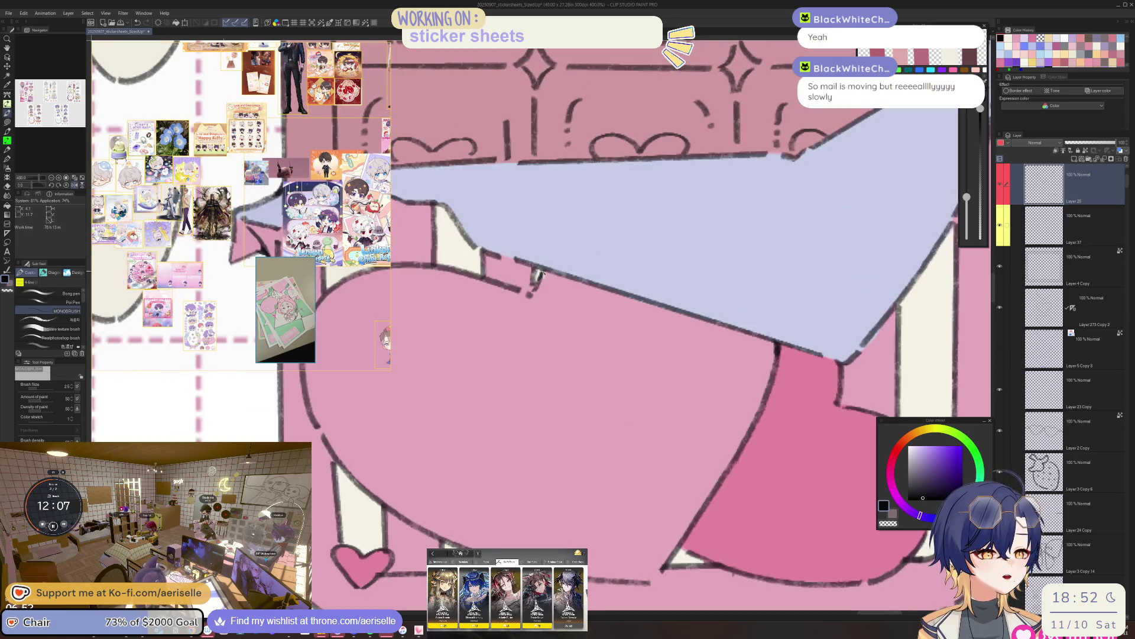
Flip the canvas horizontally to check the drawing and ink a gap in the wrapper outline.
key("h")
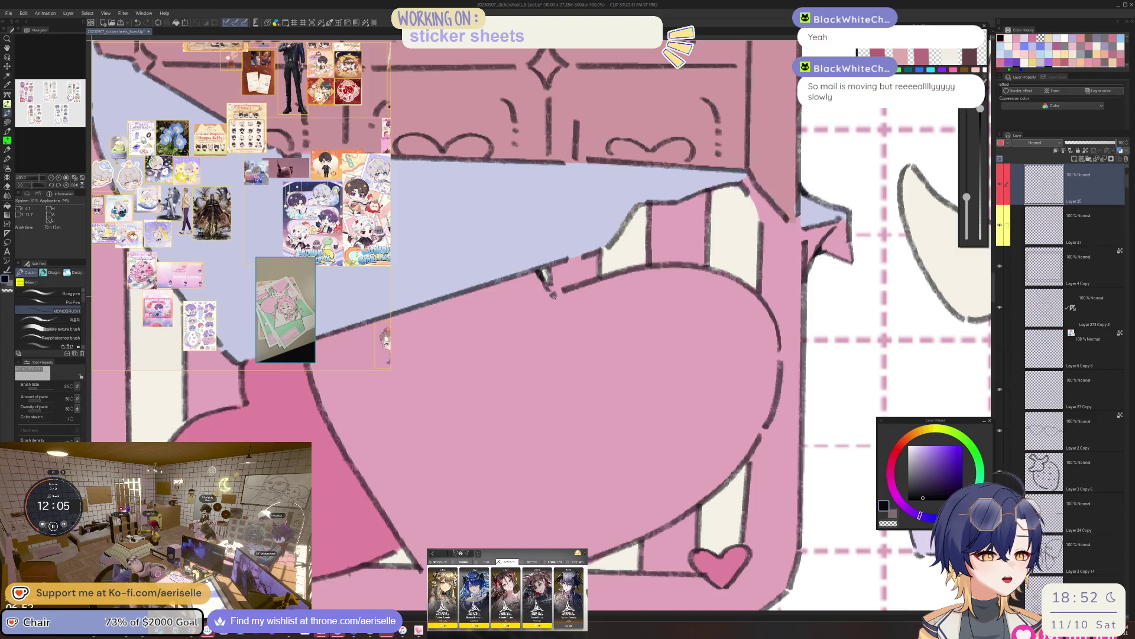
left_click_drag(554, 293, 562, 292)
scroll(575, 286, "down", 5)
key("h")
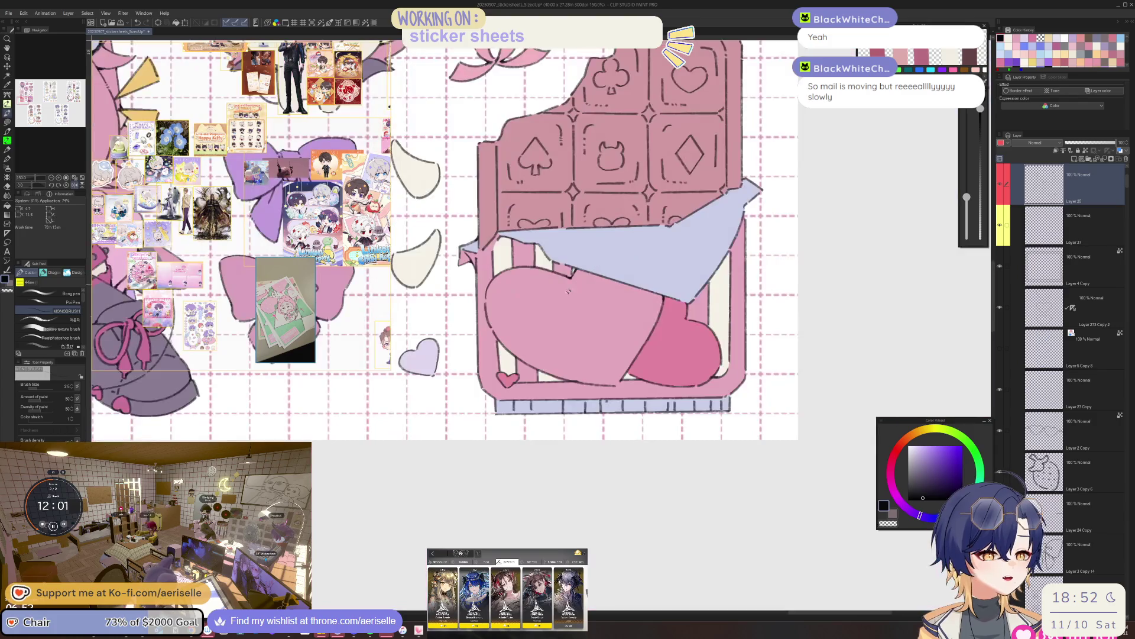
scroll(575, 286, "up", 5)
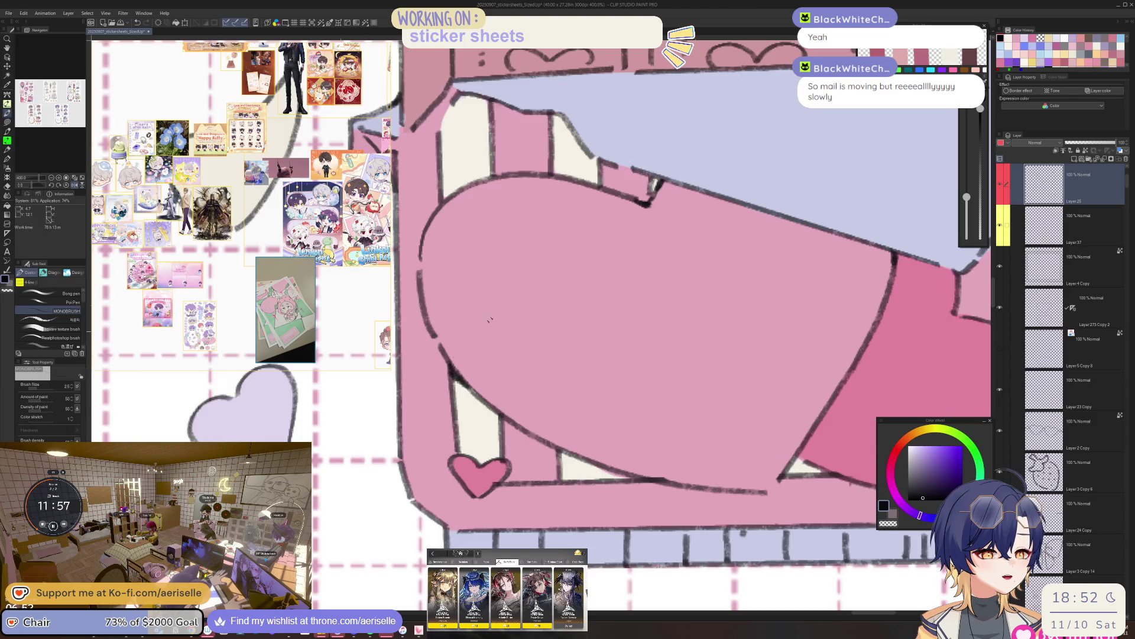
scroll(457, 379, "down", 5)
key("h")
scroll(547, 354, "up", 5)
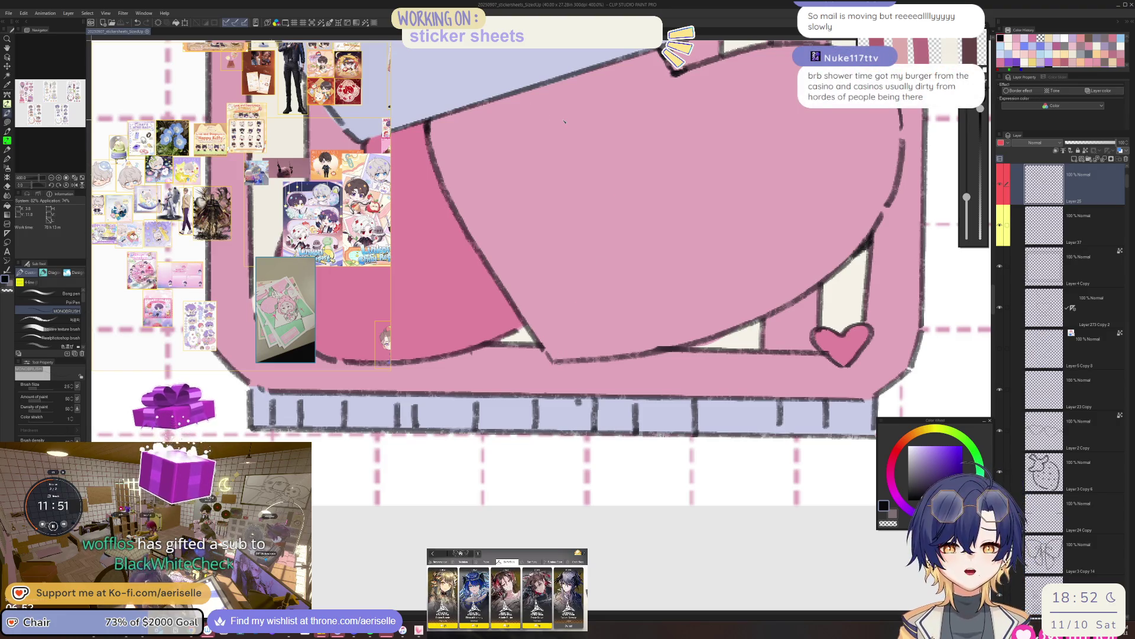
scroll(493, 220, "down", 5)
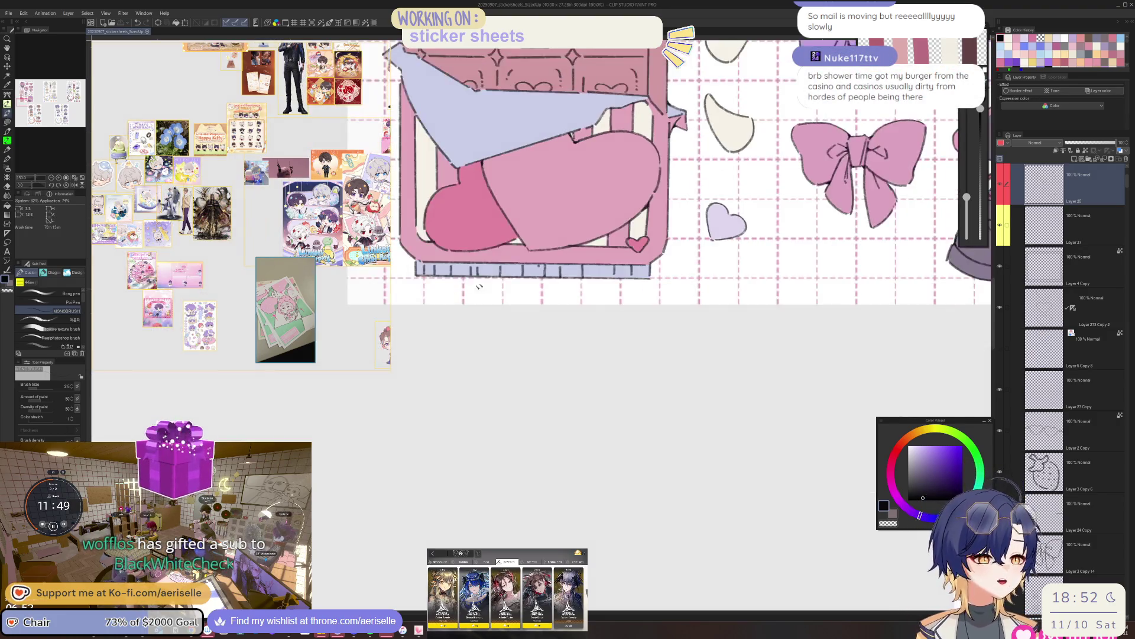
scroll(471, 286, "up", 5)
left_click_drag(556, 193, 523, 207)
key("bracketright")
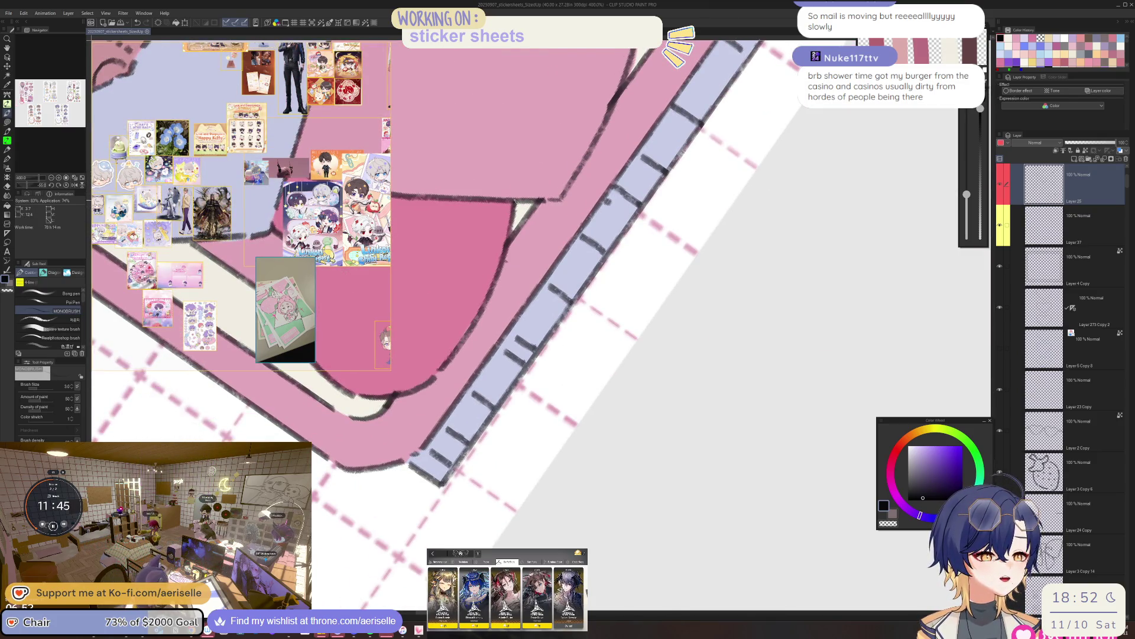
key("ctrl+at")
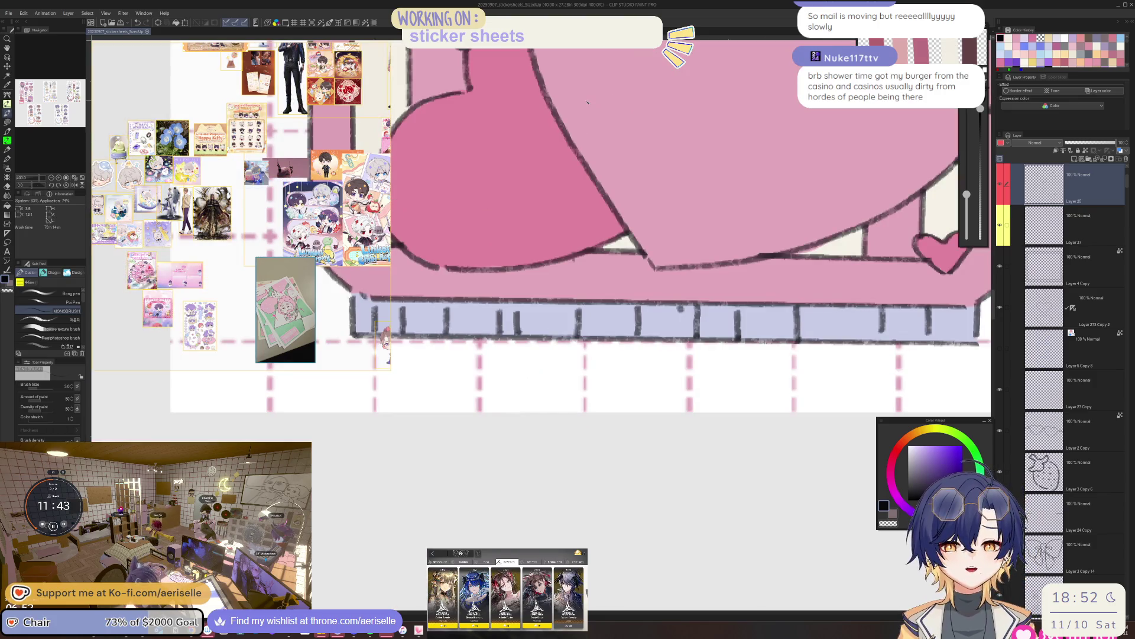
scroll(591, 147, "up", 2)
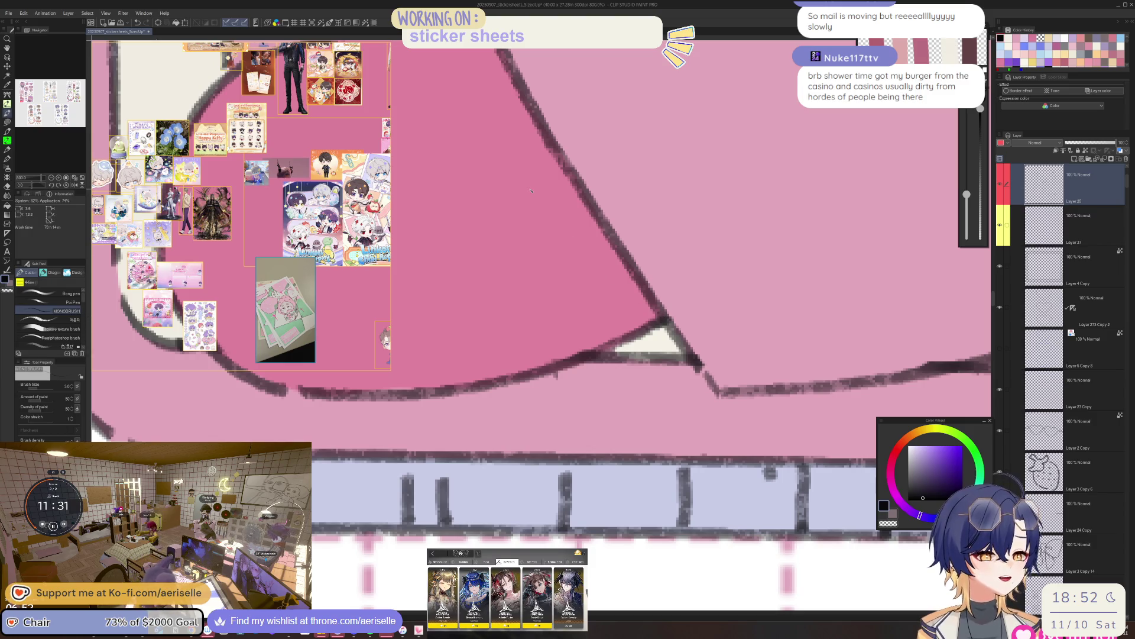
scroll(563, 289, "down", 7)
scroll(495, 320, "up", 3)
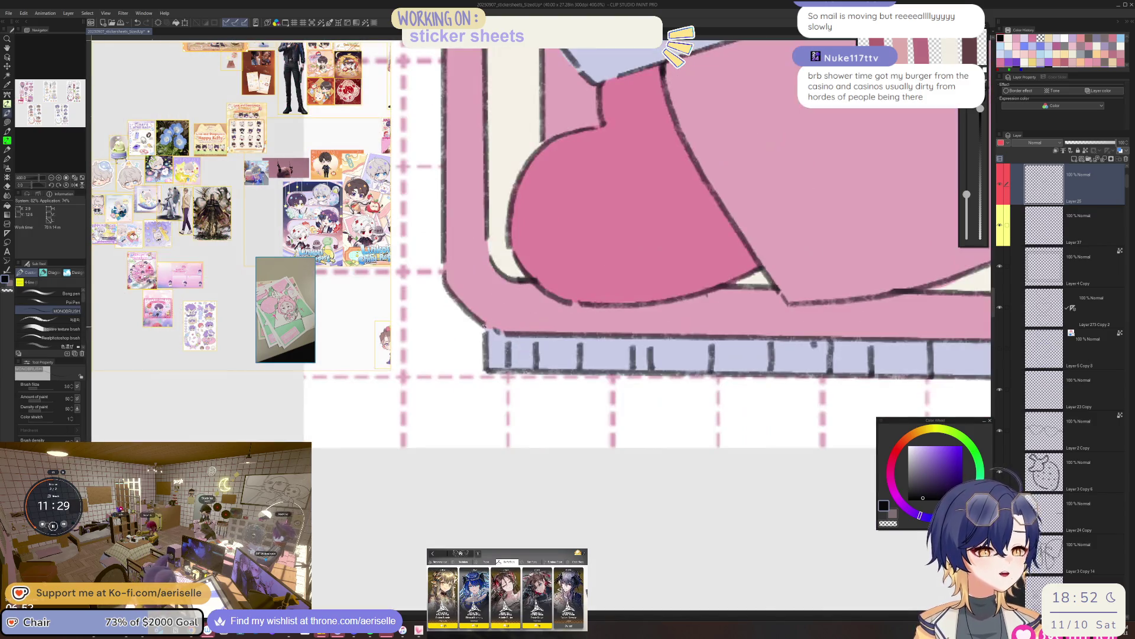
scroll(495, 320, "up", 4)
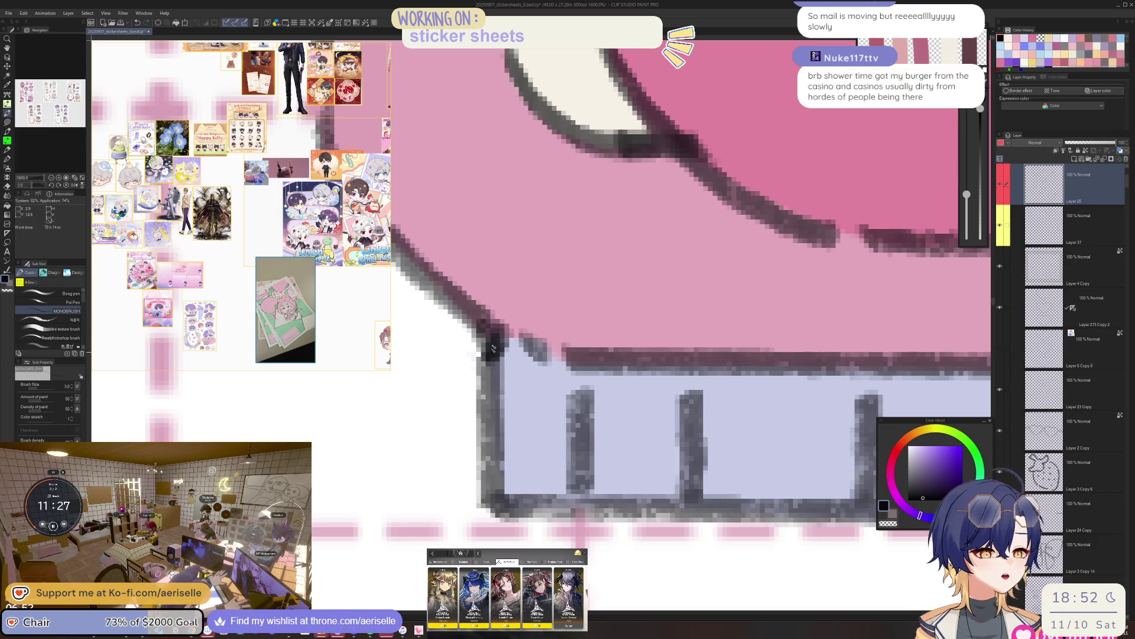
scroll(498, 334, "down", 8)
scroll(764, 291, "up", 5)
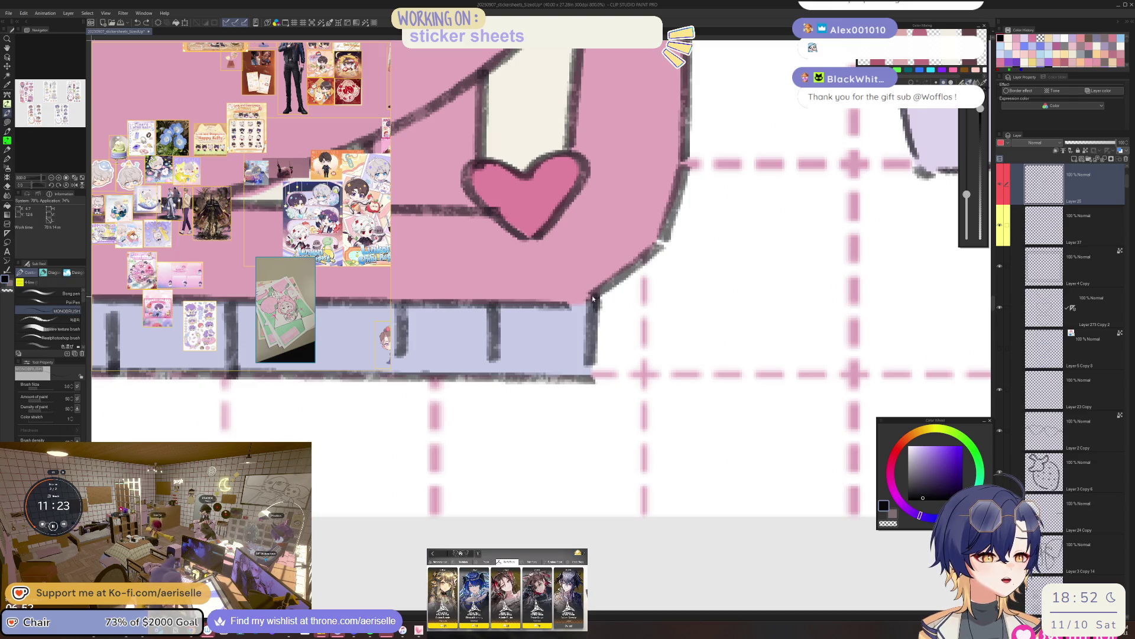
left_click_drag(596, 295, 606, 290)
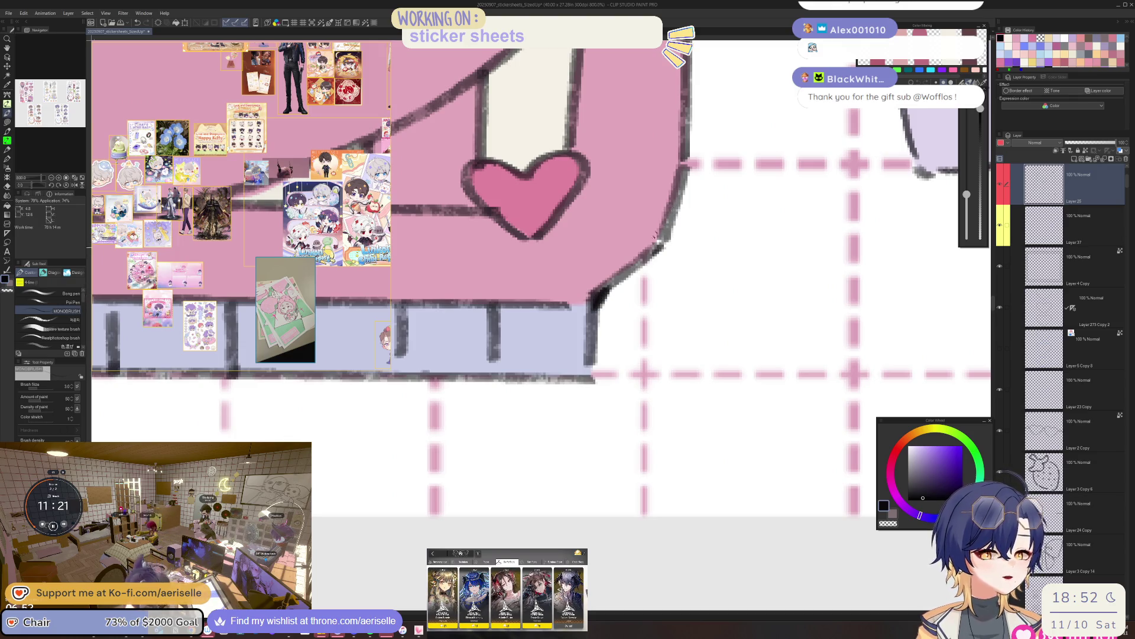
scroll(655, 240, "down", 5)
scroll(553, 192, "up", 5)
scroll(439, 160, "up", 5)
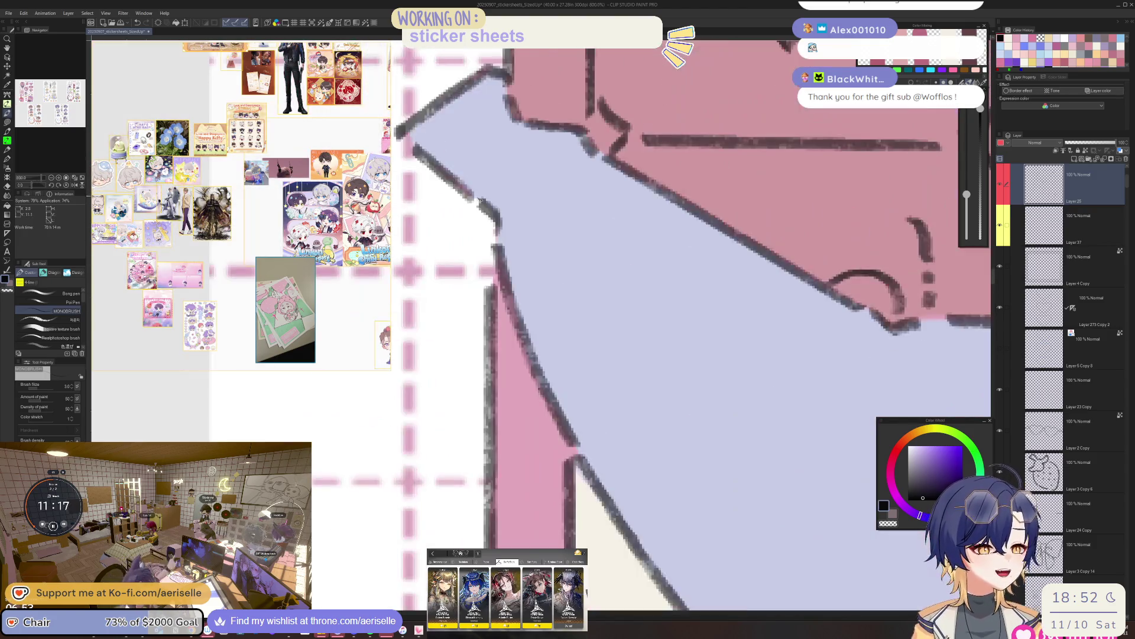
left_click_drag(464, 189, 501, 211)
mouse_move(495, 204)
left_mouse_down()
mouse_move(503, 255)
mouse_move(502, 239)
left_mouse_up()
key("h")
scroll(583, 143, "down", 5)
scroll(587, 181, "up", 6)
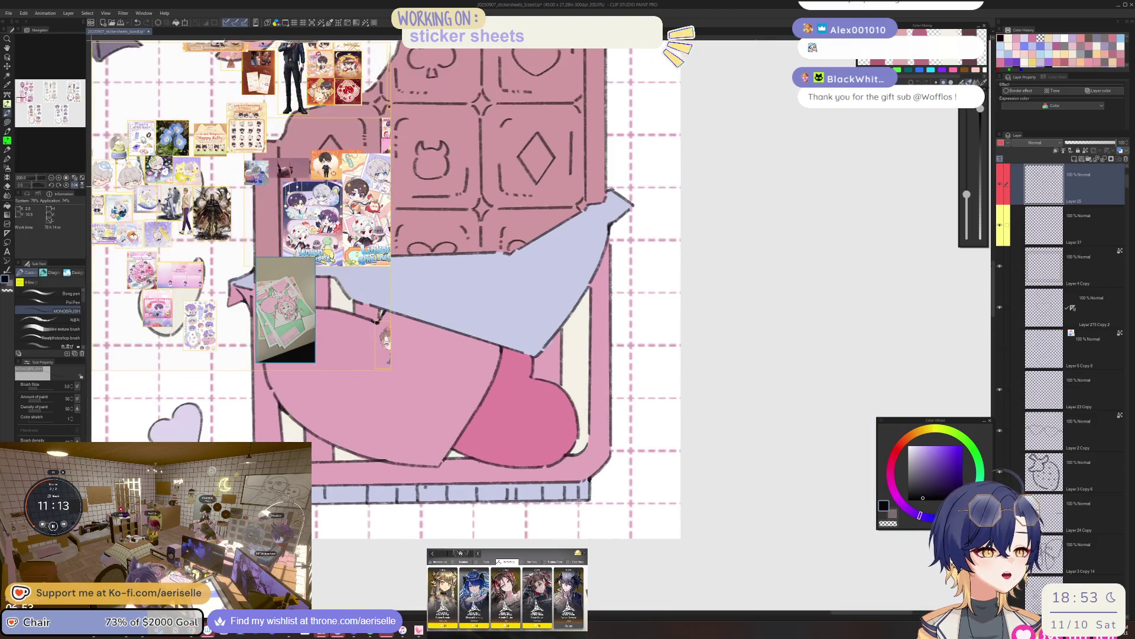
mouse_move(589, 177)
left_mouse_down()
mouse_move(582, 213)
mouse_move(615, 201)
mouse_move(588, 198)
left_mouse_up()
scroll(633, 141, "down", 2)
scroll(633, 142, "down", 6)
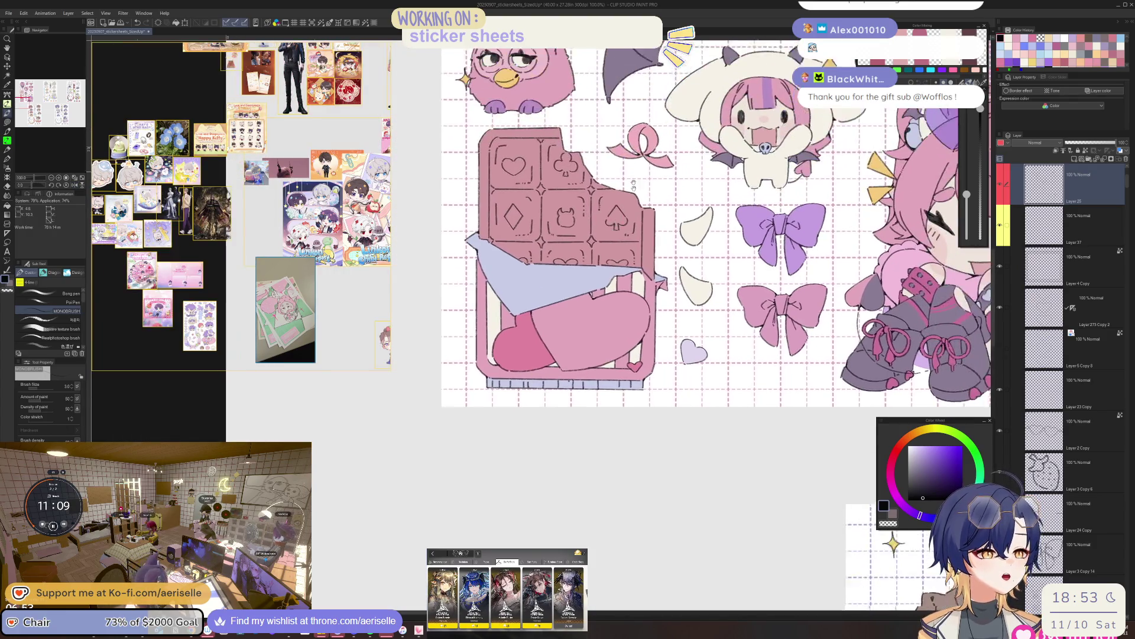
scroll(507, 127, "up", 4)
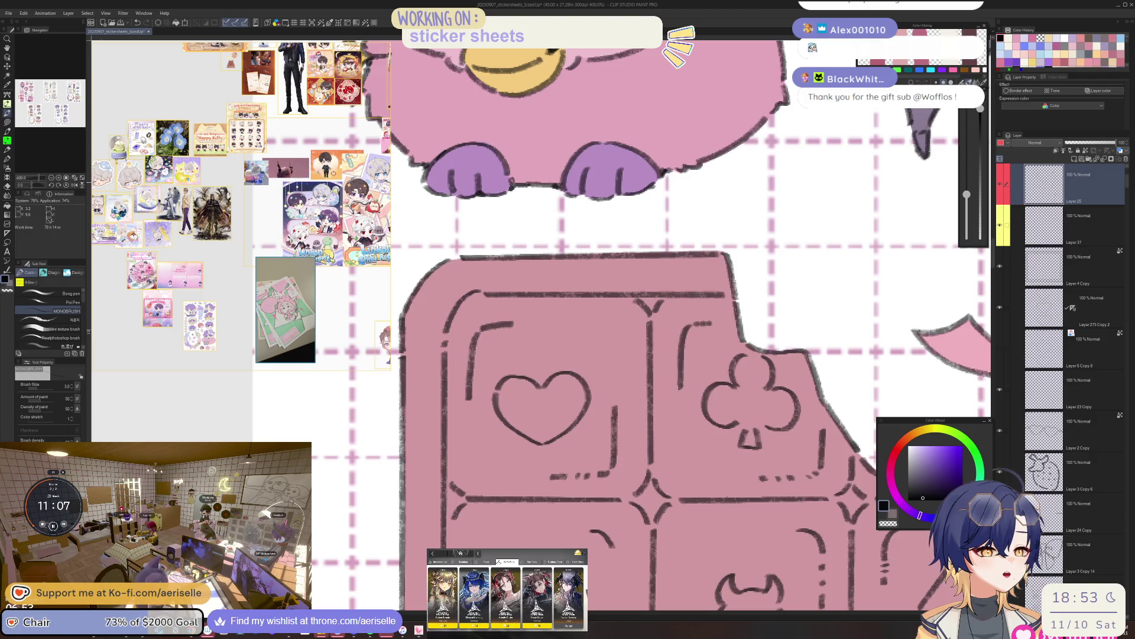
scroll(552, 139, "down", 3)
scroll(533, 186, "down", 3)
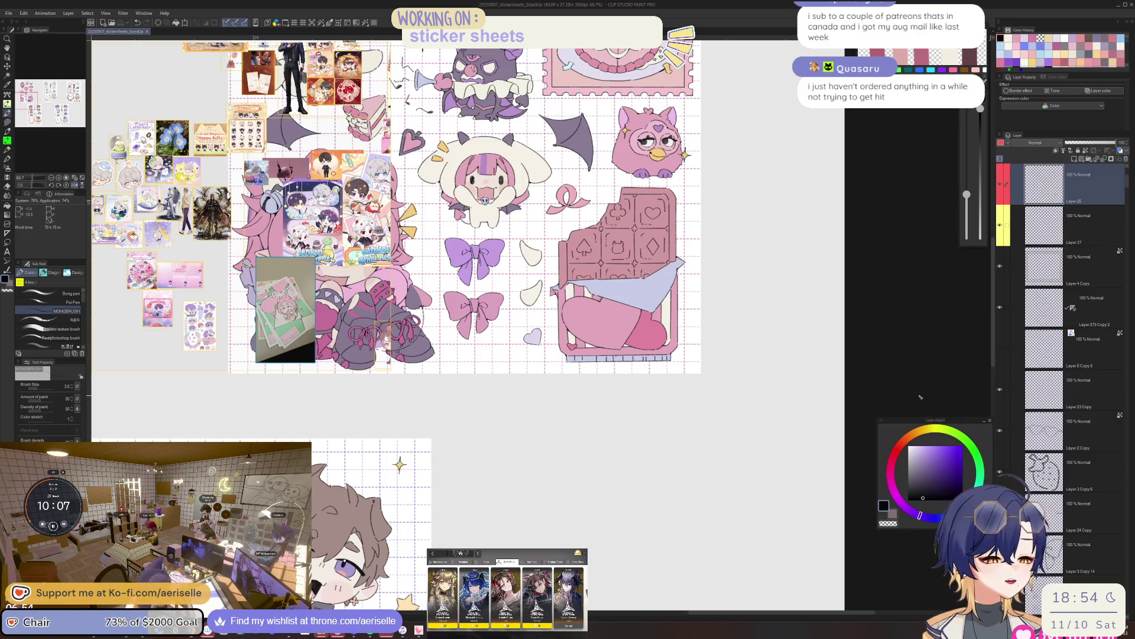
Draw a small pen stroke fixing the ink line at the wrapper's torn corner, zoomed to 400%.
scroll(560, 283, "up", 4)
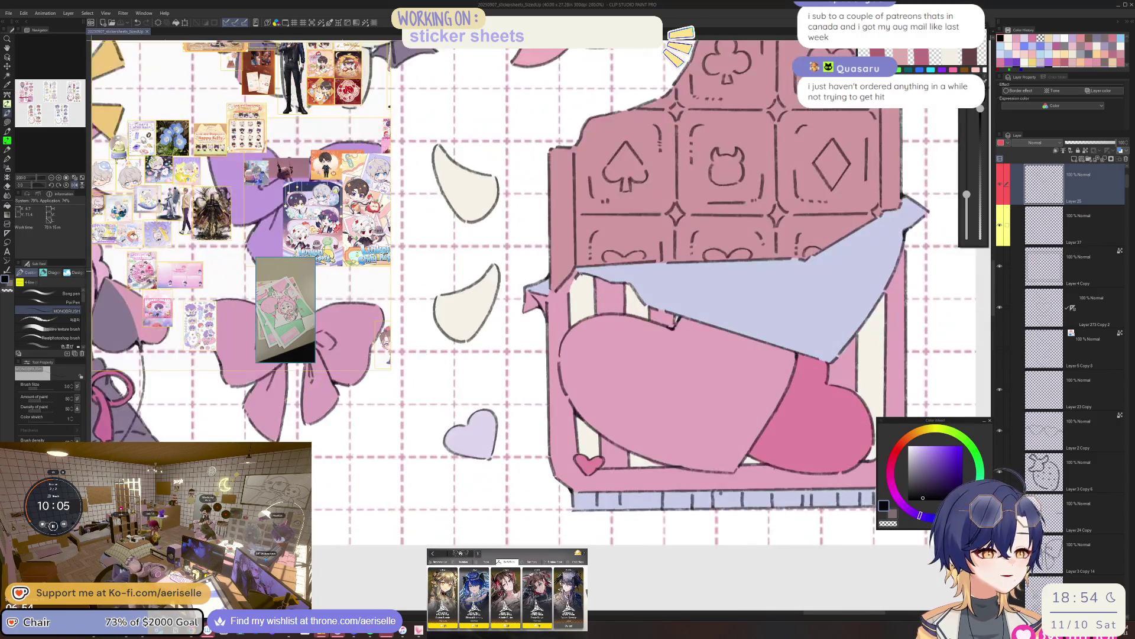
scroll(573, 284, "up", 2)
left_click_drag(527, 310, 535, 306)
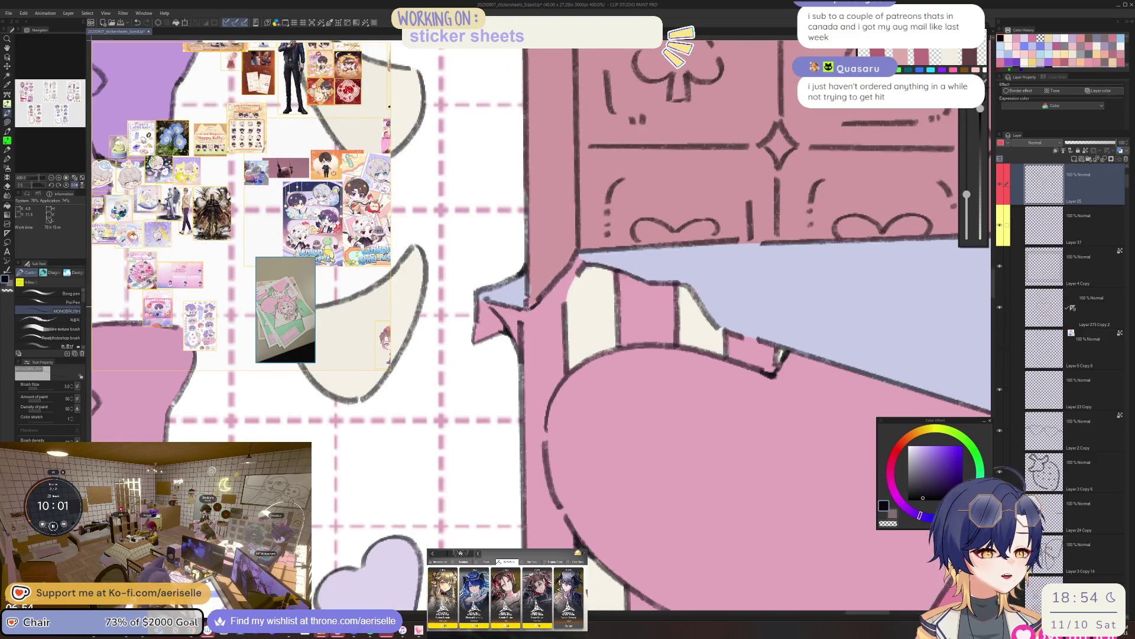
scroll(538, 302, "down", 4)
scroll(636, 220, "up", 3)
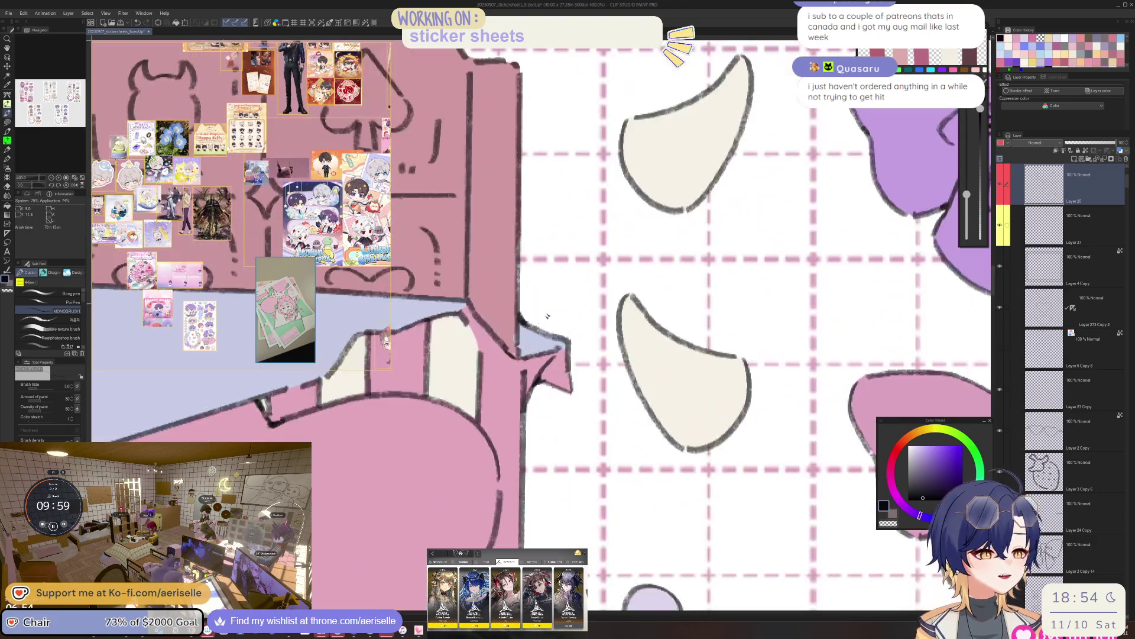
scroll(609, 251, "up", 2)
scroll(610, 251, "down", 5)
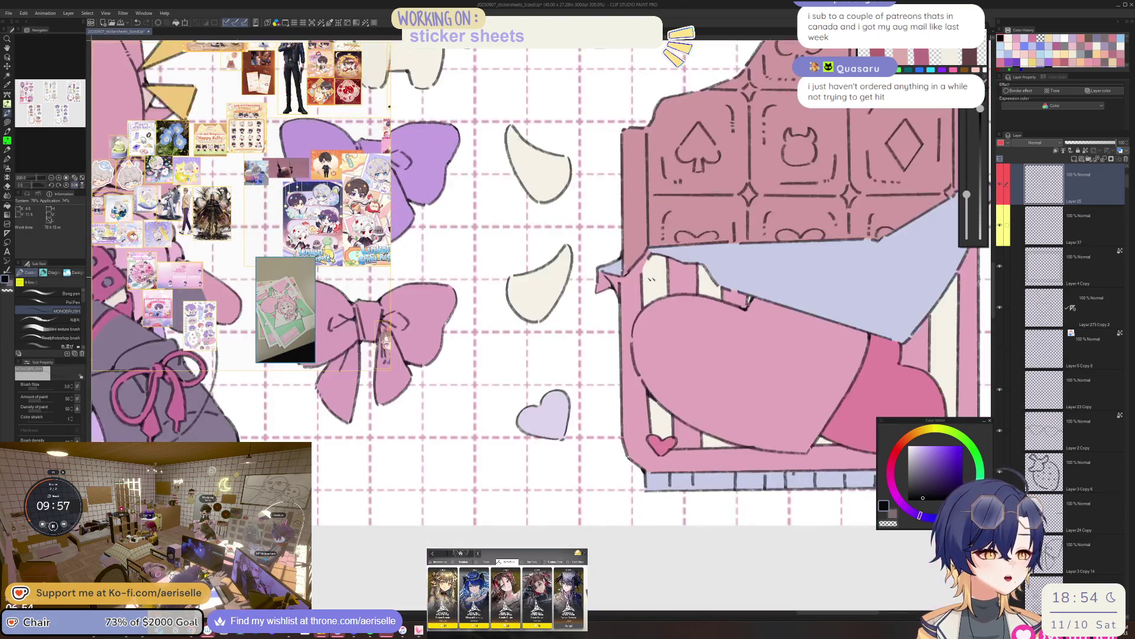
scroll(604, 286, "up", 6)
scroll(603, 286, "down", 6)
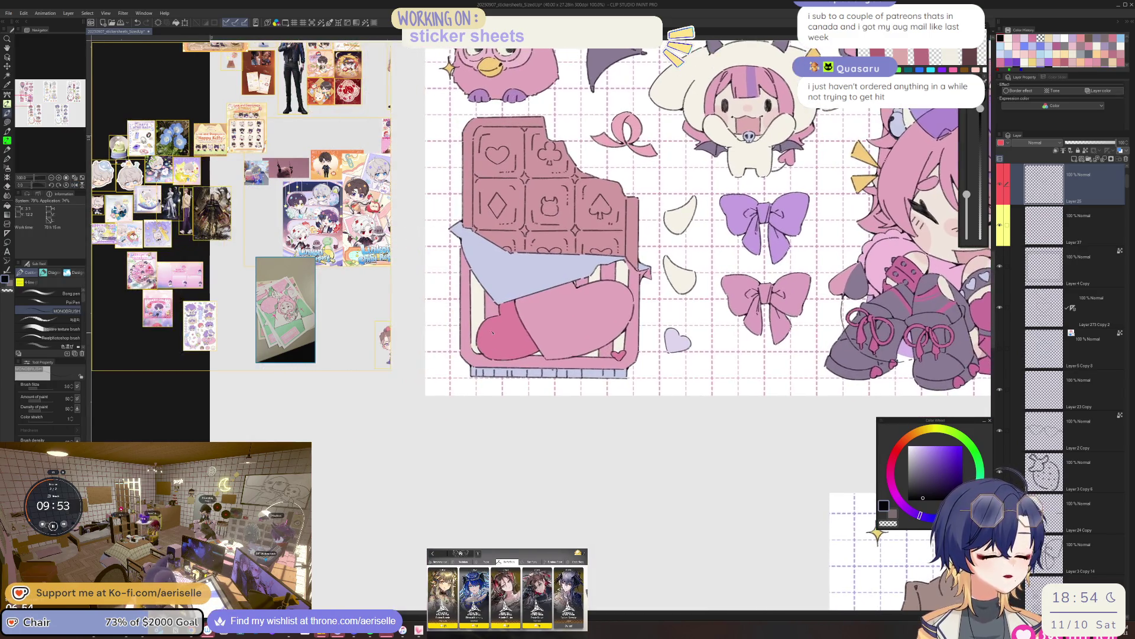
scroll(508, 298, "up", 2)
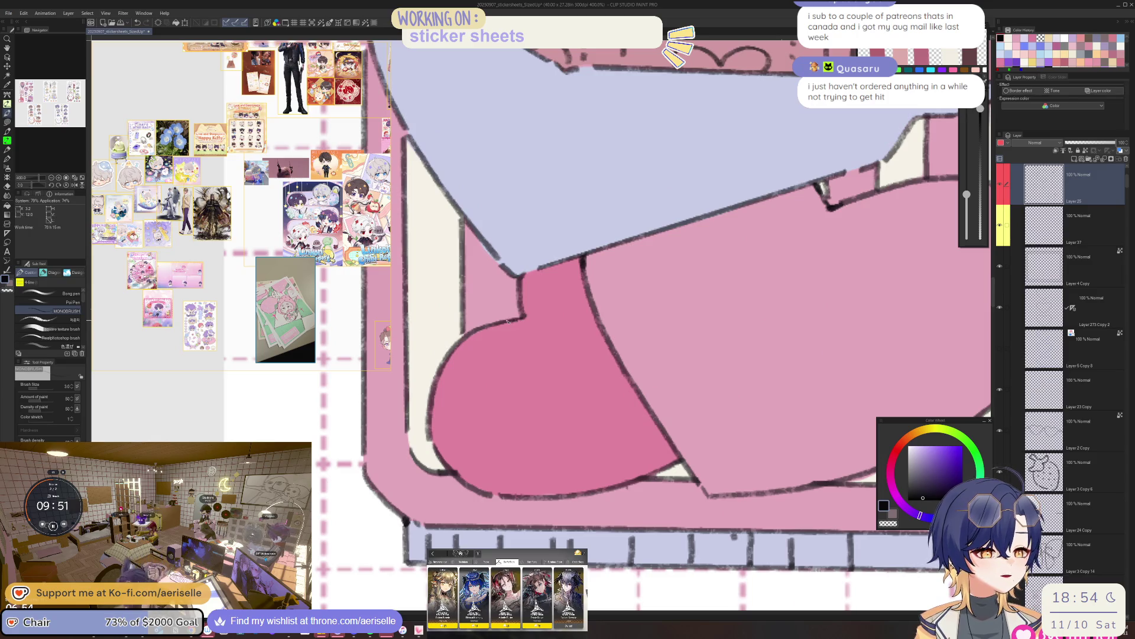
scroll(524, 319, "down", 3)
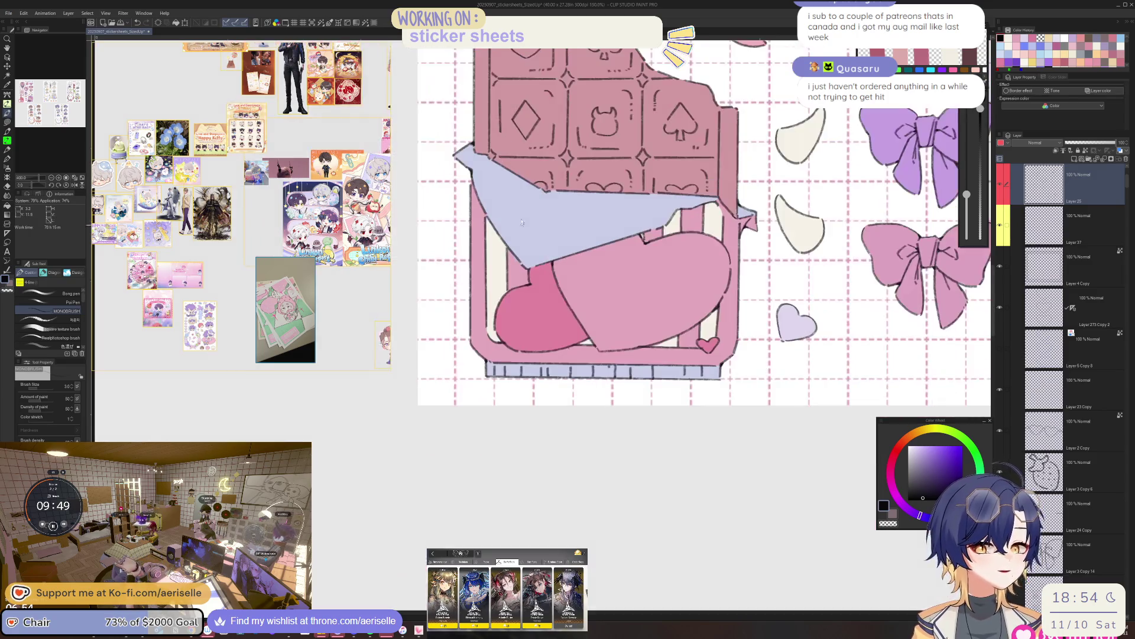
scroll(456, 165, "up", 3)
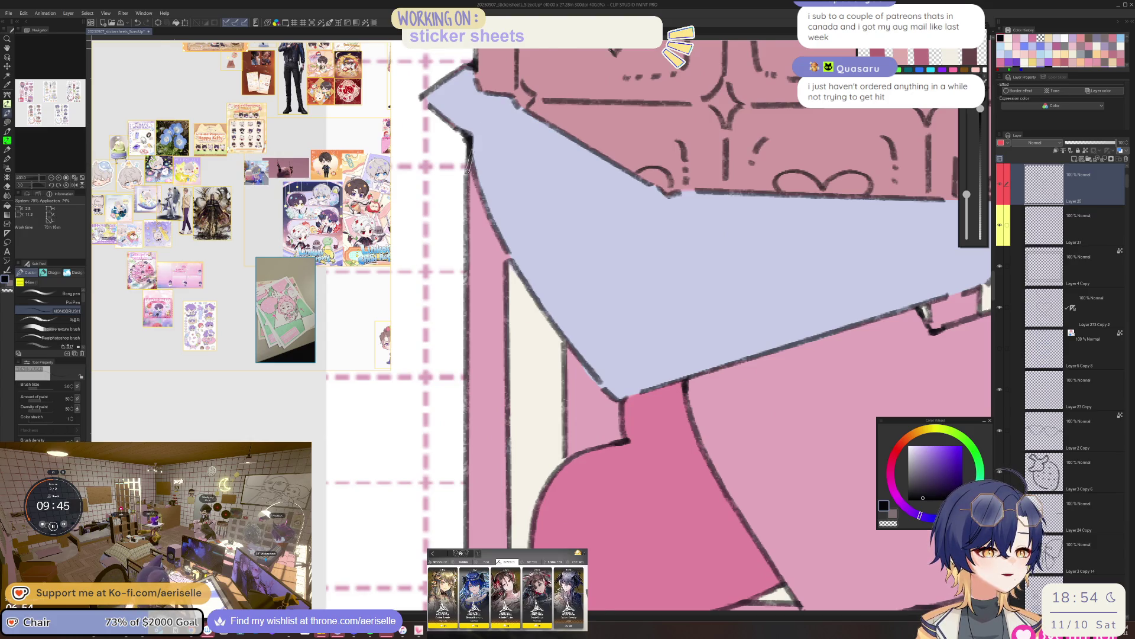
scroll(593, 216, "down", 5)
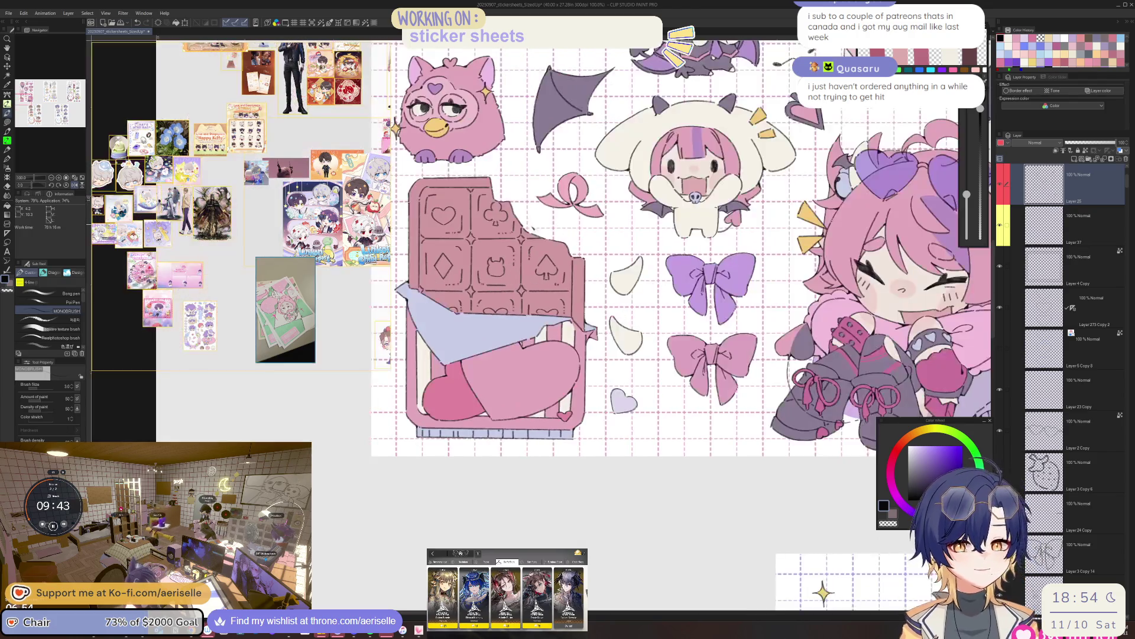
scroll(543, 252, "up", 2)
scroll(543, 252, "up", 3)
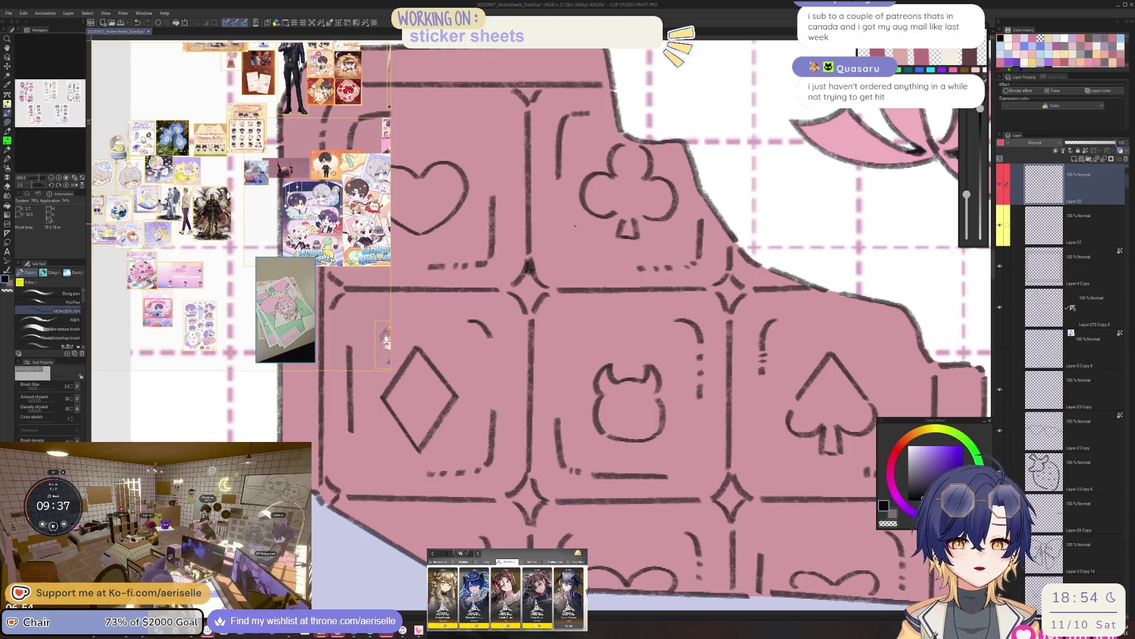
Join the tile lines to the star arms with short ink strokes at 800% zoom.
scroll(514, 302, "up", 2)
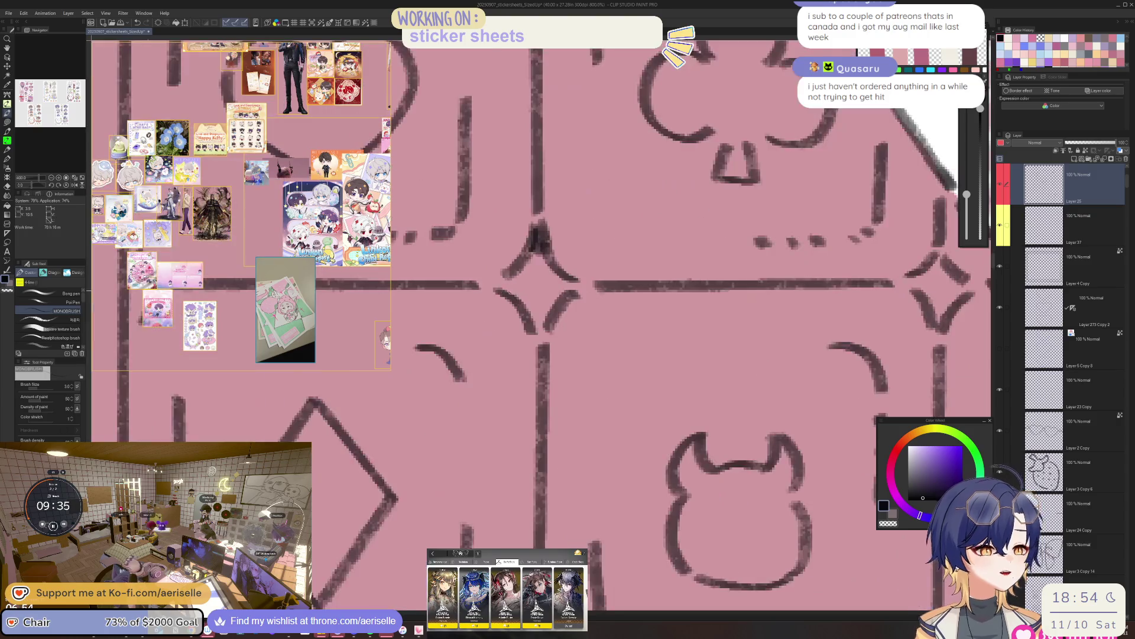
mouse_move(482, 287)
left_mouse_down()
mouse_move(509, 274)
mouse_move(487, 285)
mouse_move(500, 281)
left_mouse_up()
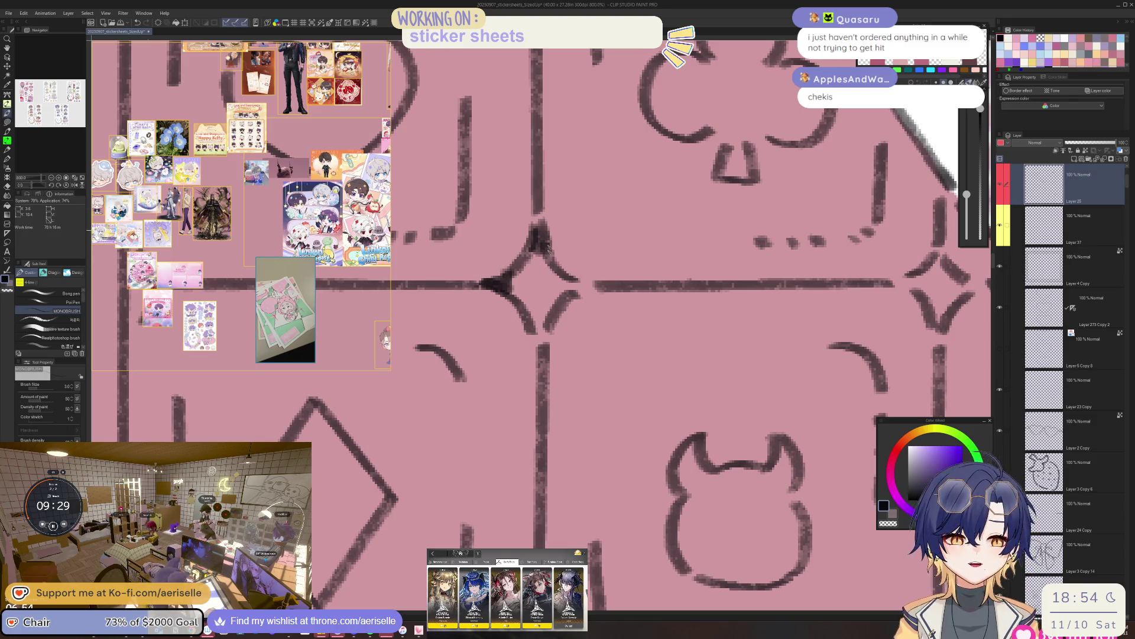
scroll(609, 166, "down", 5)
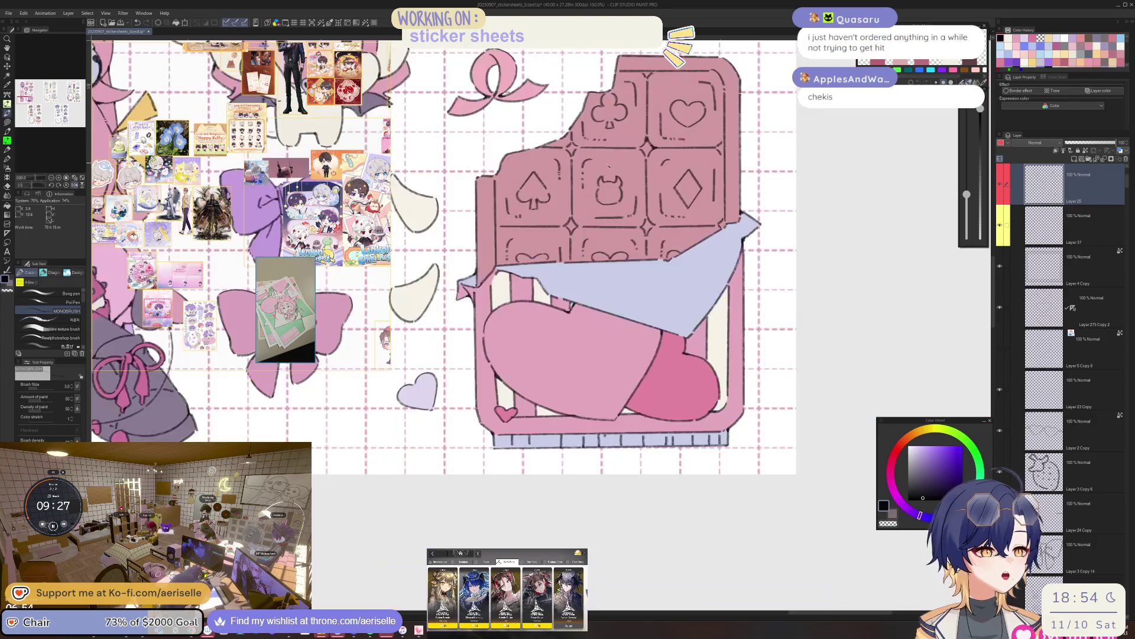
scroll(598, 226, "up", 5)
scroll(598, 226, "up", 3)
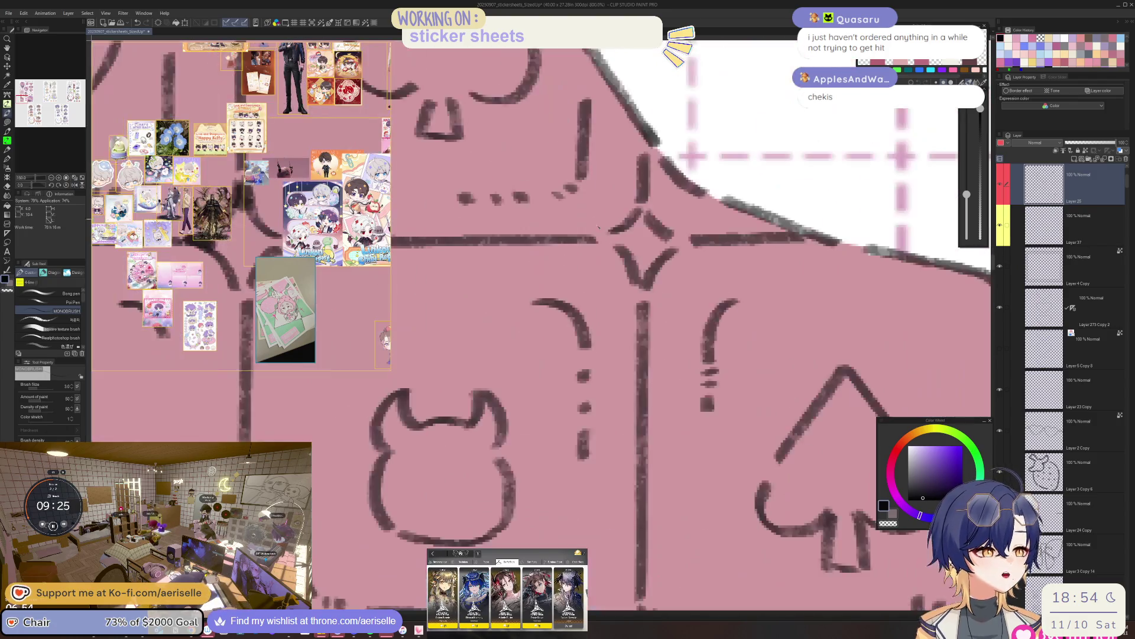
mouse_move(618, 238)
left_mouse_down()
mouse_move(600, 241)
mouse_move(618, 234)
mouse_move(612, 242)
left_mouse_up()
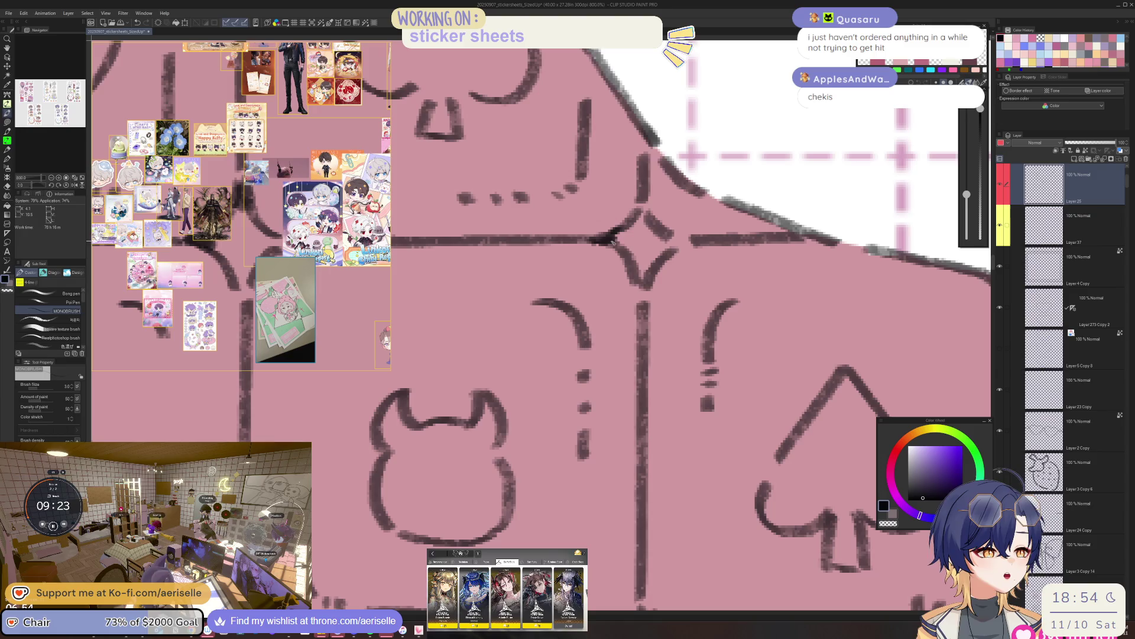
Ink over the gap at the tile edge junction and zoom the sub-view onto the riso photo.
scroll(630, 216, "down", 5)
scroll(552, 262, "up", 4)
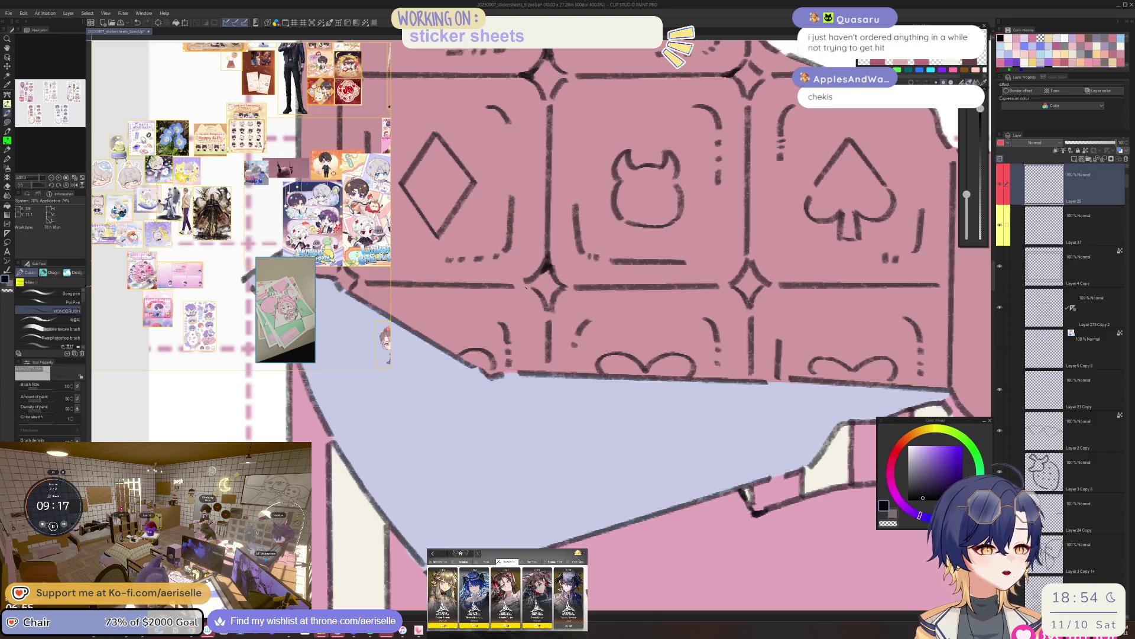
scroll(600, 268, "down", 4)
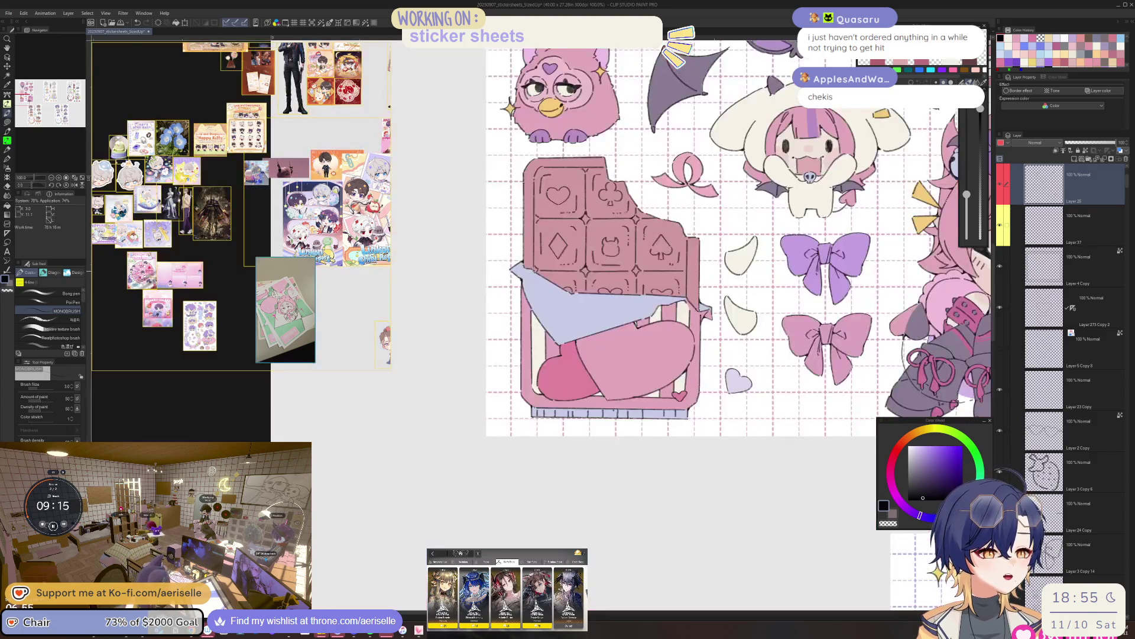
scroll(591, 278, "up", 5)
left_click_drag(565, 266, 585, 290)
mouse_move(565, 248)
left_mouse_down()
mouse_move(582, 279)
mouse_move(571, 264)
left_mouse_up()
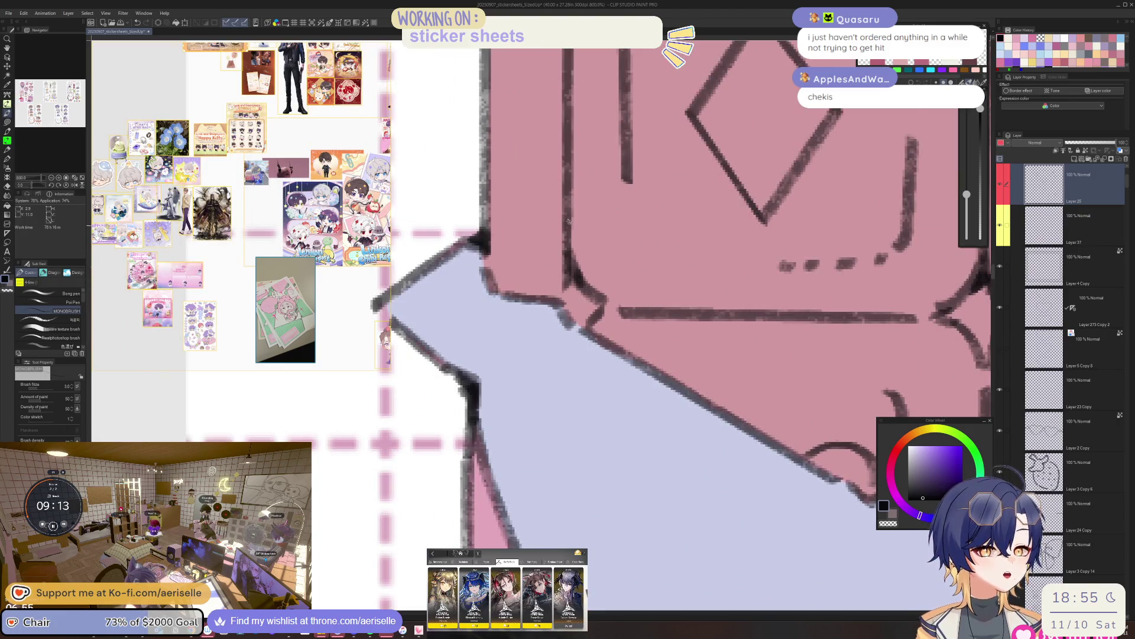
scroll(307, 331, "up", 5)
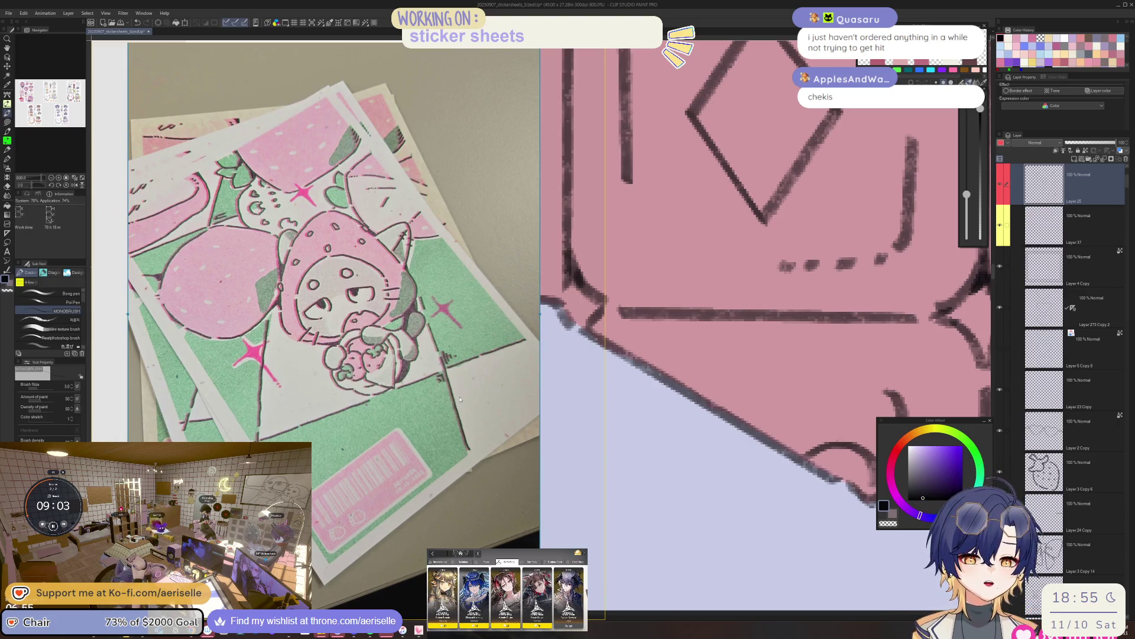
Shrink the Sub View's riso reference photo by dragging its corner and edge inward, then switch to the browser.
mouse_move(539, 609)
left_mouse_down()
mouse_move(519, 550)
mouse_move(414, 467)
mouse_move(414, 449)
left_mouse_up()
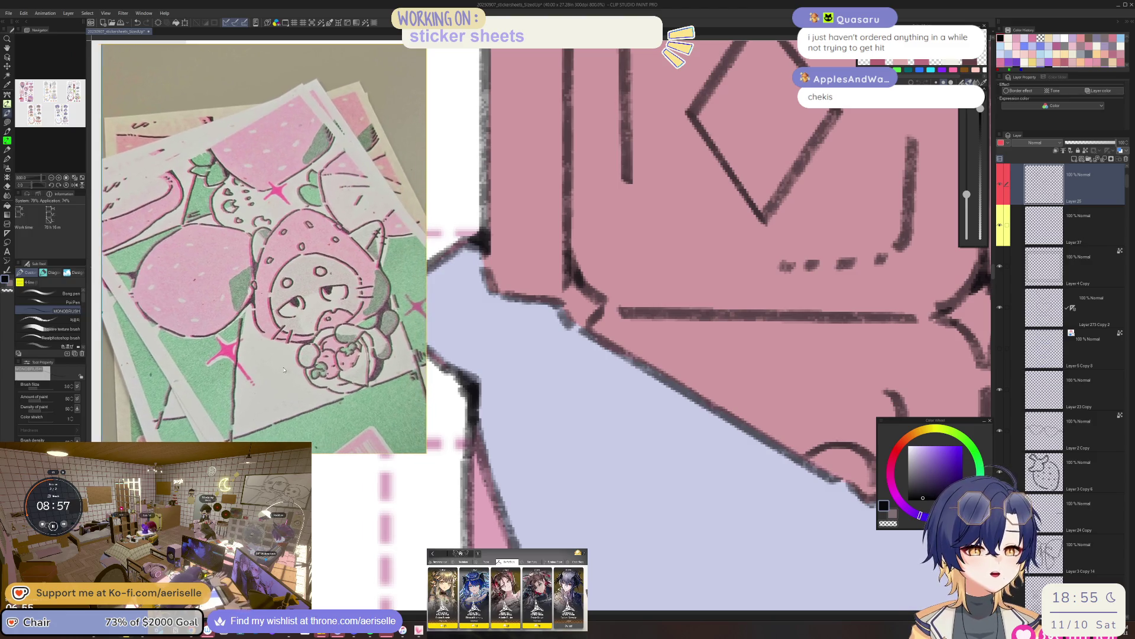
left_click_drag(425, 457, 349, 441)
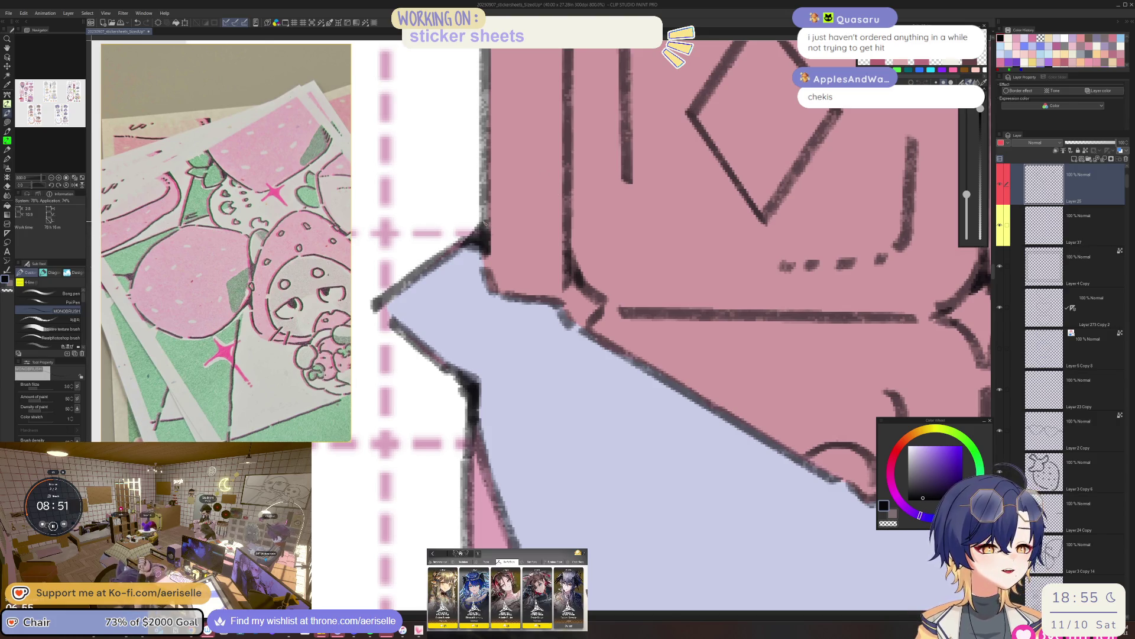
scroll(473, 236, "down", 8)
scroll(554, 261, "down", 2)
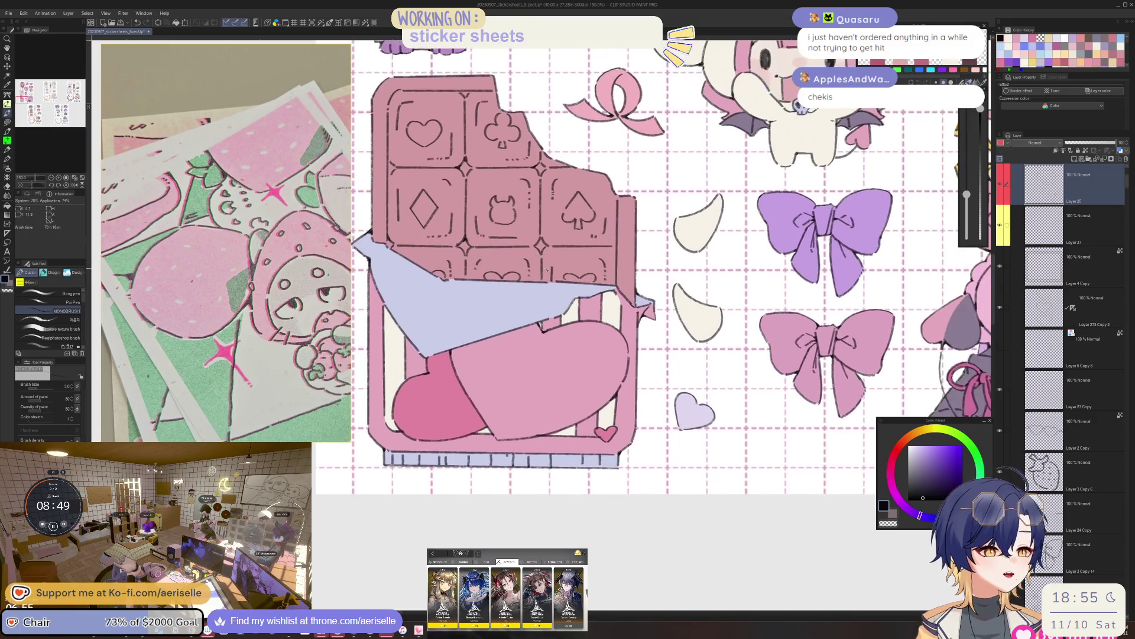
scroll(651, 319, "up", 5)
scroll(694, 343, "down", 3)
scroll(694, 341, "down", 1)
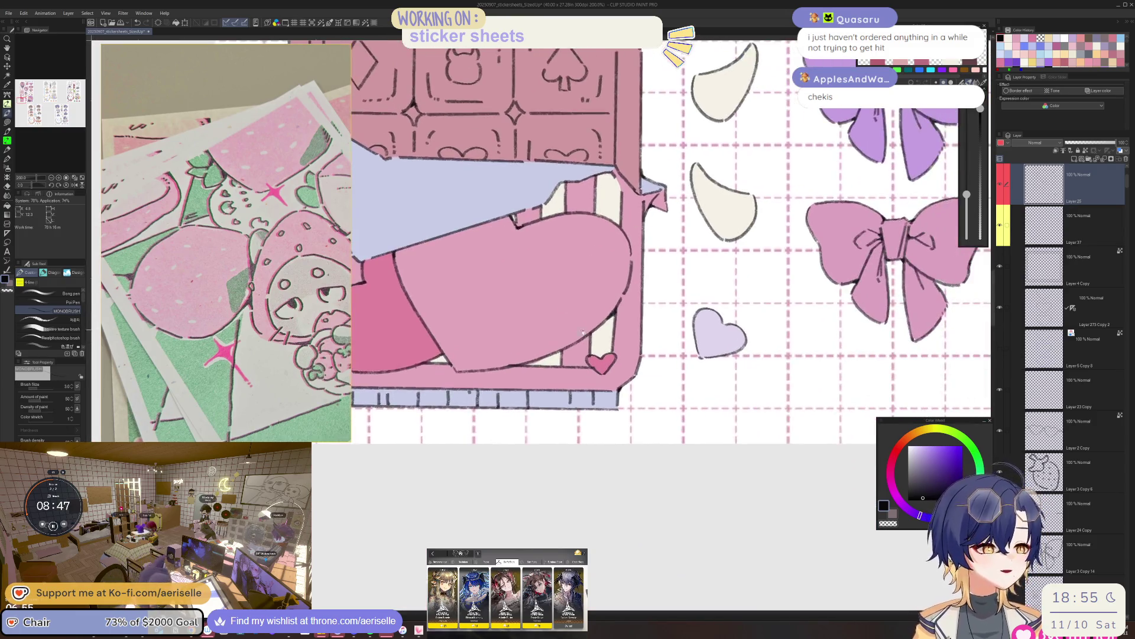
scroll(571, 362, "up", 1)
scroll(486, 347, "up", 4)
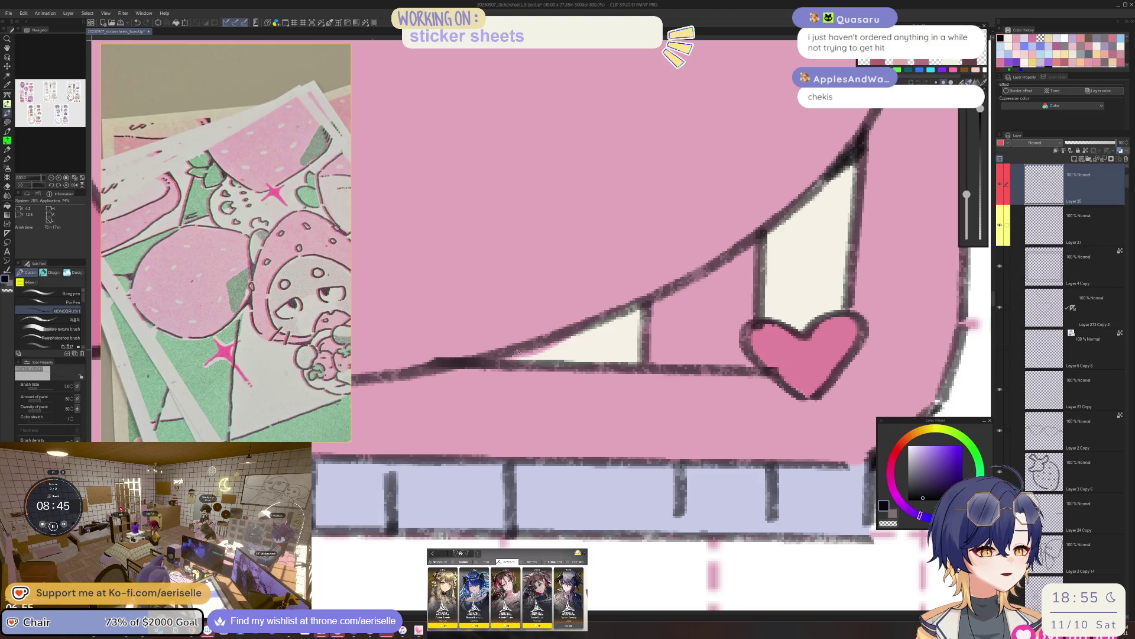
scroll(497, 355, "down", 5)
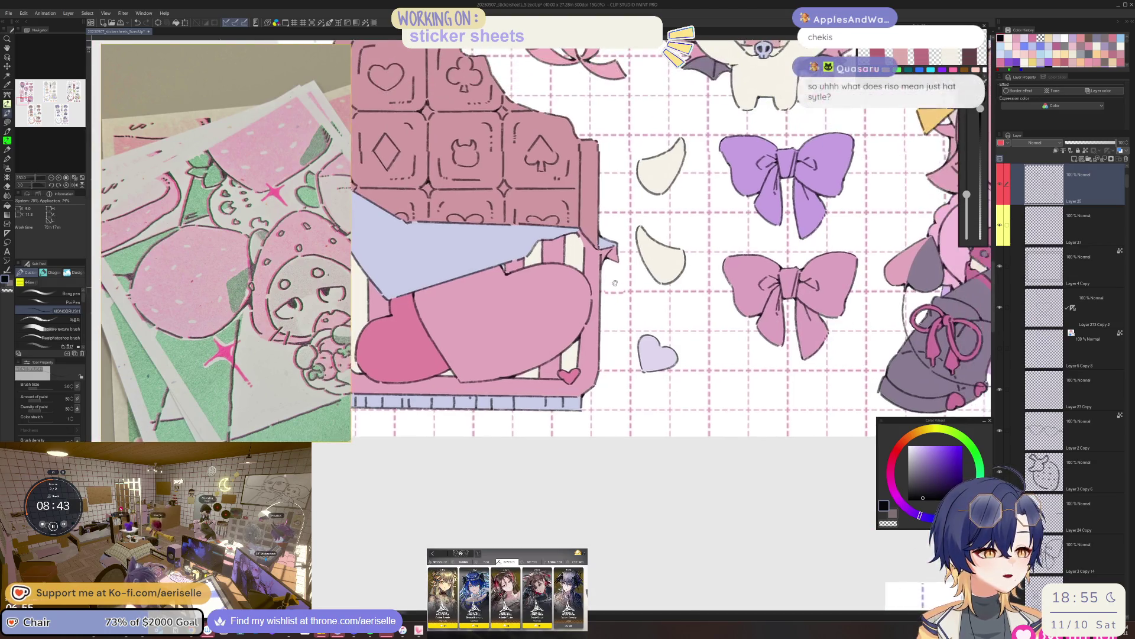
scroll(614, 288, "down", 1)
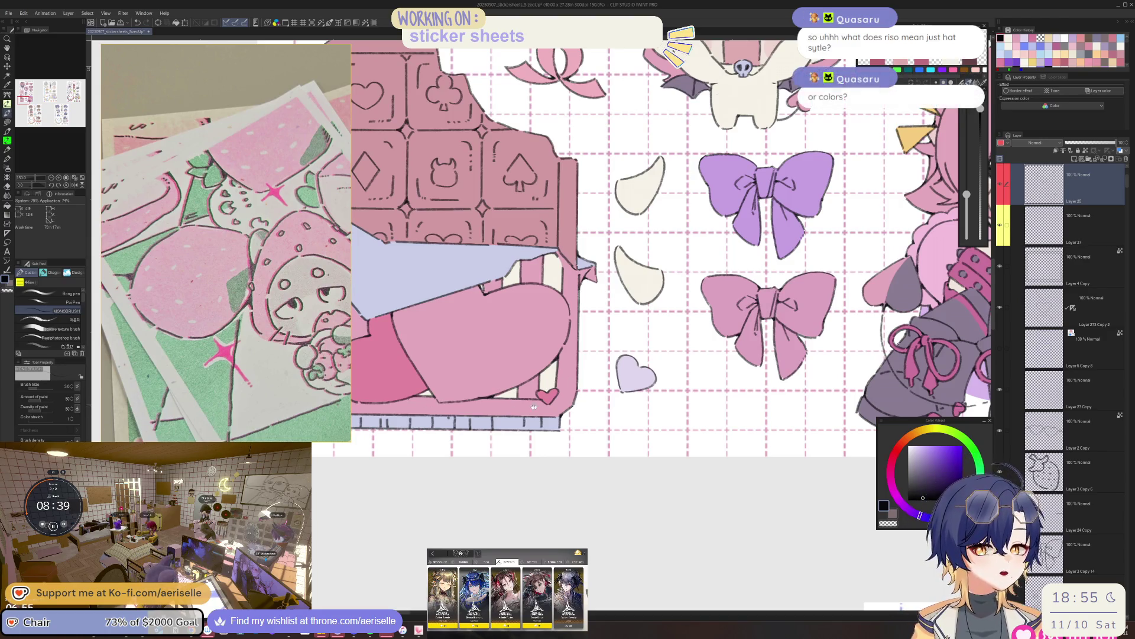
scroll(485, 373, "up", 2)
scroll(486, 374, "up", 3)
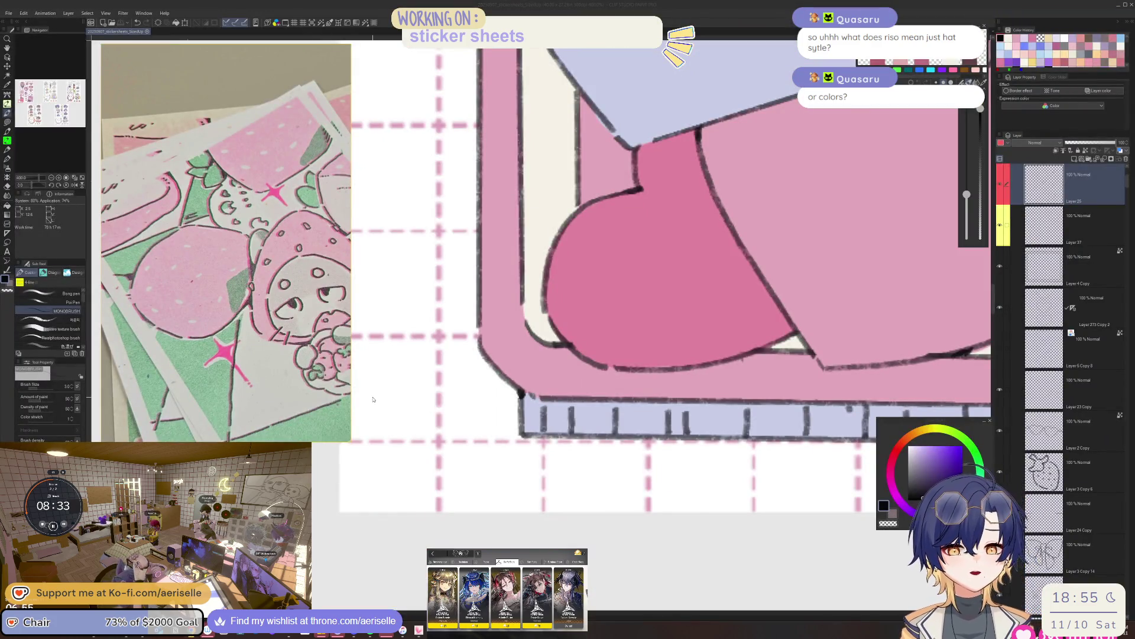
left_click(373, 399)
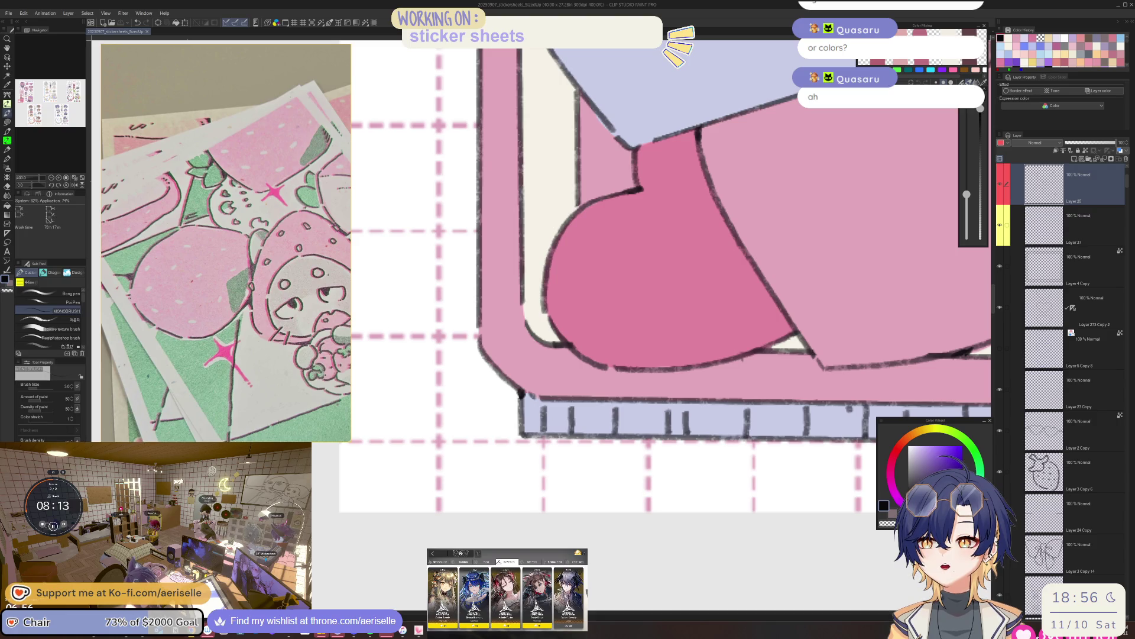
key("alt+Tab")
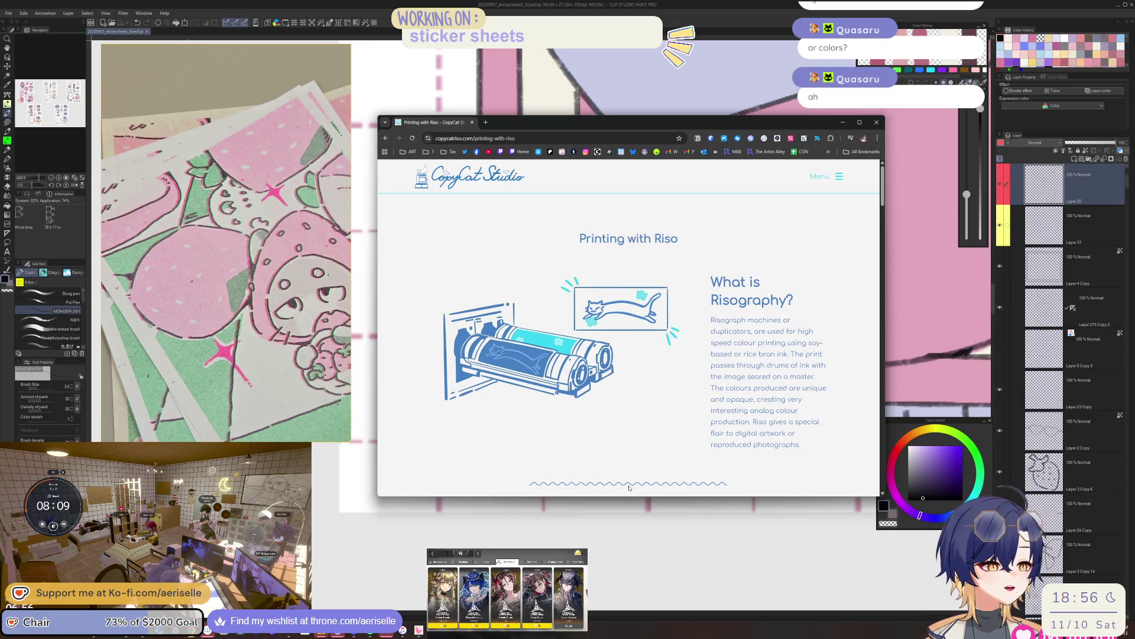
Select the Printing with Riso page's URL in the address bar.
scroll(621, 414, "down", 2)
scroll(592, 267, "up", 2)
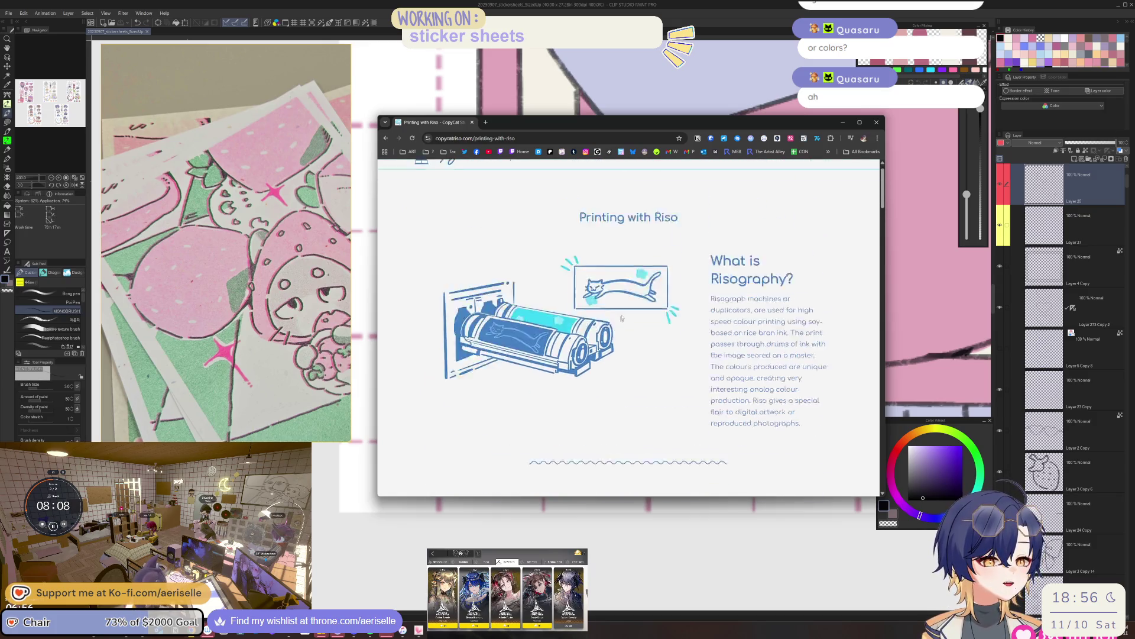
left_click(575, 142)
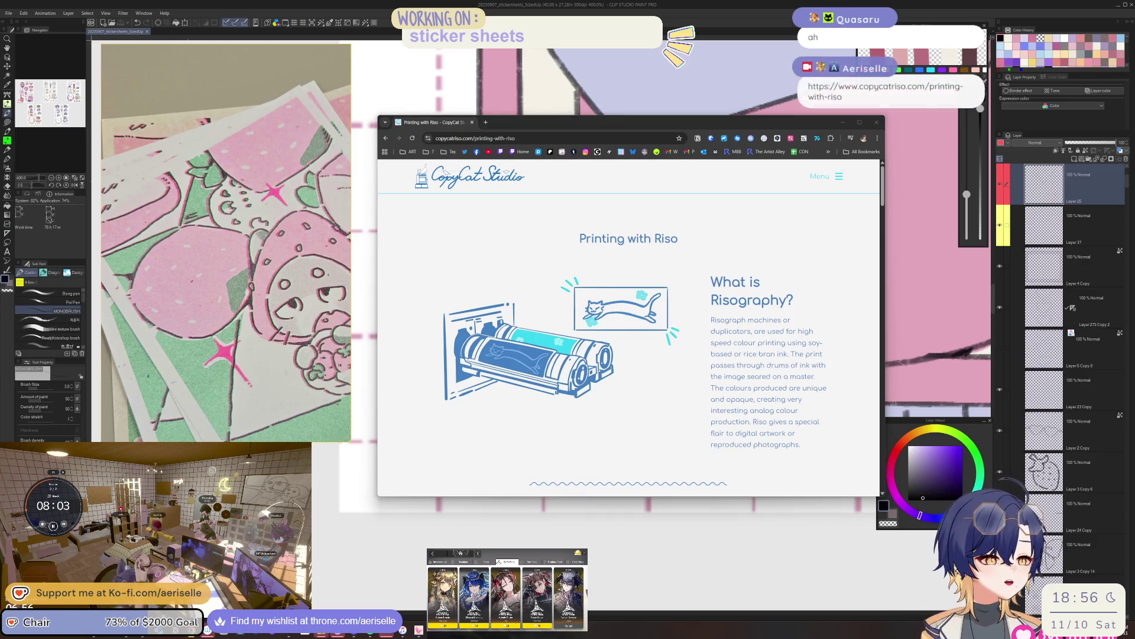
scroll(406, 286, "down", 10)
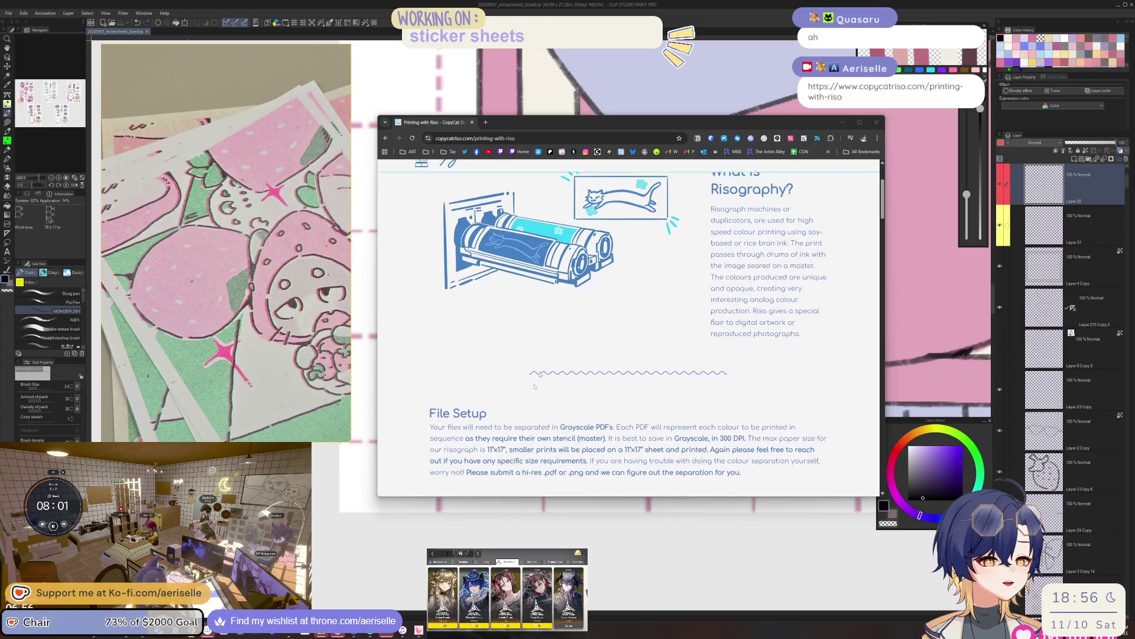
scroll(627, 403, "up", 12)
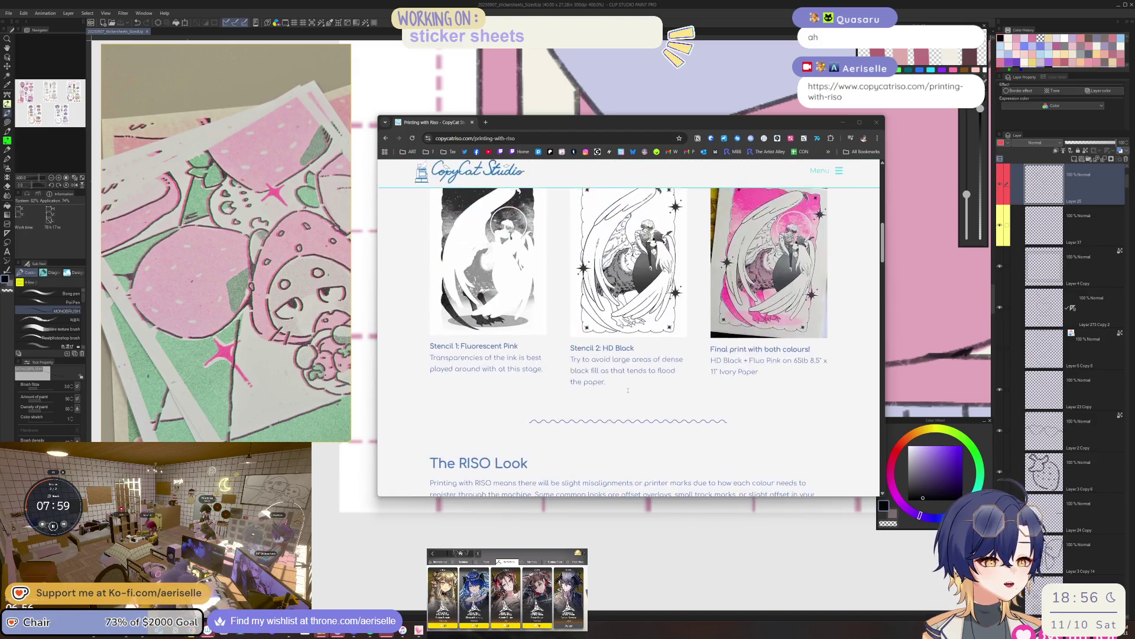
scroll(627, 403, "down", 12)
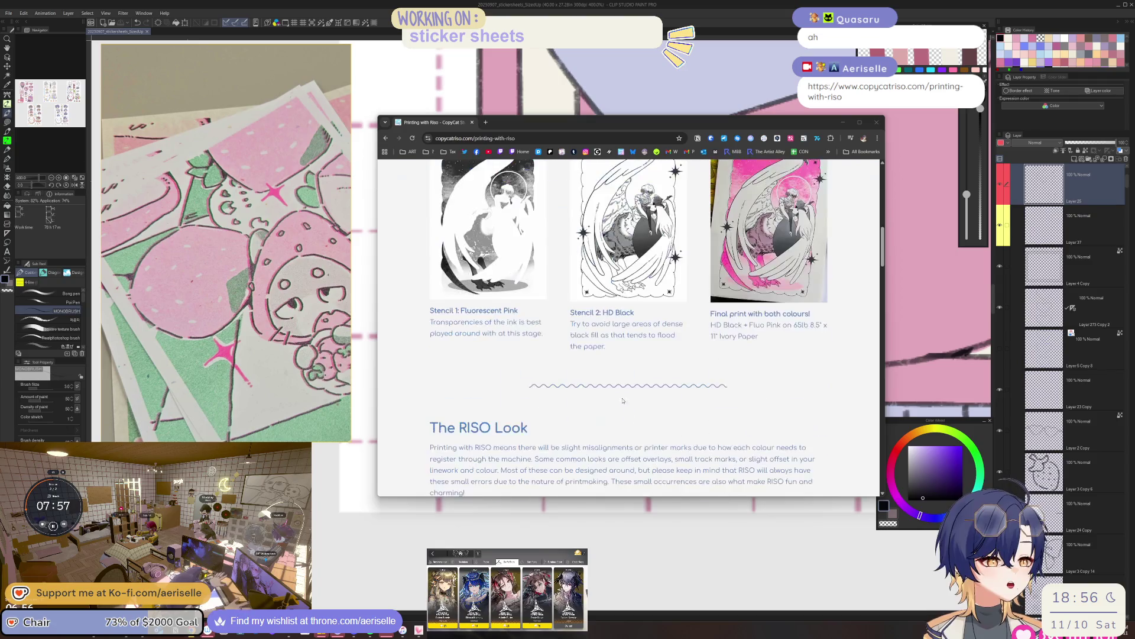
scroll(644, 388, "up", 10)
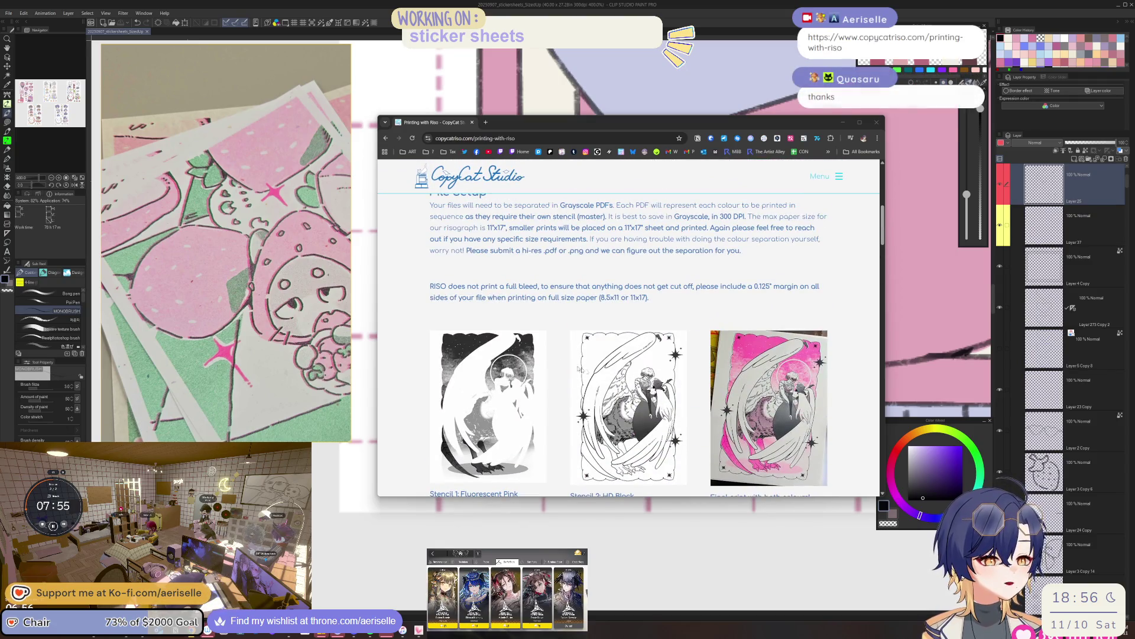
scroll(537, 288, "down", 8)
scroll(536, 288, "up", 1)
Open the Fluorescent Pink stencil image in a new tab and view it.
right_click(515, 309)
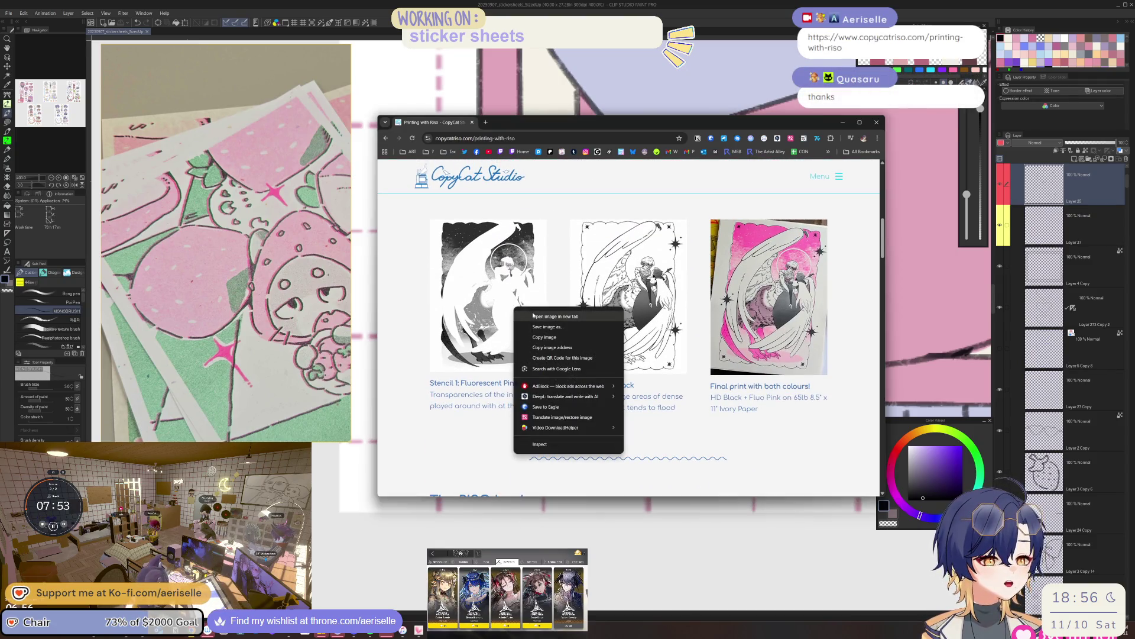
left_click(660, 218)
scroll(660, 386, "up", 6)
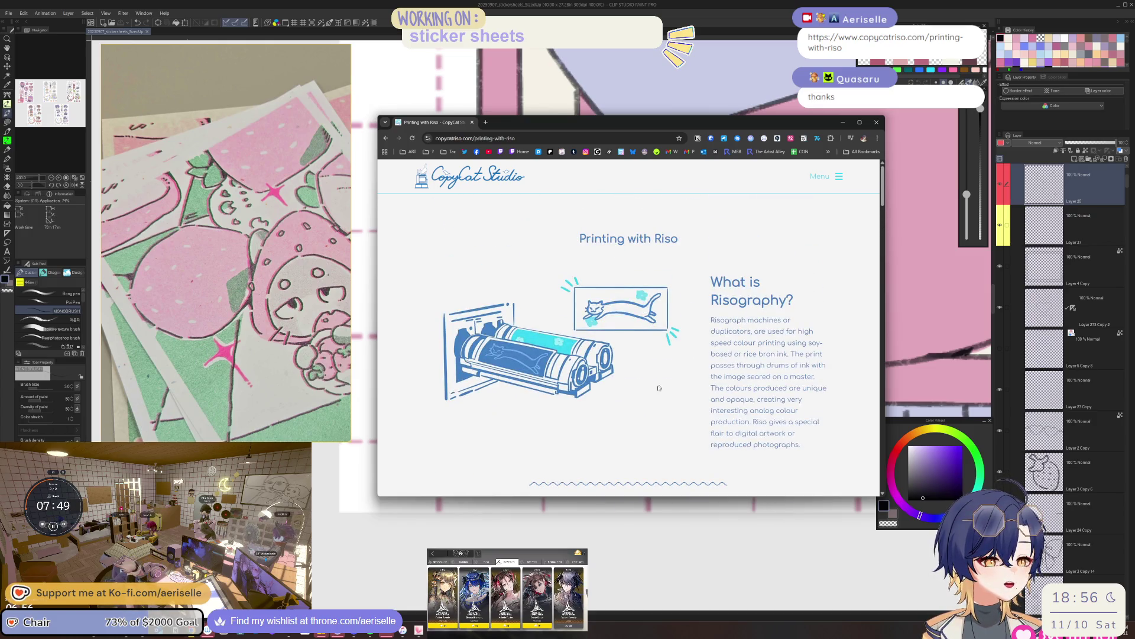
scroll(660, 386, "down", 8)
scroll(502, 285, "up", 2)
right_click(501, 259)
left_click(526, 268)
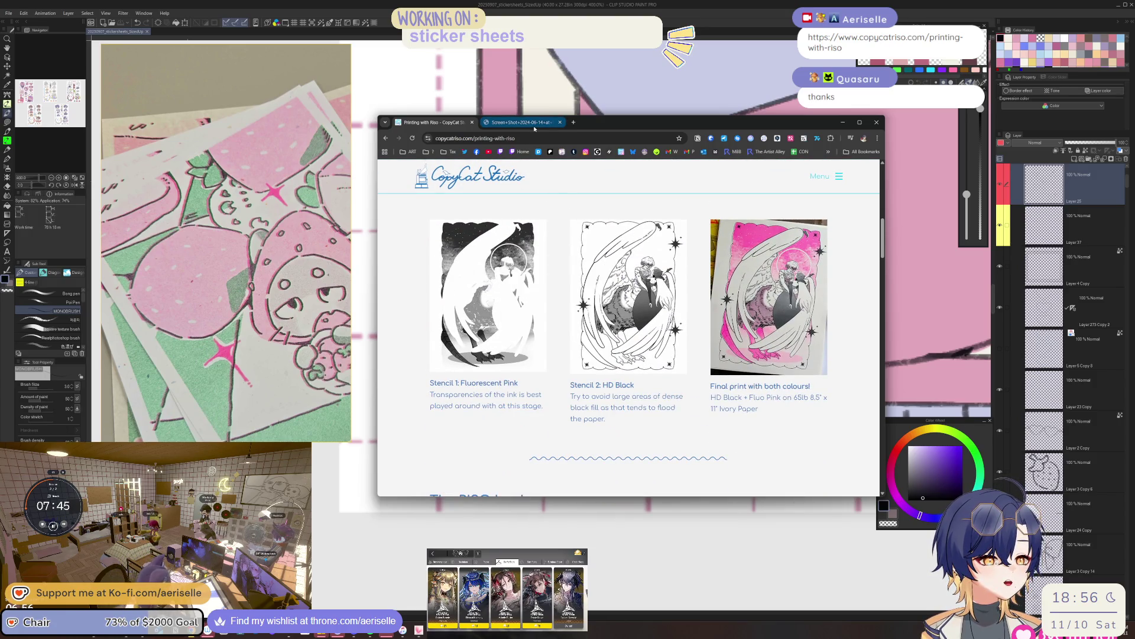
left_click(535, 124)
scroll(678, 325, "up", 6, "ctrl")
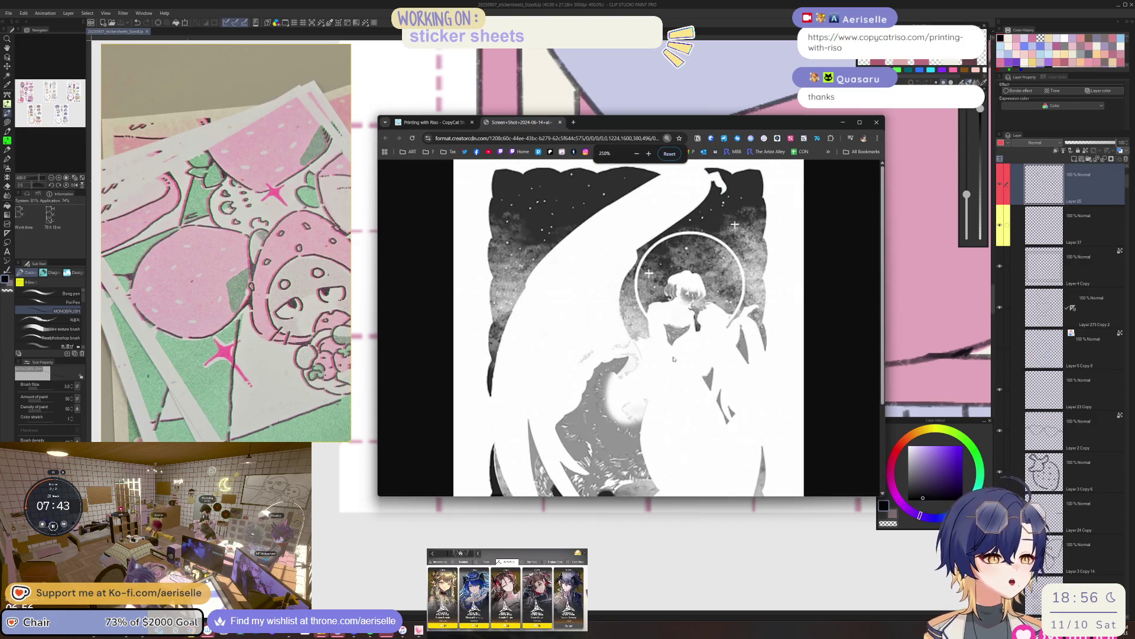
left_click(450, 123)
Open the HD Black stencil image in a new tab, compare both stencils, and return to the Riso page.
right_click(630, 295)
left_click(657, 304)
left_click(613, 123)
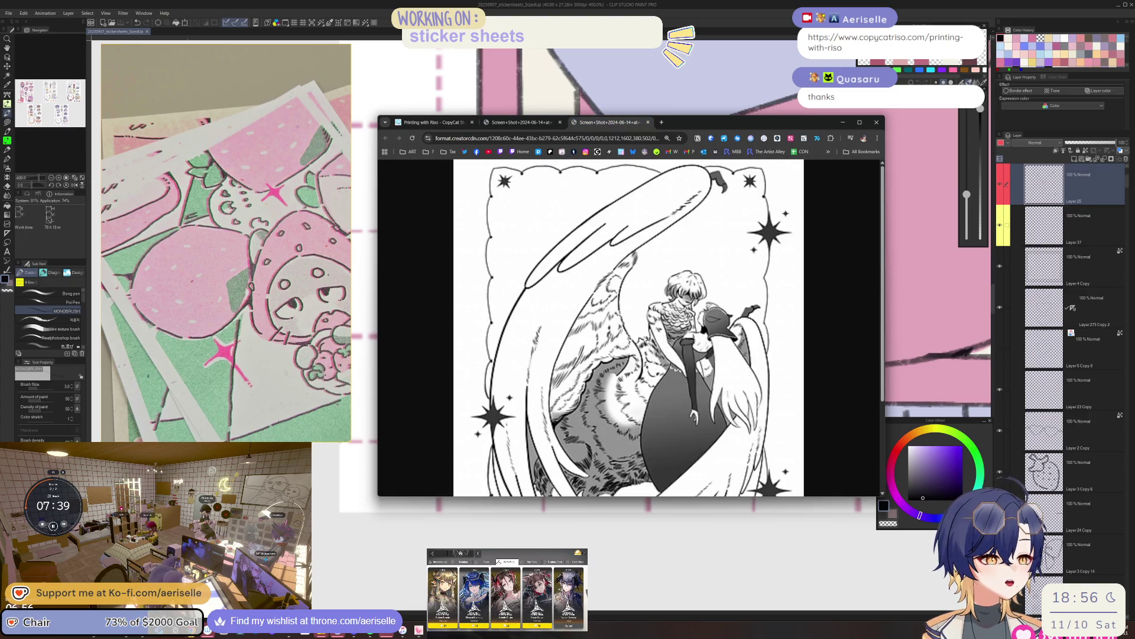
left_click(520, 123)
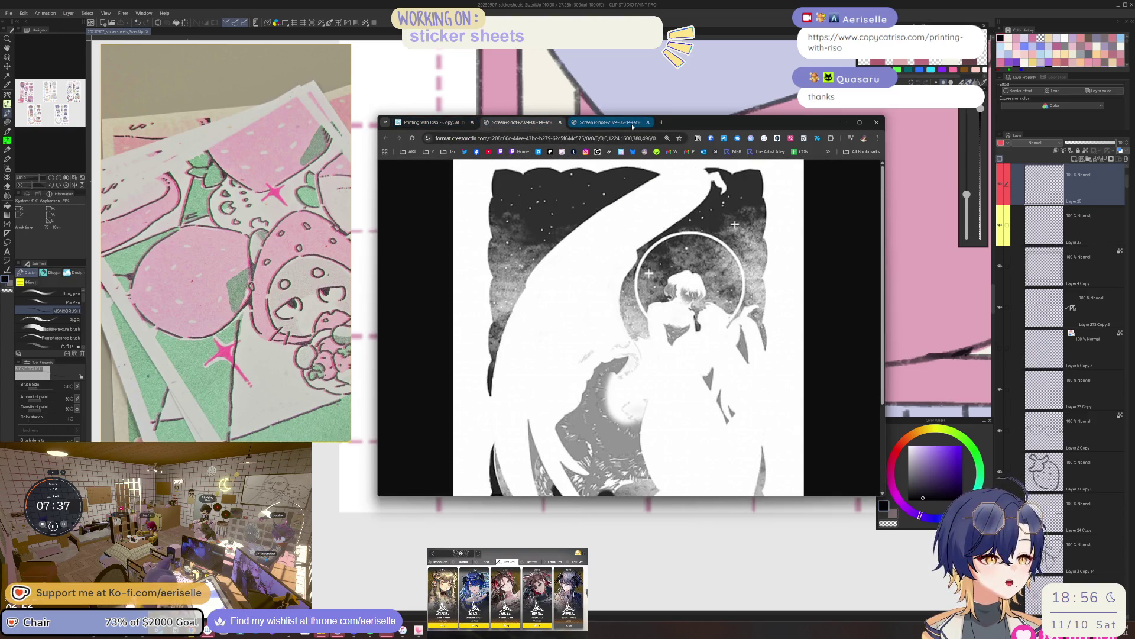
left_click(612, 122)
left_click(434, 123)
scroll(558, 359, "up", 10)
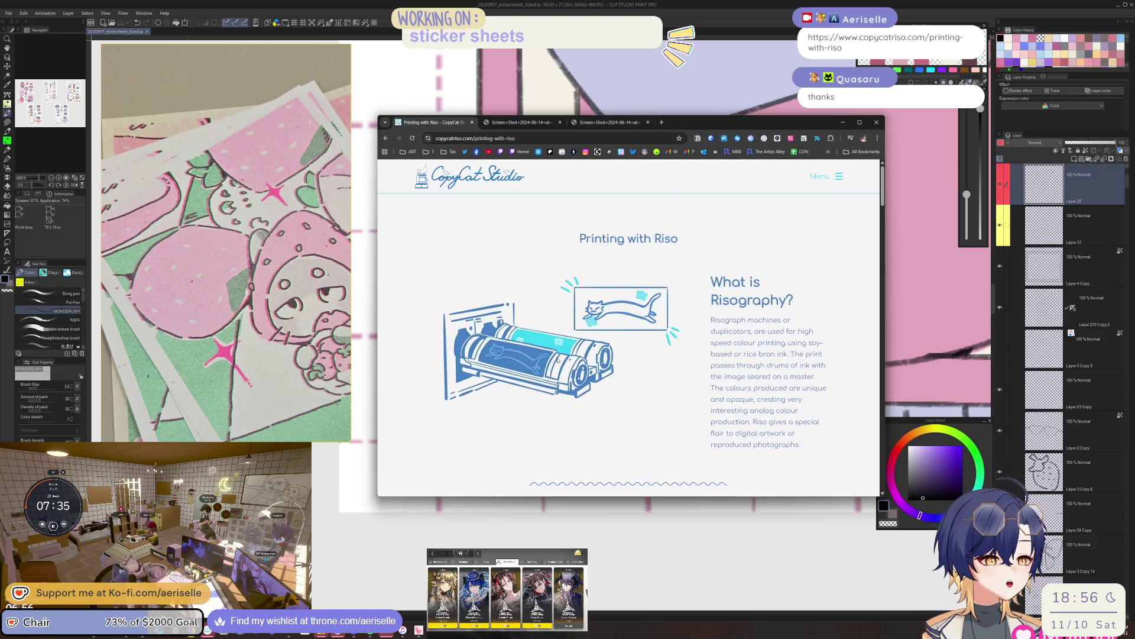
Scroll the Riso page to the stencils, then open File Explorer with Win+E and drag it aside.
scroll(540, 251, "down", 10)
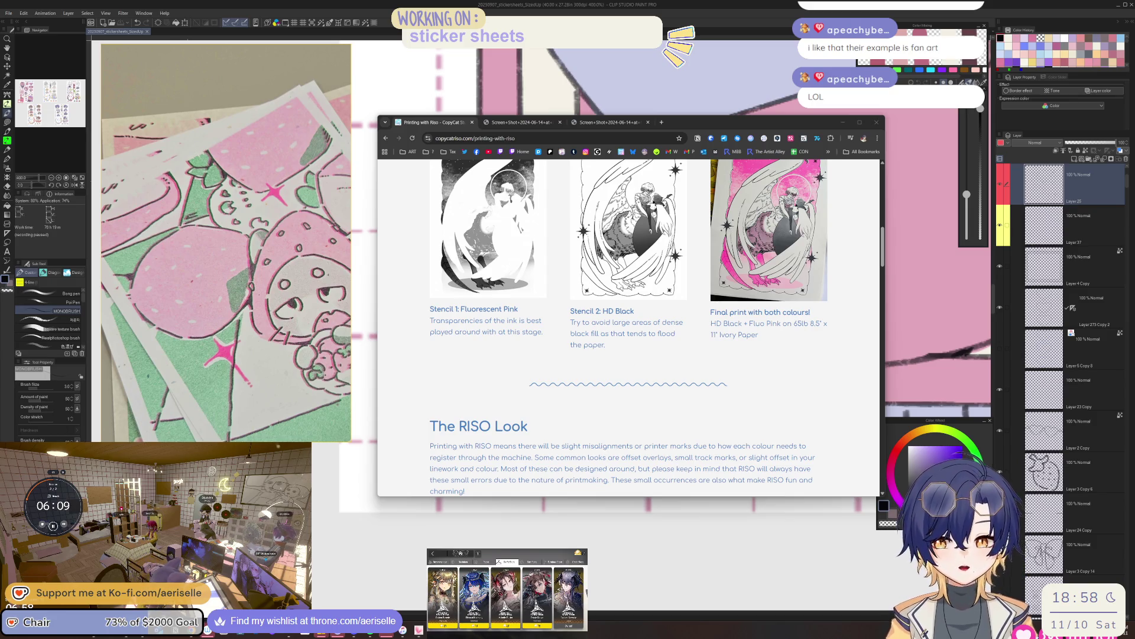
scroll(629, 325, "up", 2)
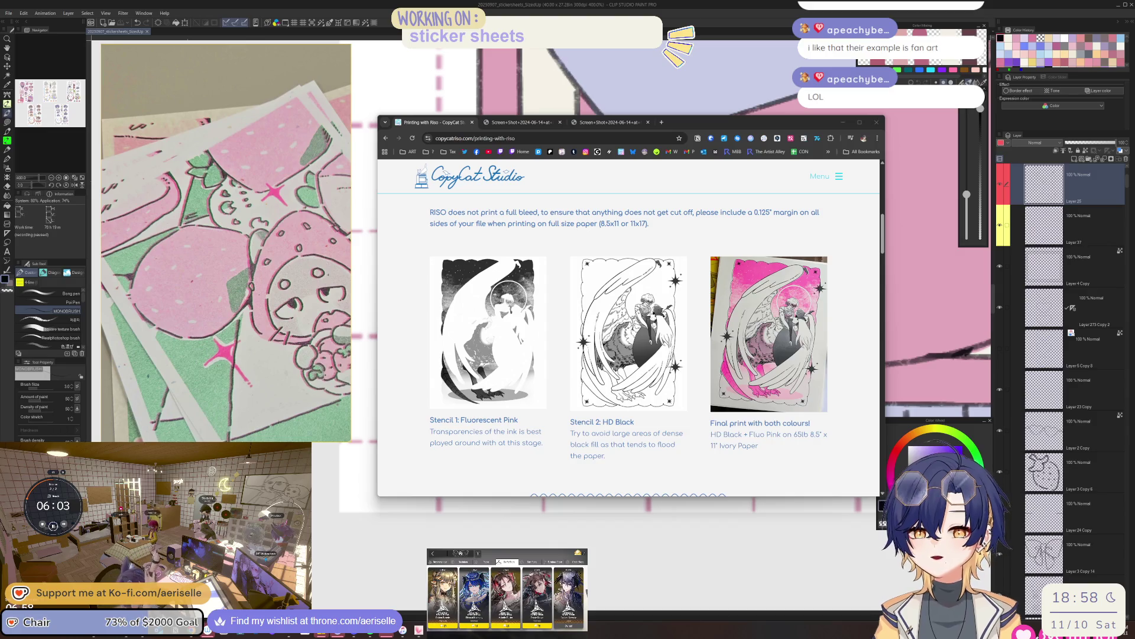
key("super+e")
mouse_move(698, 138)
left_mouse_down()
mouse_move(555, 158)
mouse_move(0, 166)
left_mouse_up()
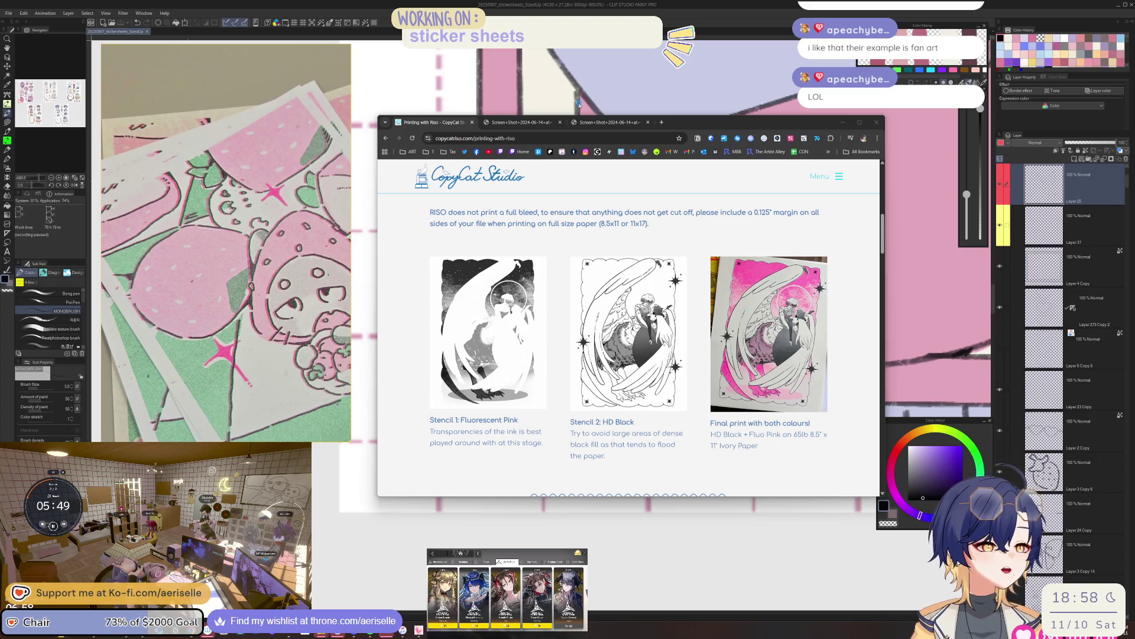
Minimize the browser and recentre the stained-glass illustration on screen.
left_click(843, 122)
scroll(734, 351, "up", 3)
scroll(734, 351, "down", 3)
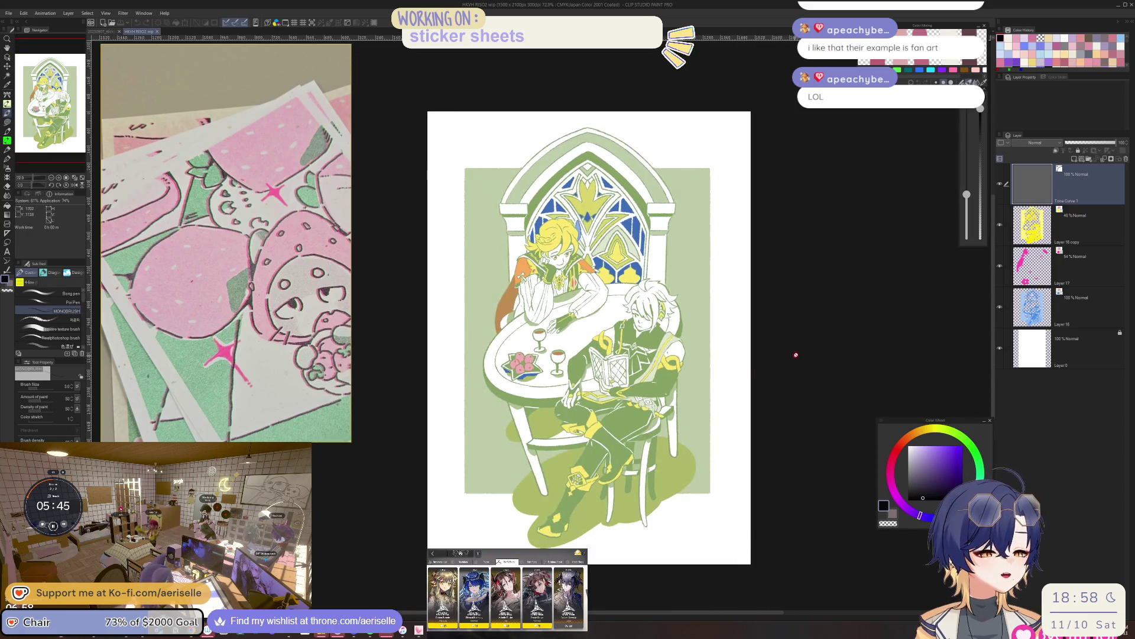
left_click_drag(817, 339, 851, 321)
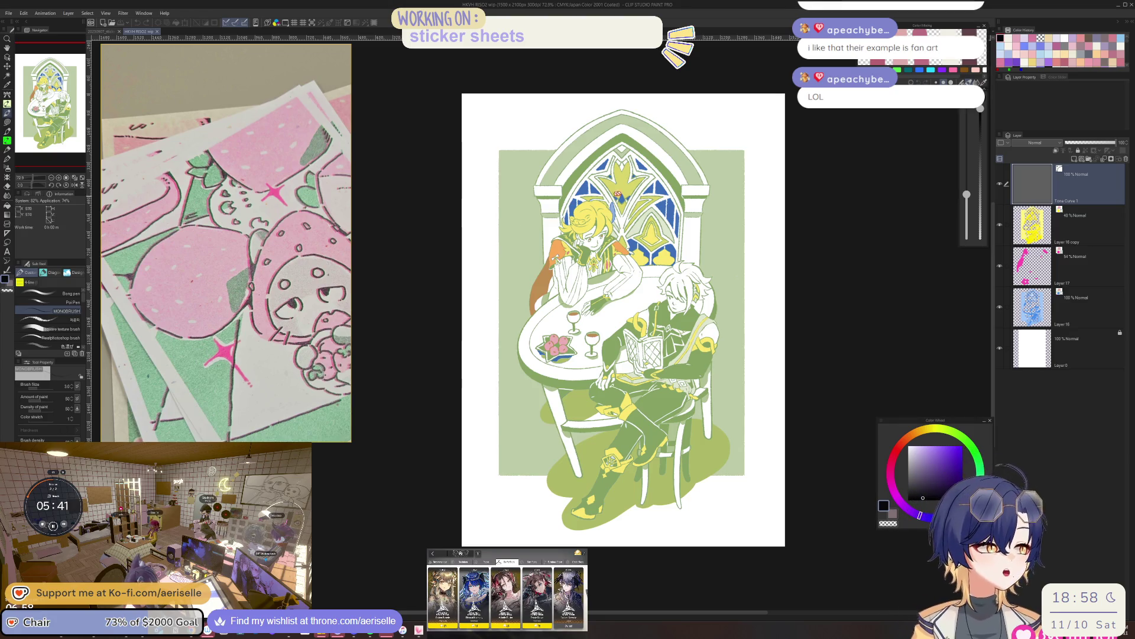
Turn off Layer 16 copy's yellow layer colour, hide Layer 17, and keep Layer 16's blue layer colour on.
left_click(1105, 229)
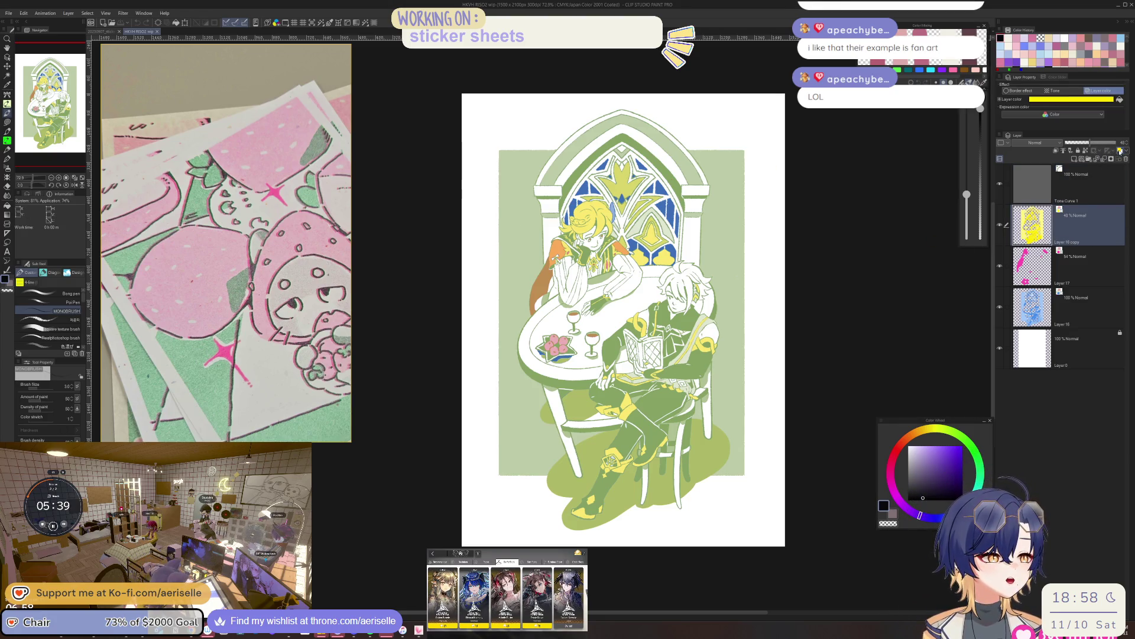
left_click(1120, 151)
left_click(1099, 268)
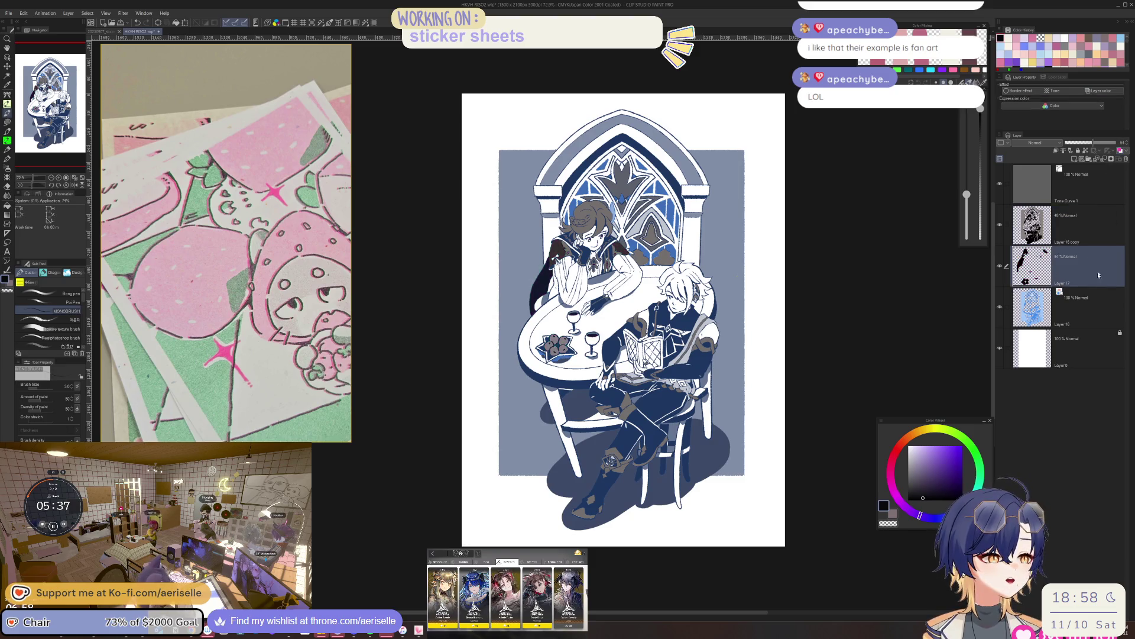
left_click(1094, 307)
left_click(1120, 151)
scroll(696, 301, "up", 3)
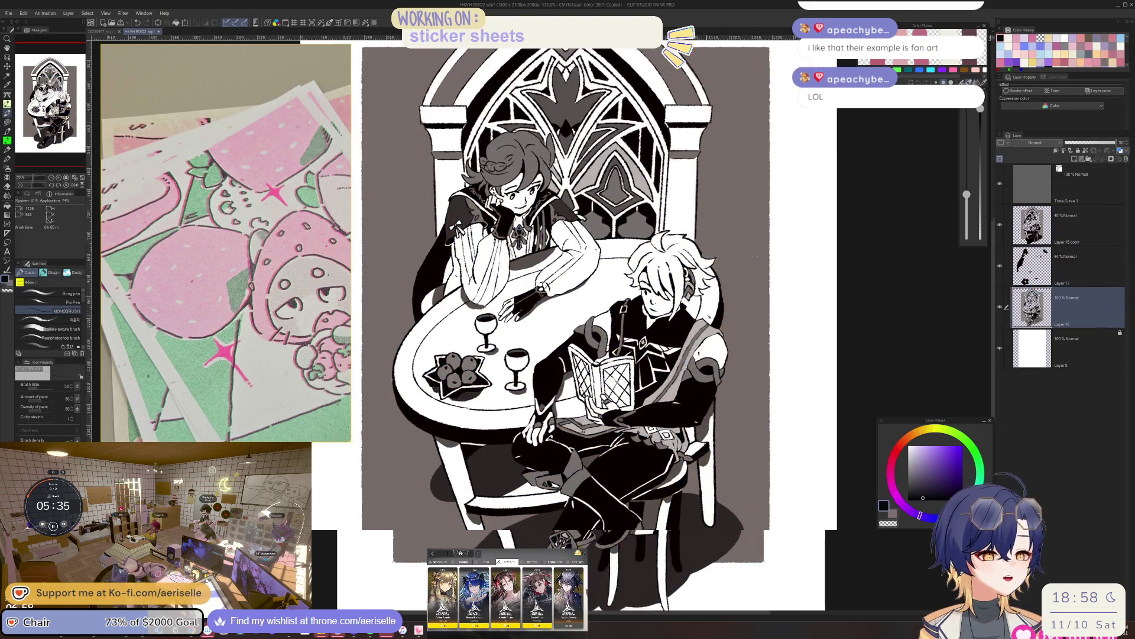
scroll(737, 327, "down", 2)
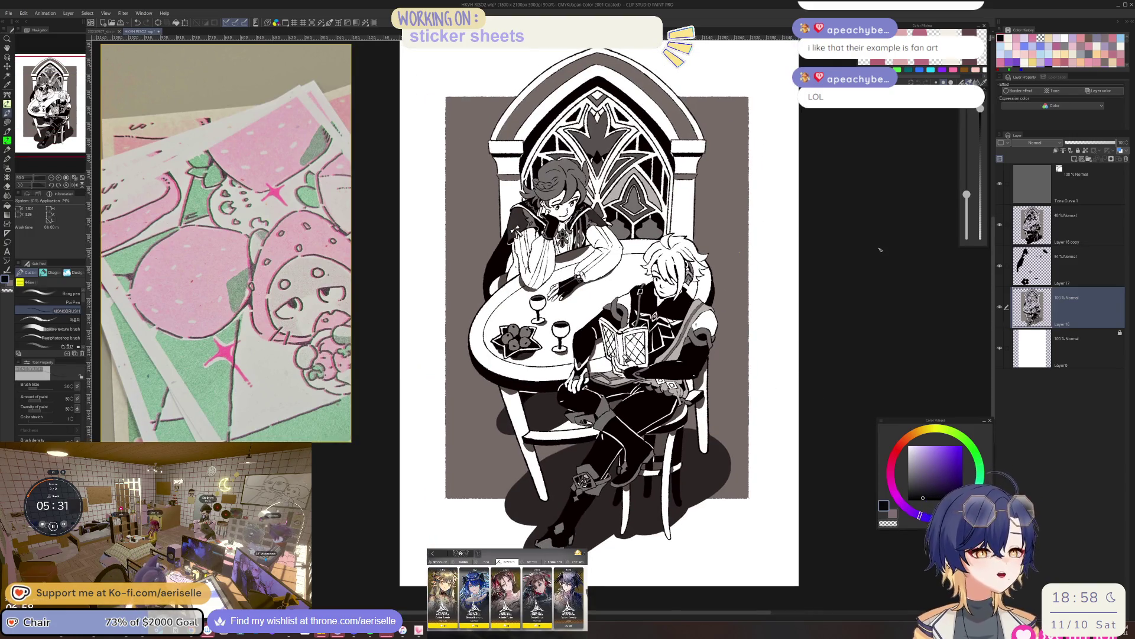
left_click(1000, 266)
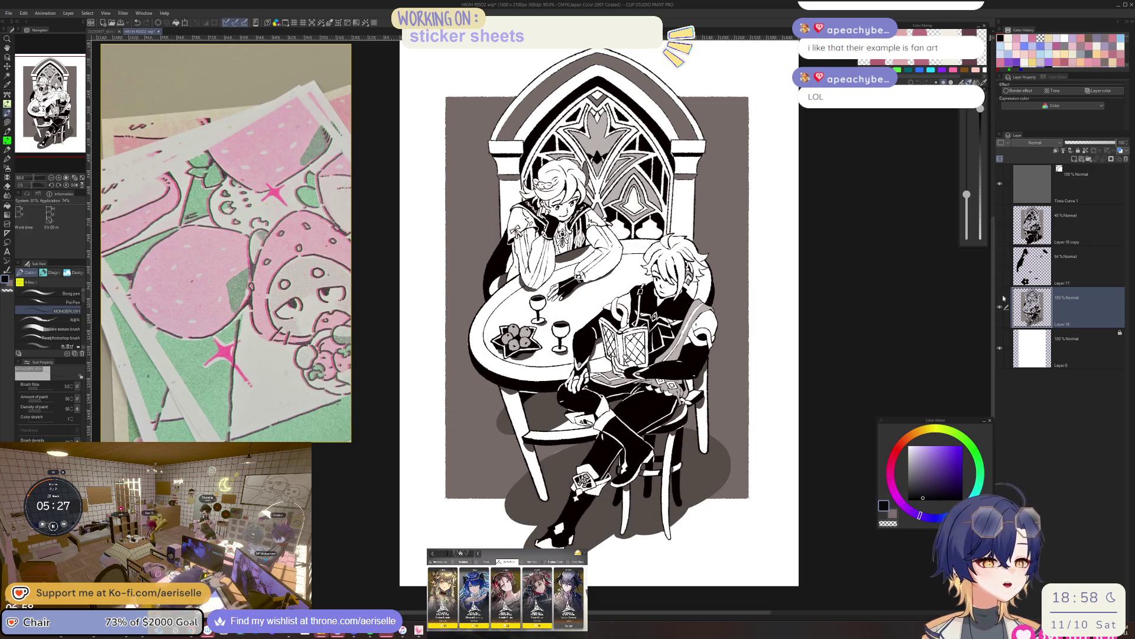
left_click(1119, 150)
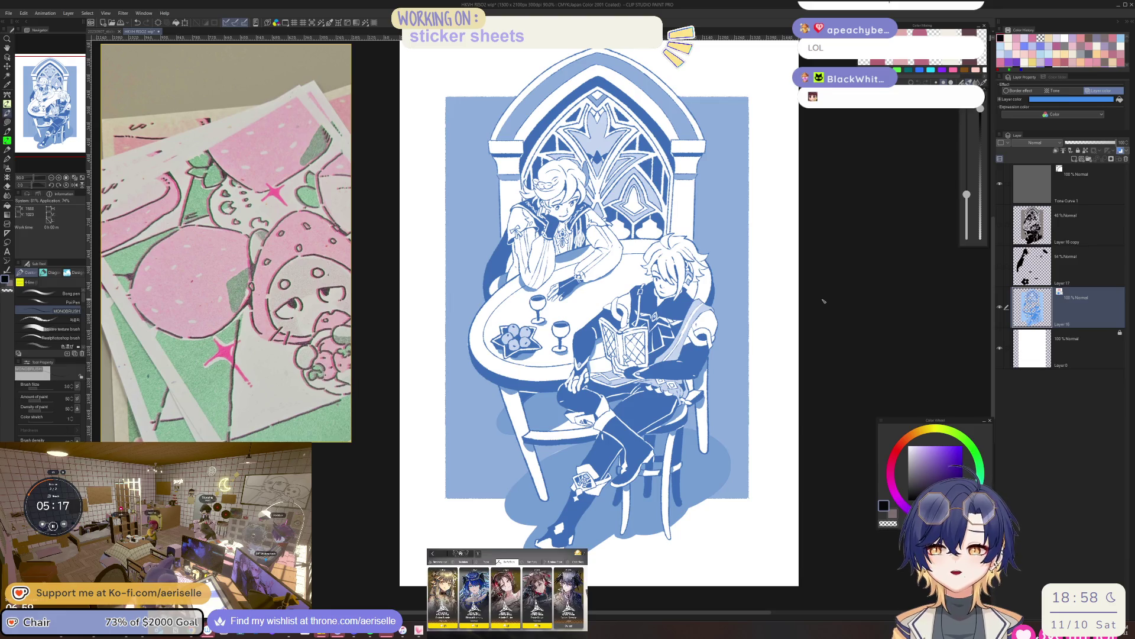
Tint Layer 17 pink with layer colour, then toggle Layer 16's visibility to compare the separation.
left_click(1124, 276)
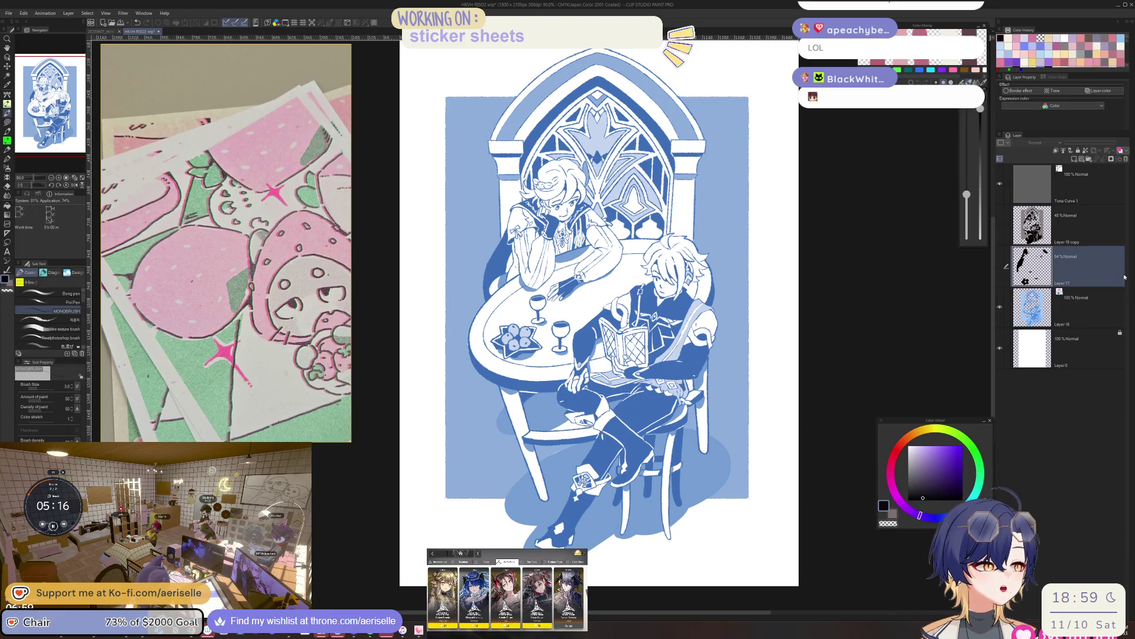
left_click(1120, 151)
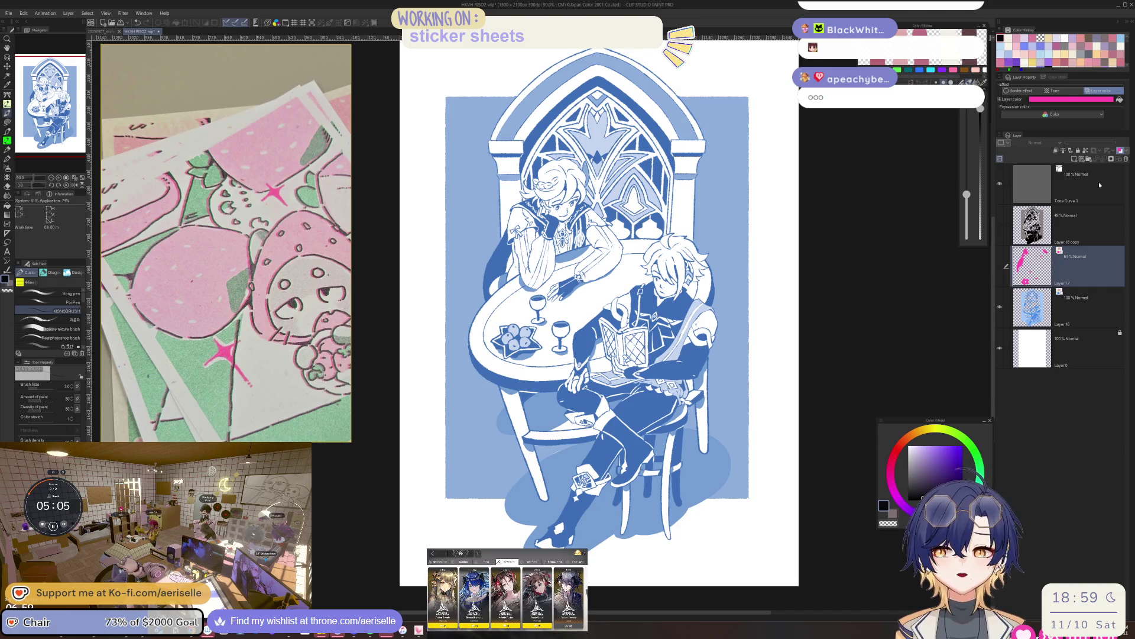
left_click(1071, 230)
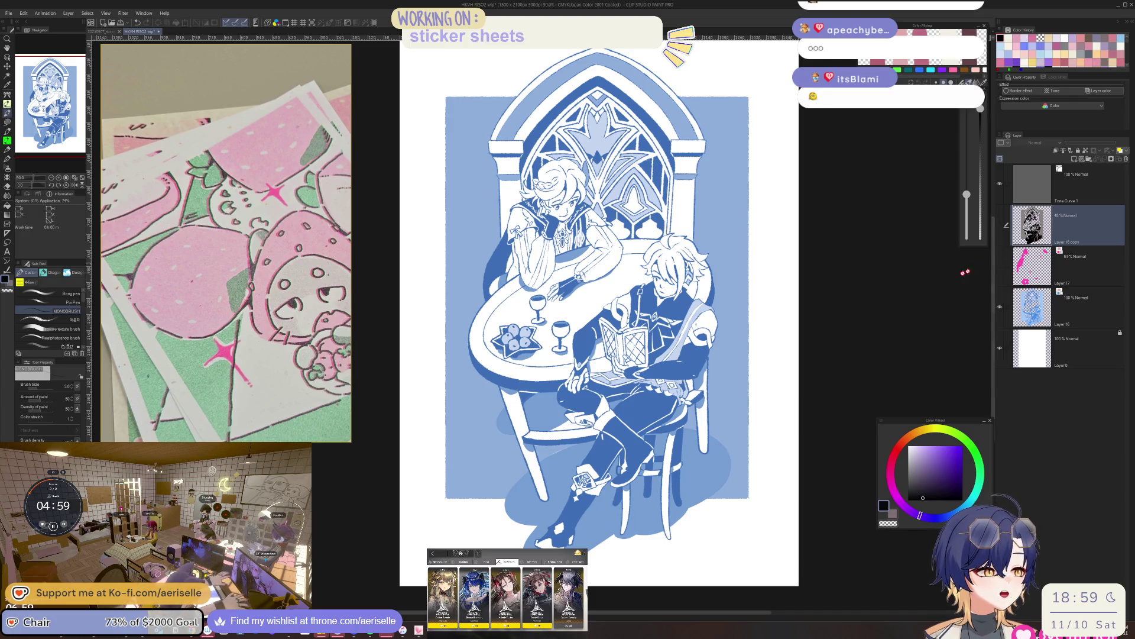
scroll(723, 355, "up", 3)
scroll(723, 355, "down", 3)
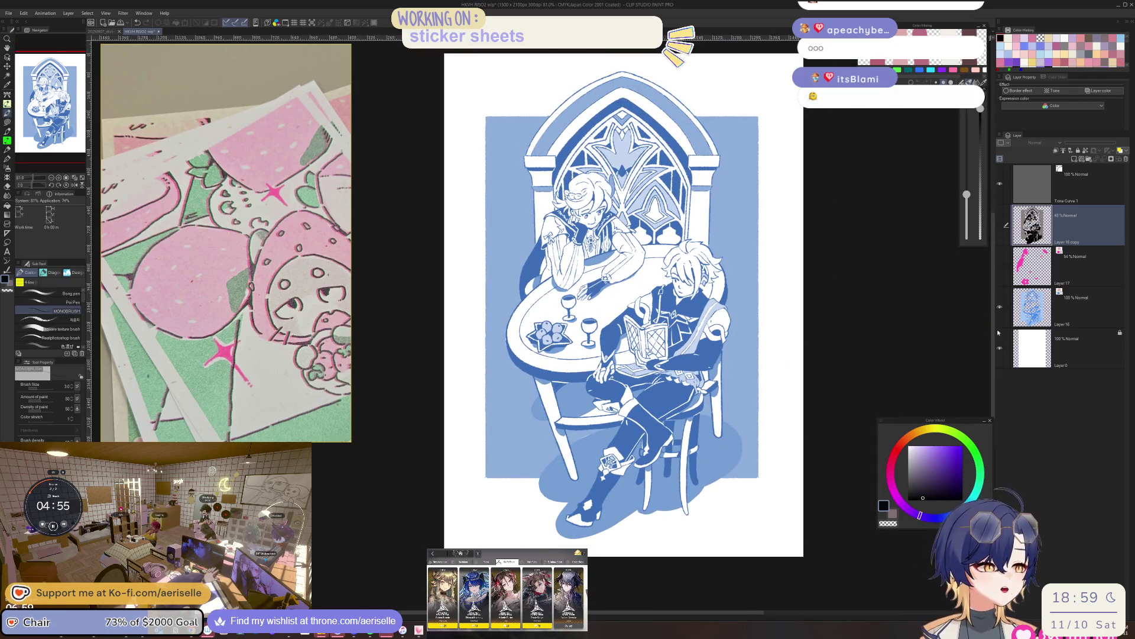
left_click(1000, 307)
left_click(1000, 307)
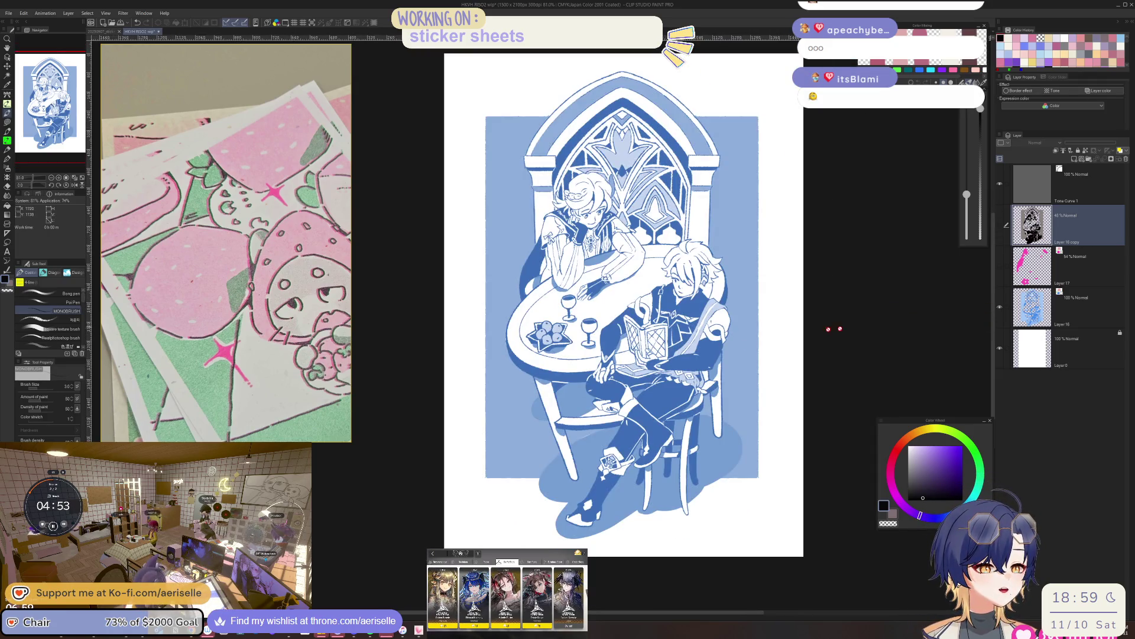
Turn off layer colour on the blue Layer 16 so the artwork shows in greyscale.
scroll(694, 402, "up", 5)
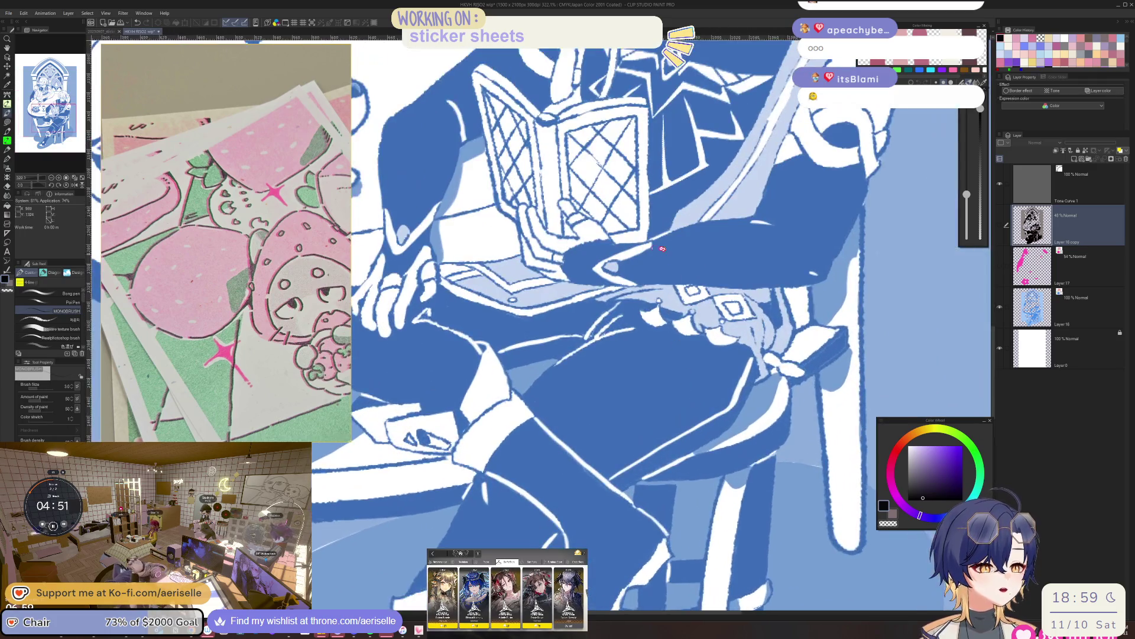
scroll(695, 402, "down", 2)
scroll(784, 326, "down", 2)
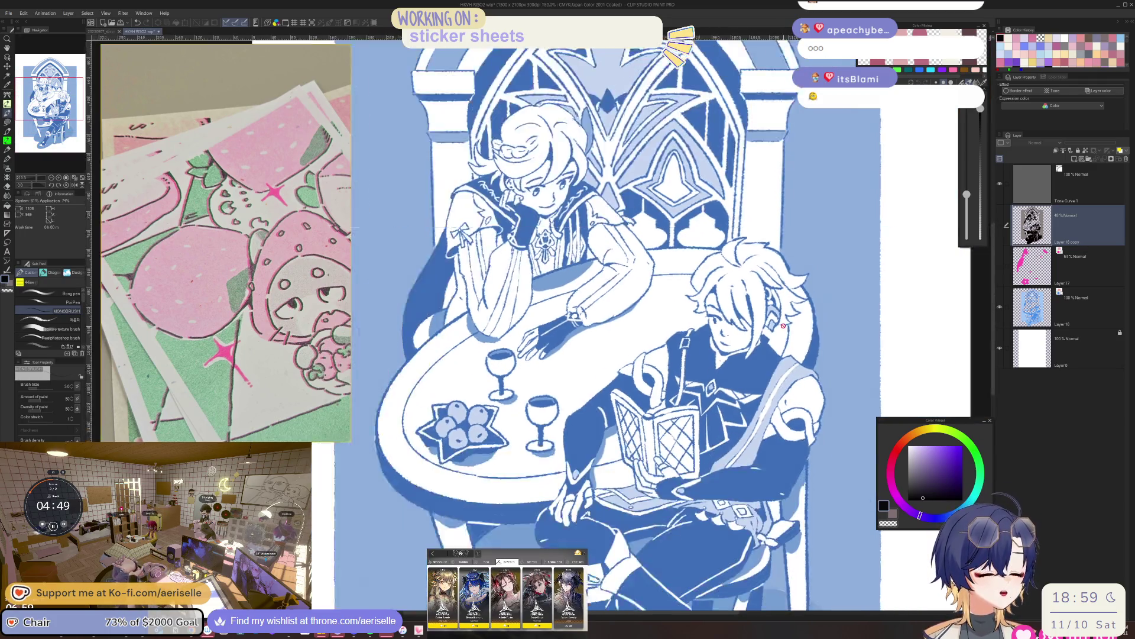
scroll(781, 298, "down", 1)
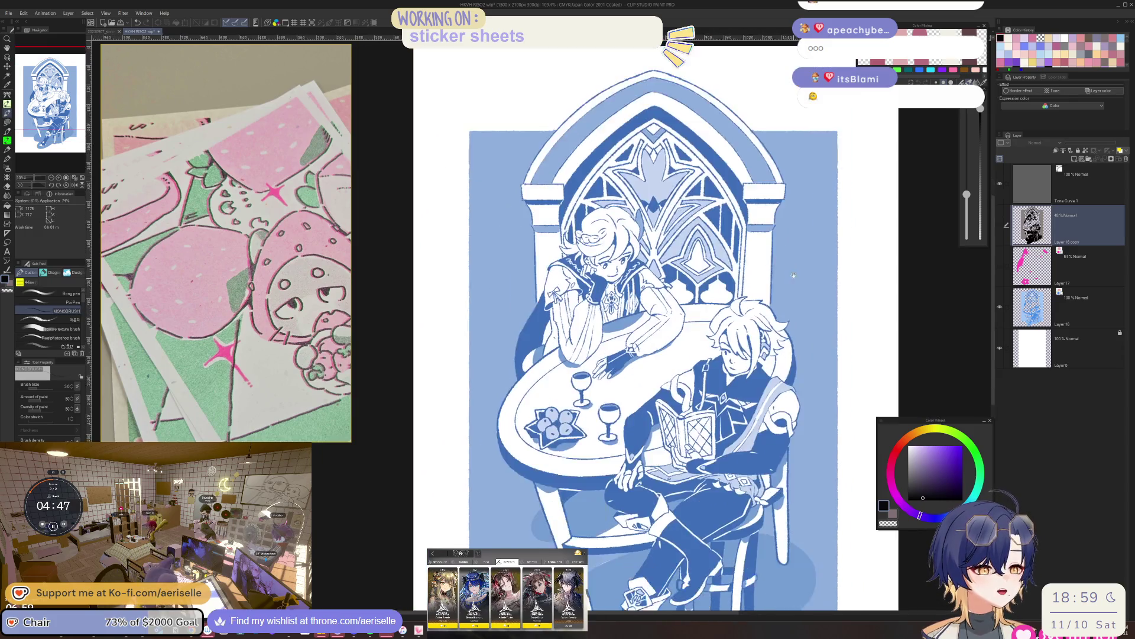
scroll(793, 283, "up", 3)
scroll(804, 270, "down", 3)
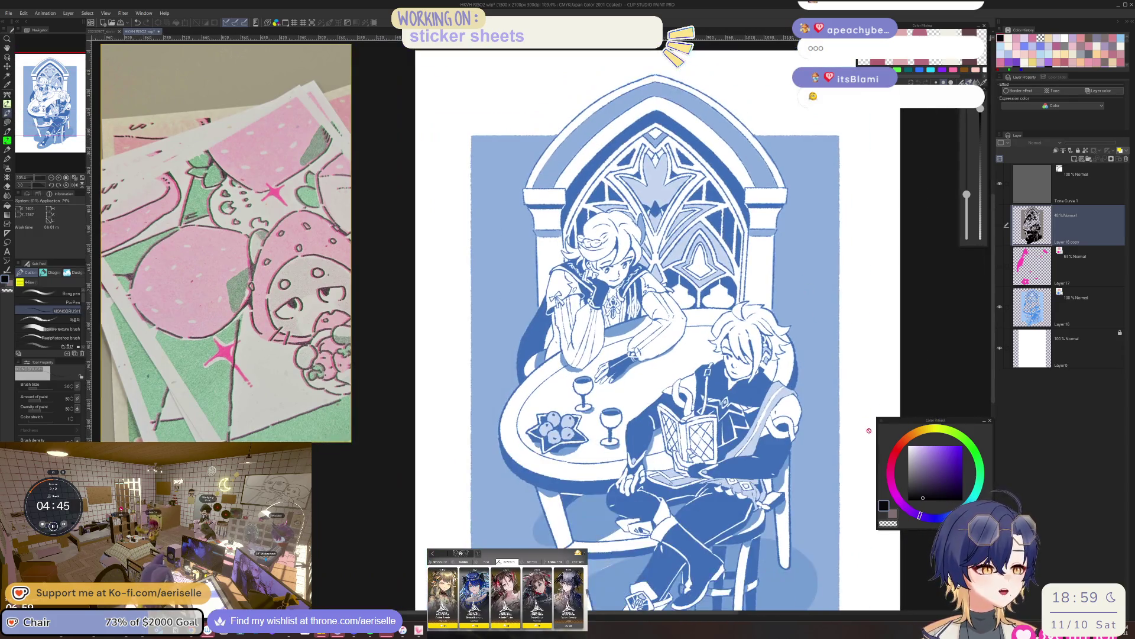
scroll(841, 264, "up", 4)
scroll(841, 265, "down", 4)
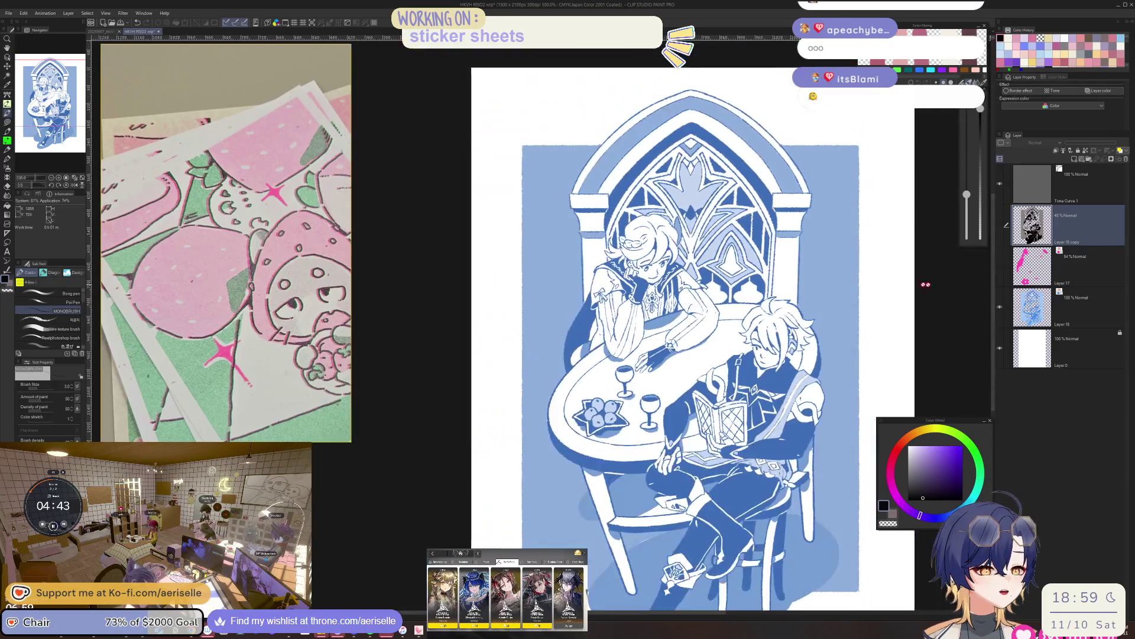
left_click(1063, 314)
scroll(946, 188, "up", 2)
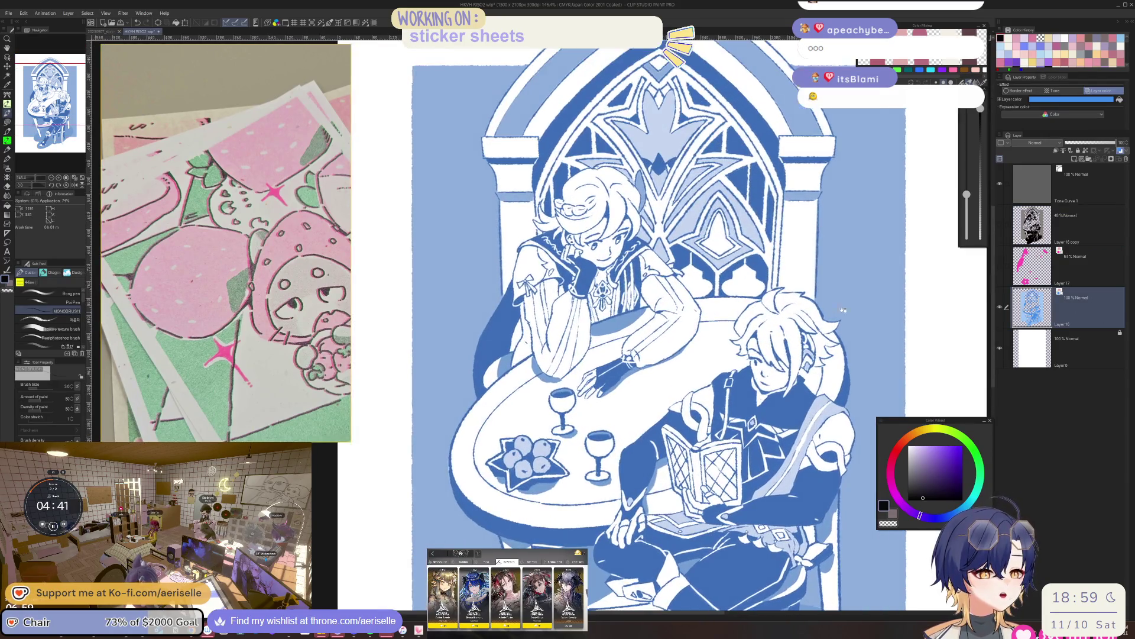
scroll(946, 188, "down", 2)
left_click(1104, 91)
scroll(777, 290, "up", 2)
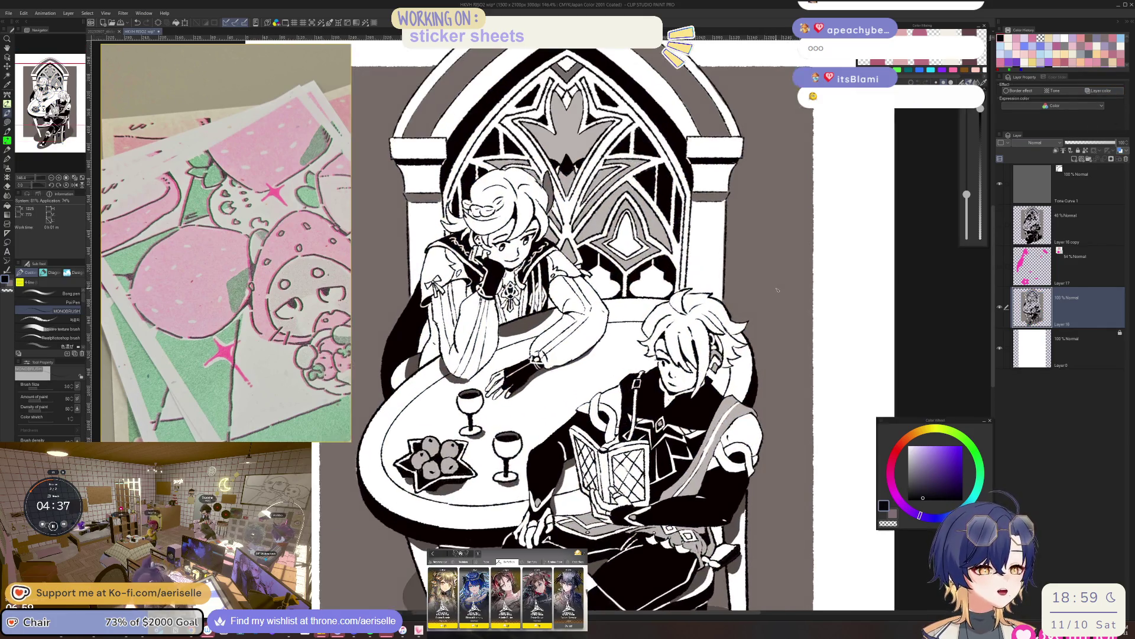
scroll(777, 290, "down", 2)
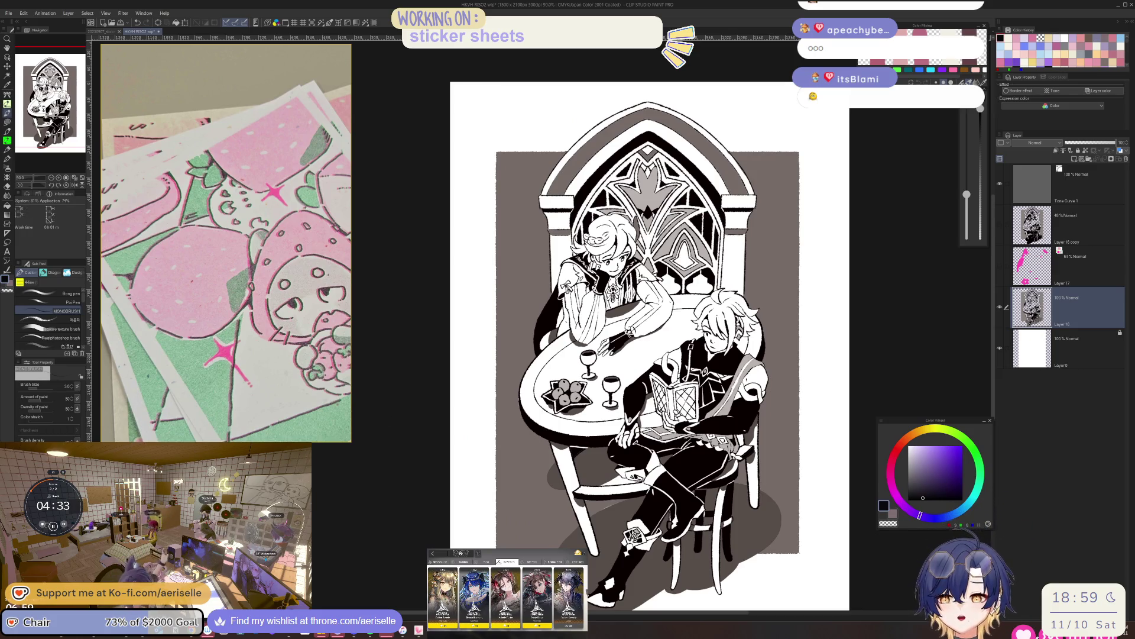
Move up to the layer above and bring up the recent files list.
key("alt+Tab")
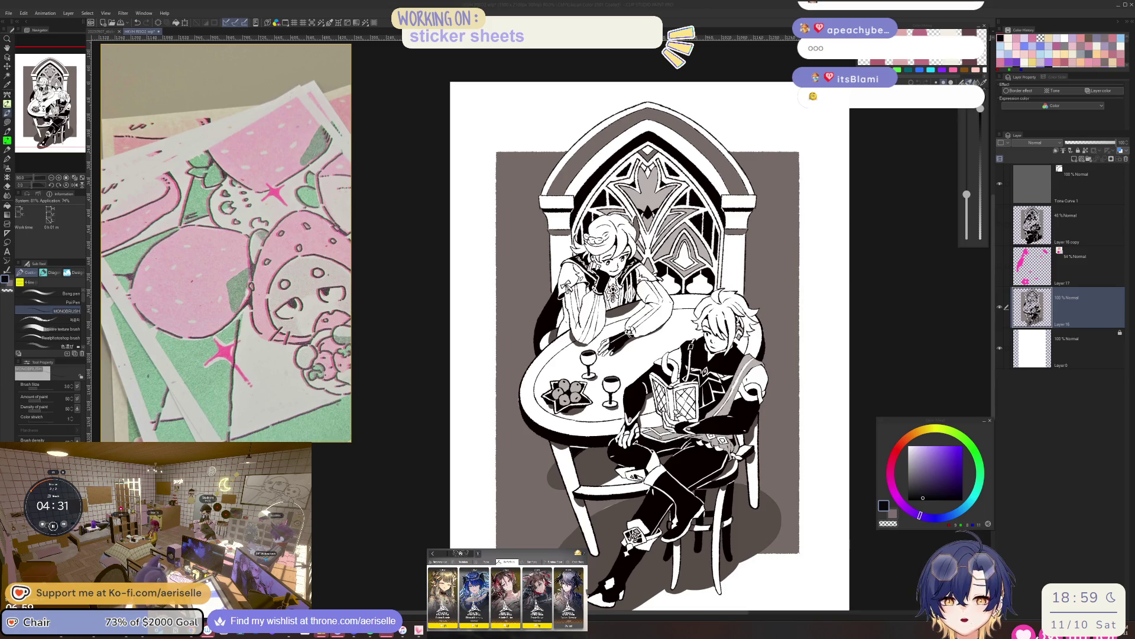
key("alt+Tab")
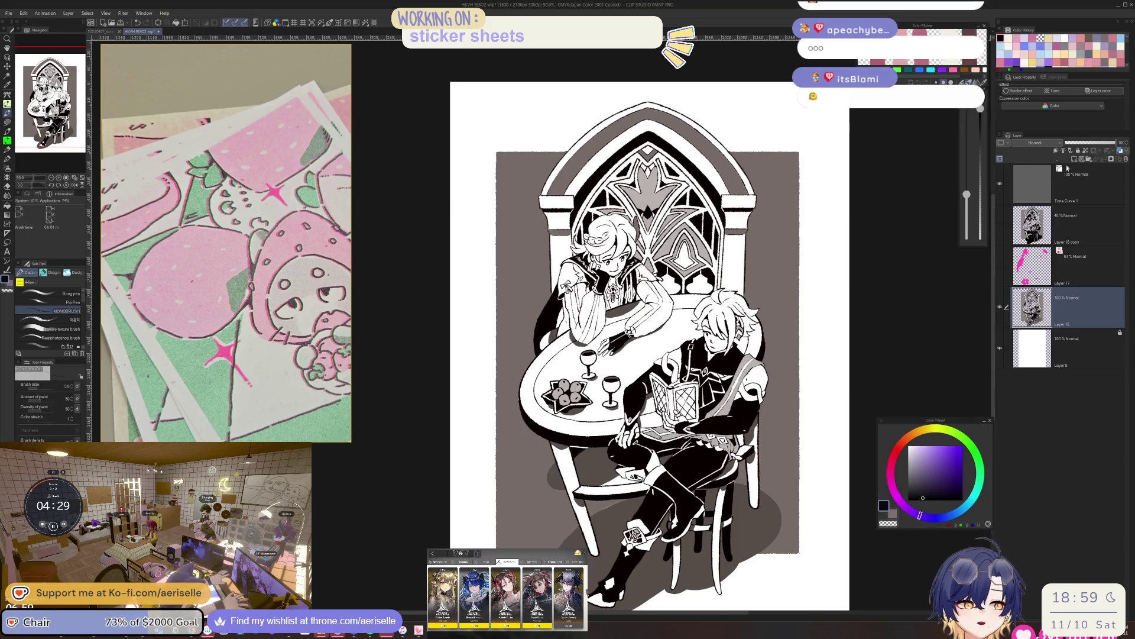
key("alt+bracketright")
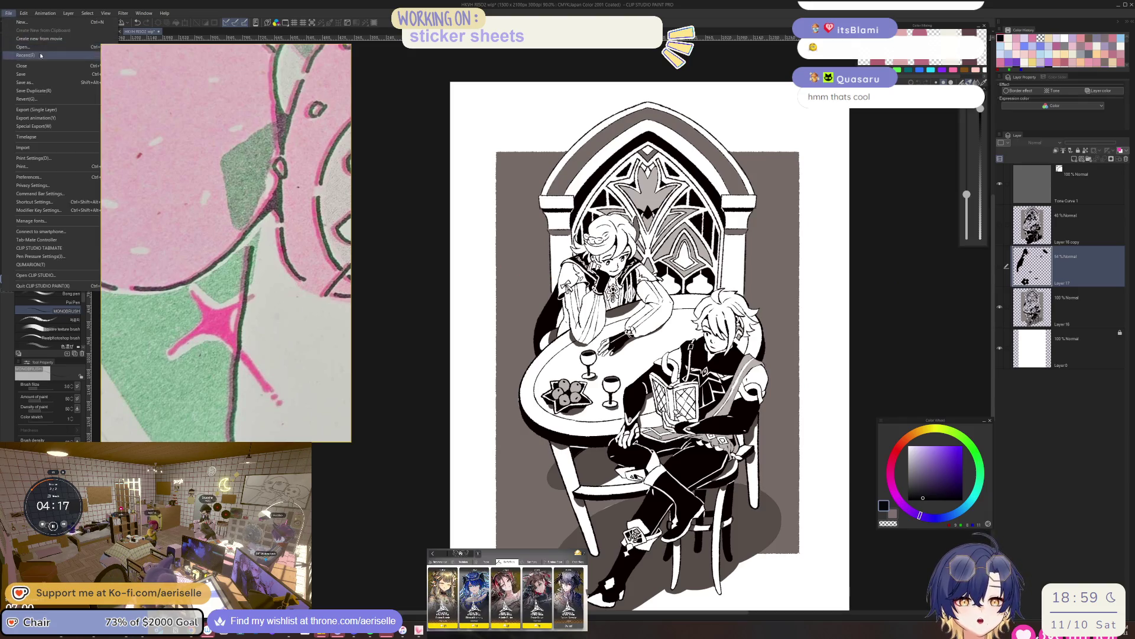
left_click(8, 13)
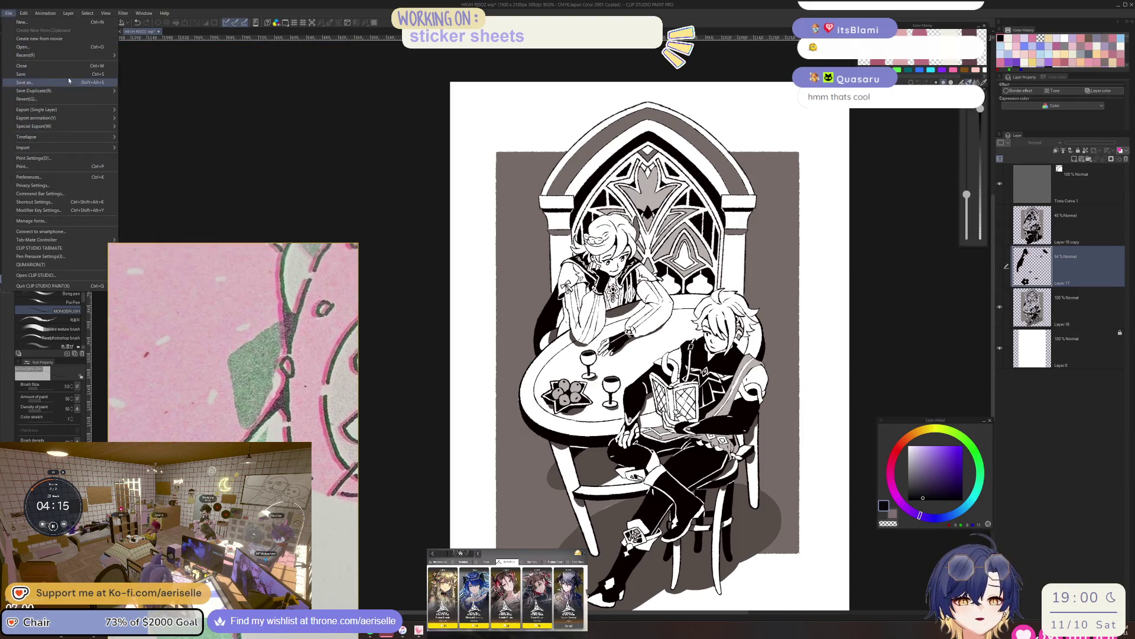
Reopen the strawberry cat postcard from the recent files list.
mouse_move(89, 55)
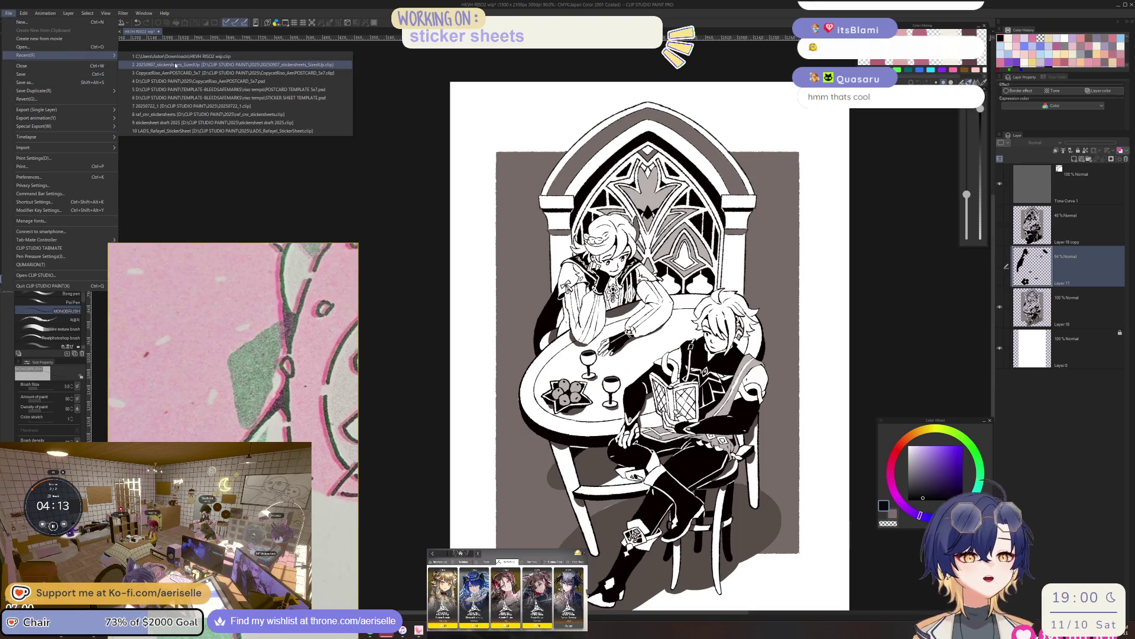
left_click(175, 65)
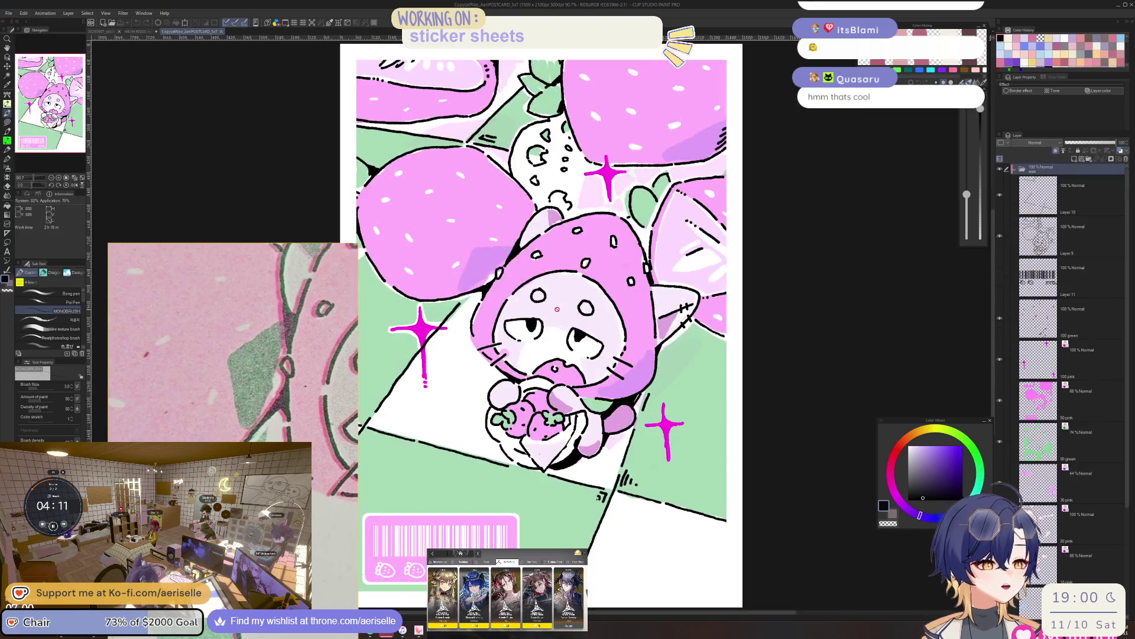
scroll(947, 368, "down", 2)
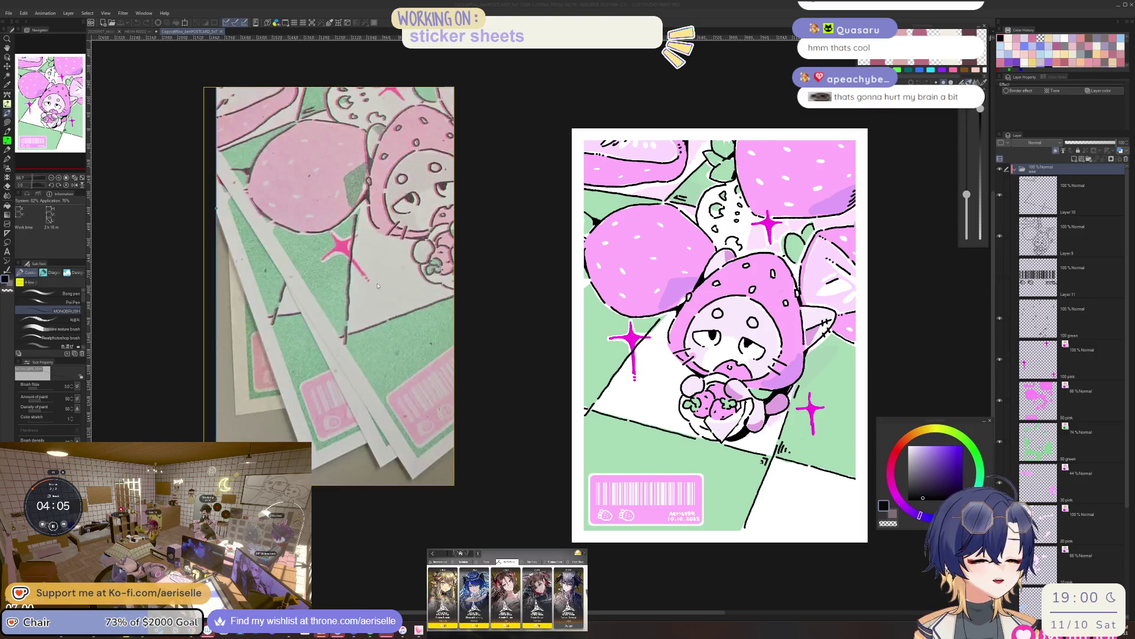
scroll(659, 325, "up", 3)
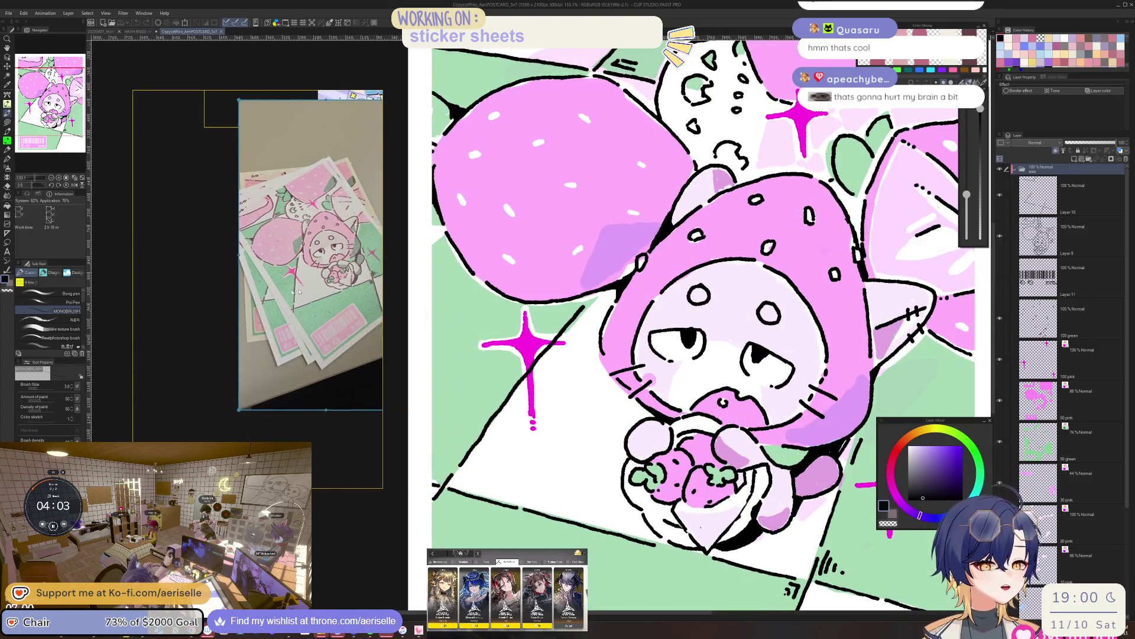
Turn the 100 pink, 50 pink, 50 green and 30 pink layers grey by disabling layer colour.
left_click(1088, 357)
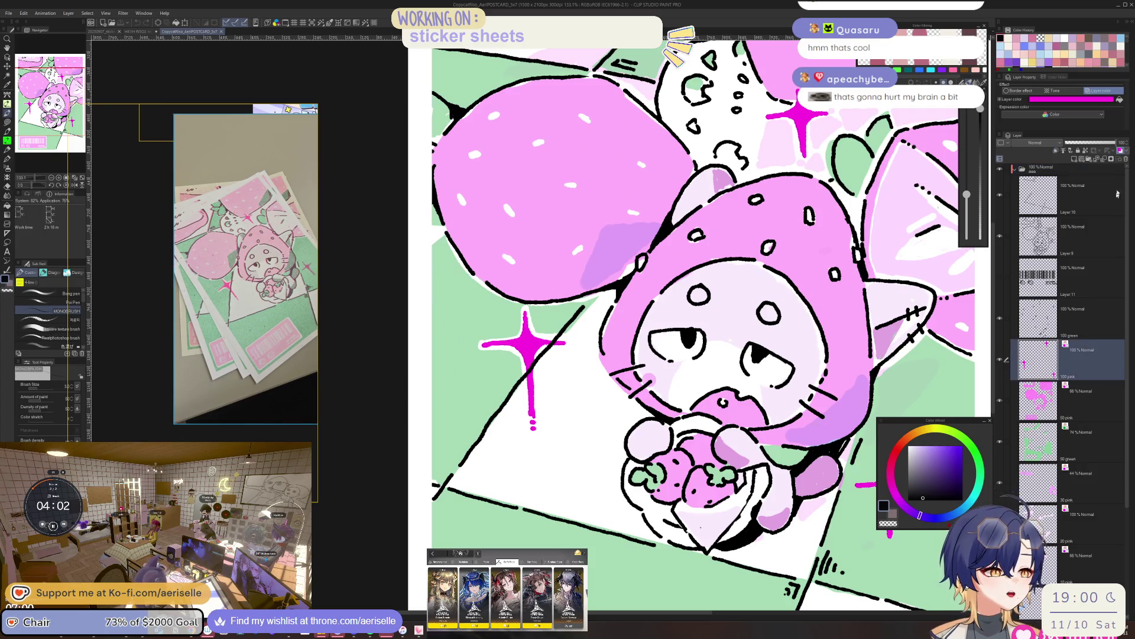
left_click(1119, 151)
key("alt+bracketleft")
left_click(1119, 150)
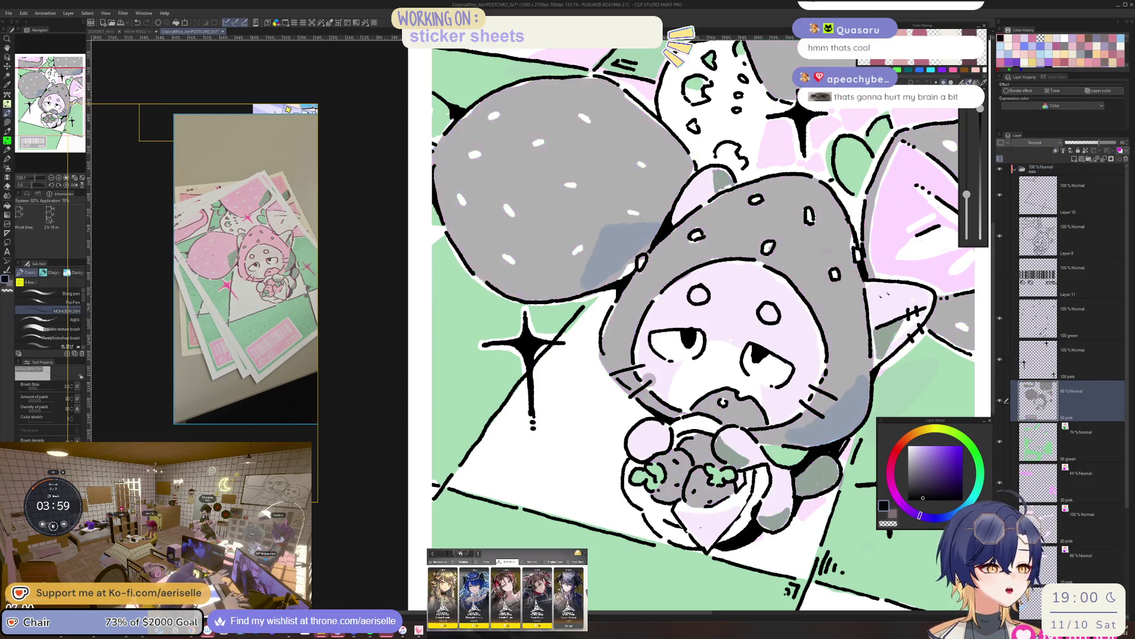
key("ctrl+minus")
key("ctrl+minus")
key("alt+bracketleft")
left_click(1119, 150)
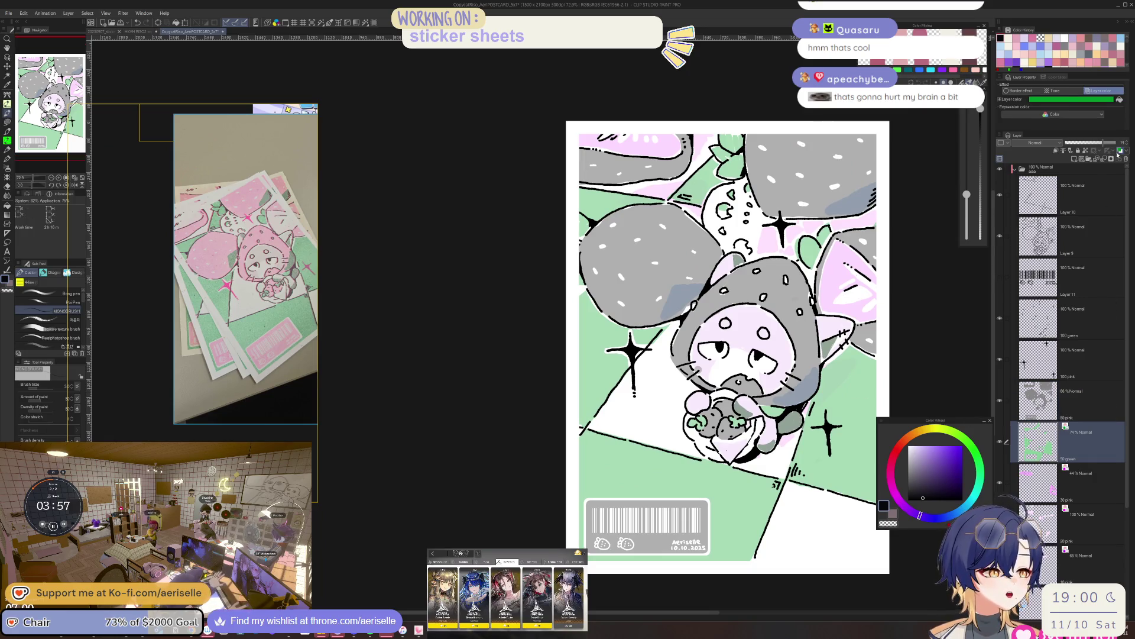
scroll(1105, 166, "down", 1)
key("alt+bracketleft")
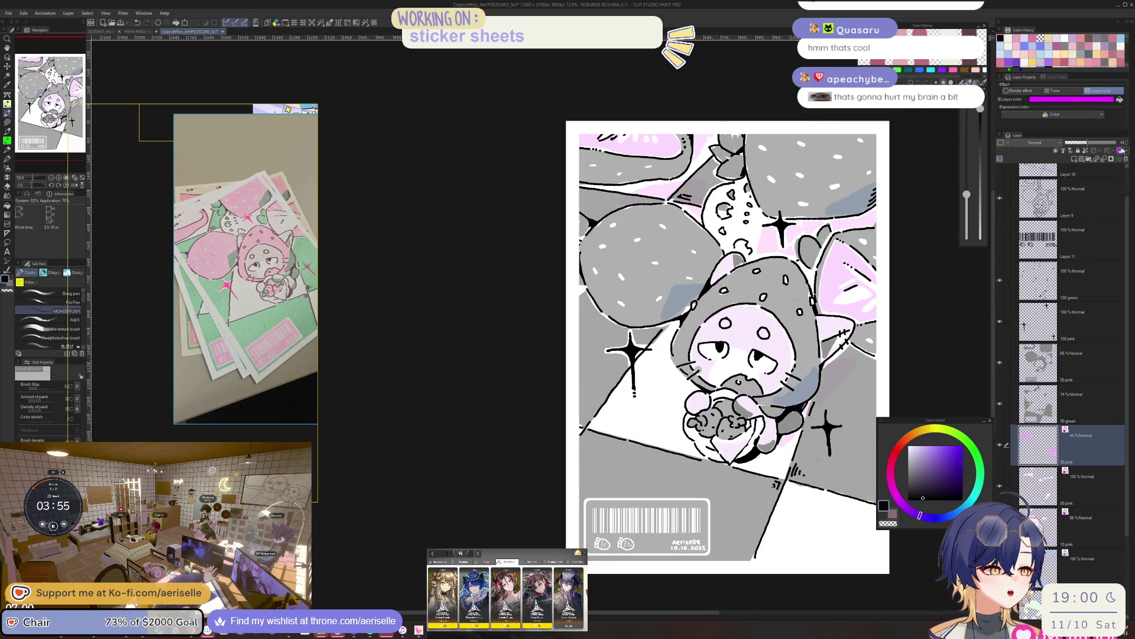
left_click(1120, 150)
Turn the 20 pink, 10 pink and 20 green layers grey as well.
scroll(1111, 155, "down", 1)
key("alt+bracketleft")
left_click(1120, 151)
key("alt+bracketleft")
left_click(1120, 150)
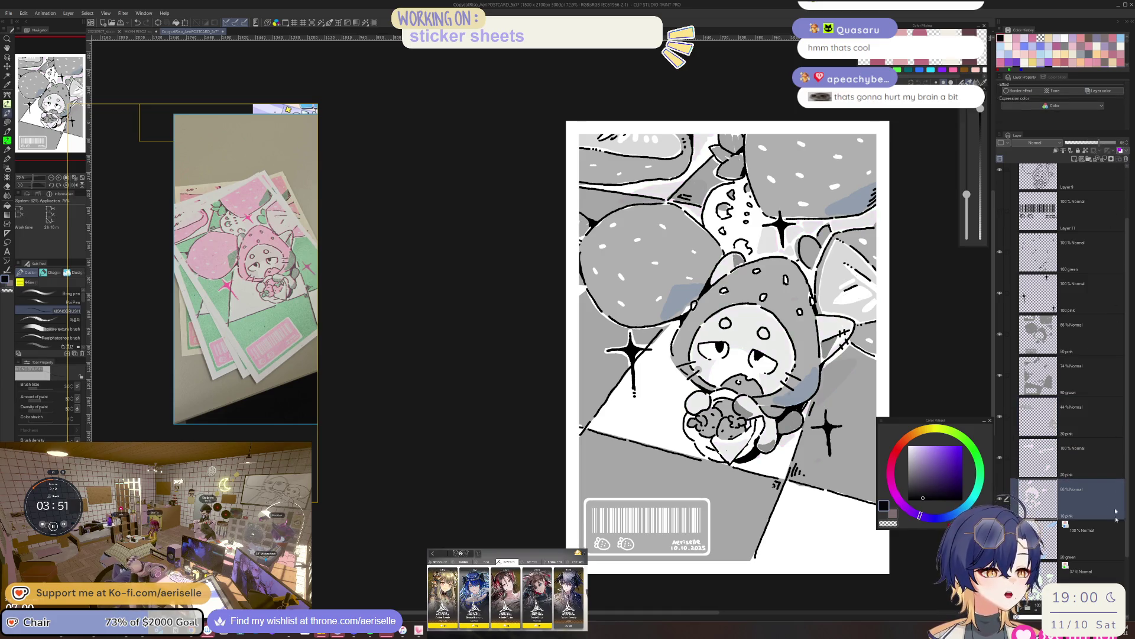
key("alt+bracketleft")
left_click(1120, 151)
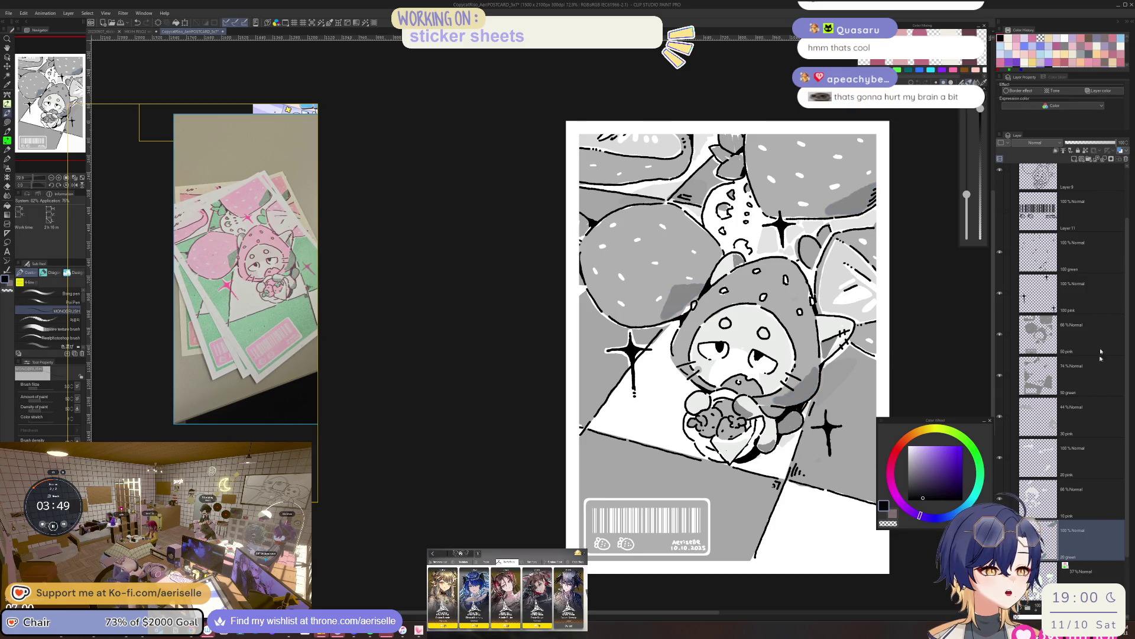
key("alt+bracketleft")
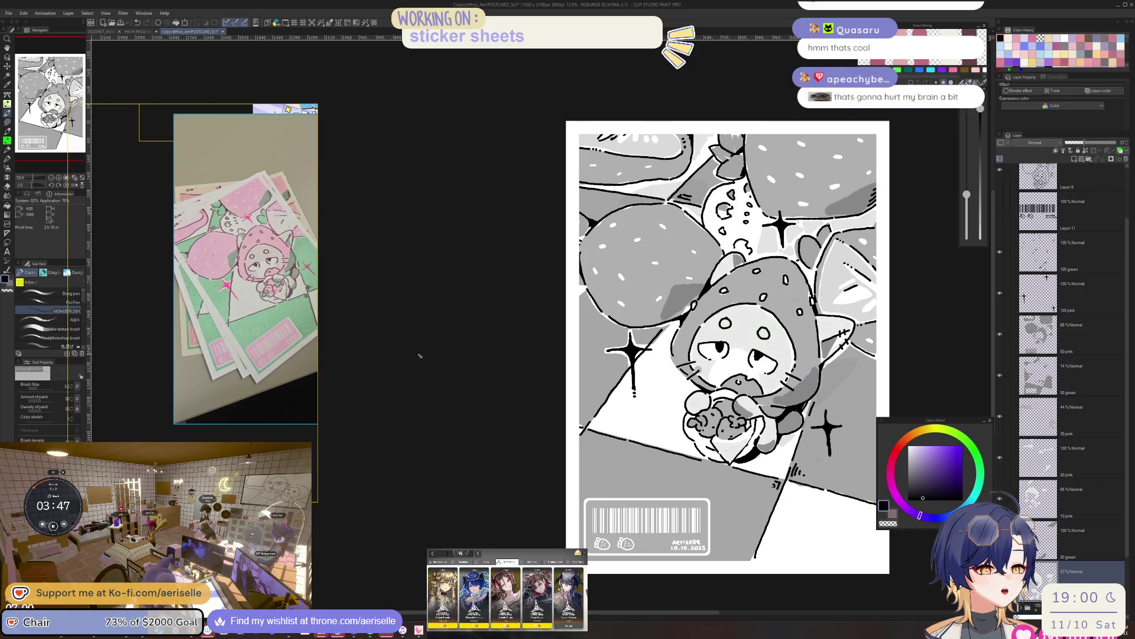
Reposition the postcard reference photo, then return to the HKVH RISO2 wip illustration.
left_click_drag(245, 266, 308, 266)
scroll(418, 388, "up", 5)
scroll(419, 388, "down", 5)
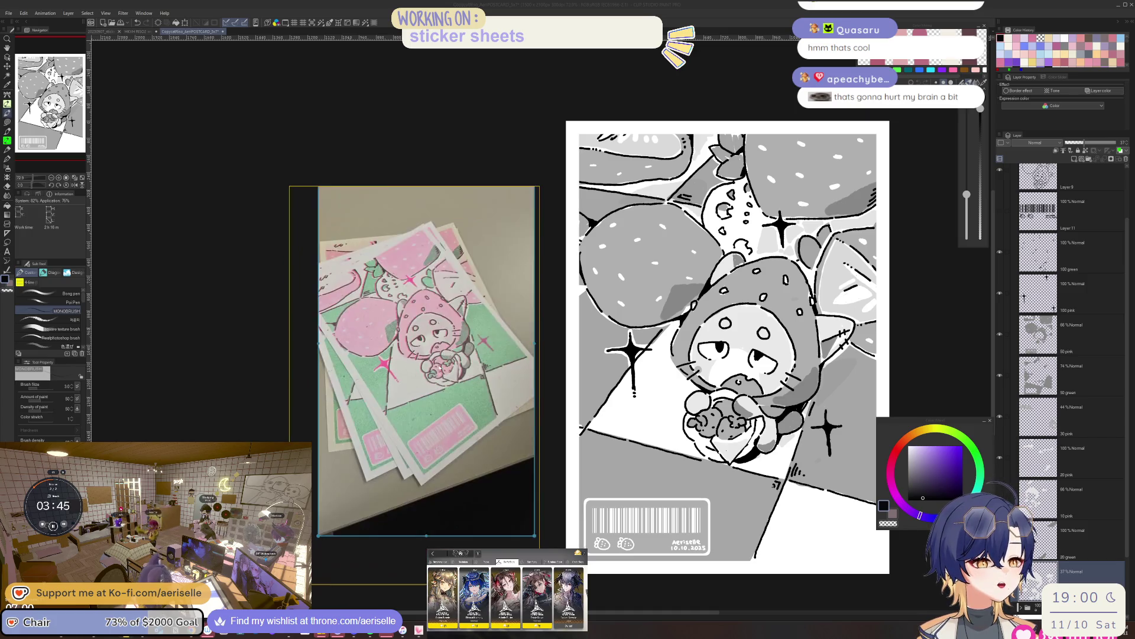
mouse_move(448, 357)
left_mouse_down()
mouse_move(273, 335)
mouse_move(262, 314)
left_mouse_up()
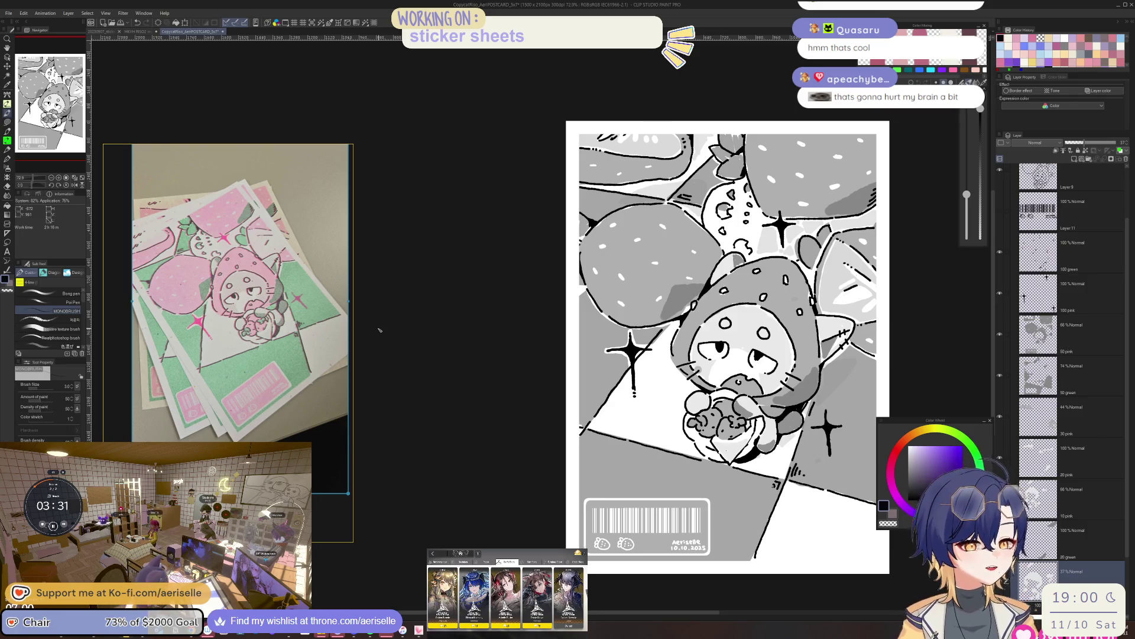
left_click(139, 31)
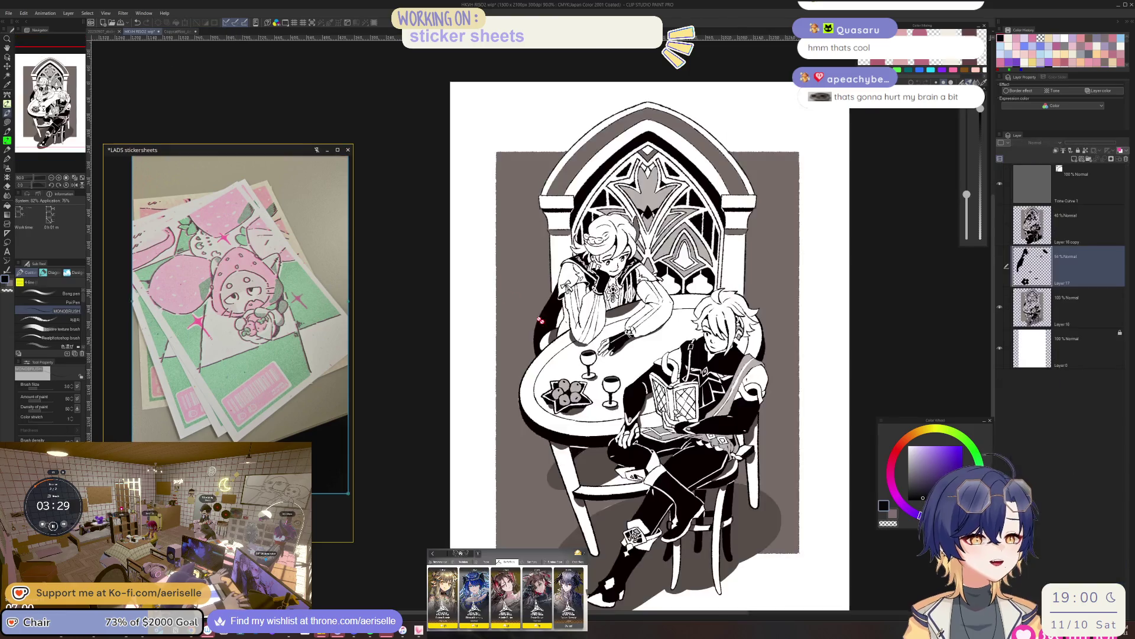
Tint Layer 16 copy yellow with layer colour and make it visible.
scroll(650, 384, "down", 3)
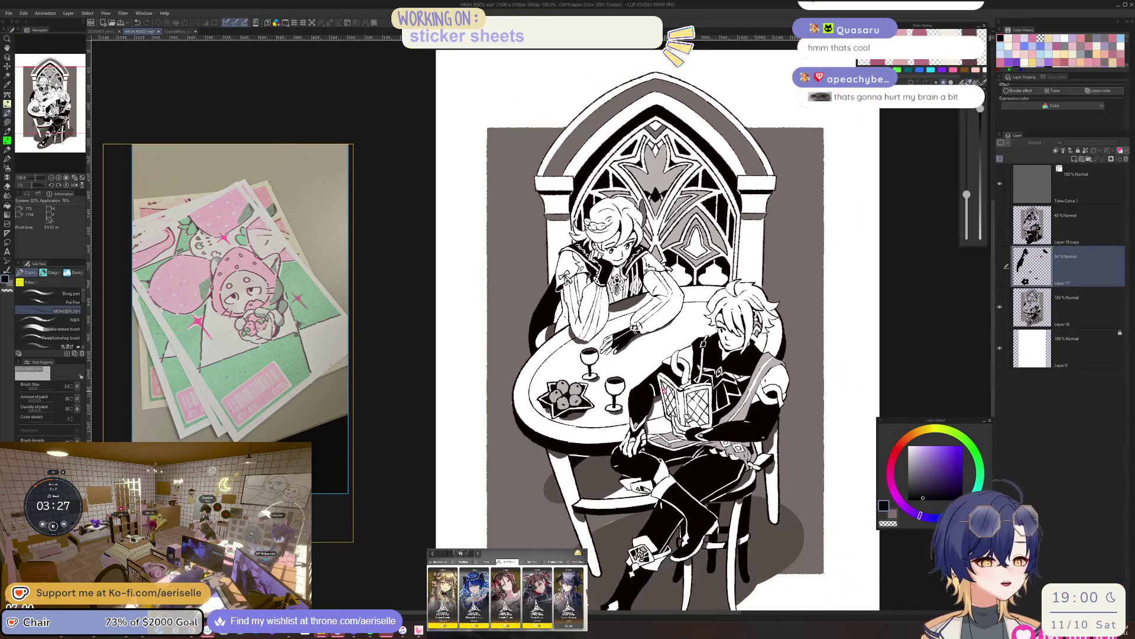
scroll(694, 375, "up", 3)
scroll(693, 367, "down", 5)
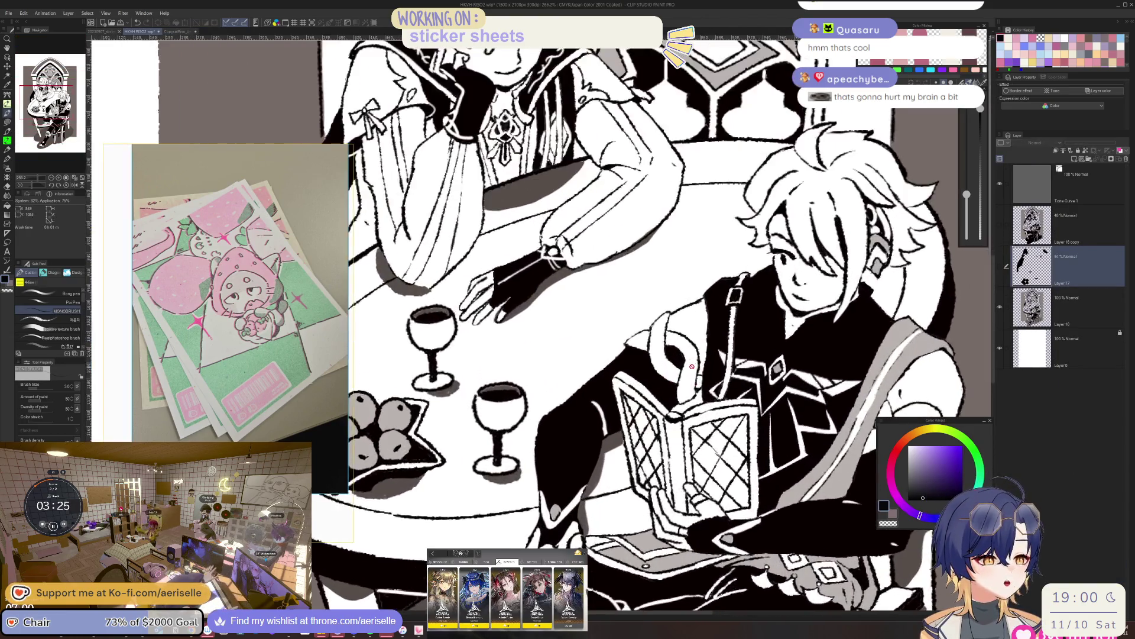
scroll(862, 372, "down", 1)
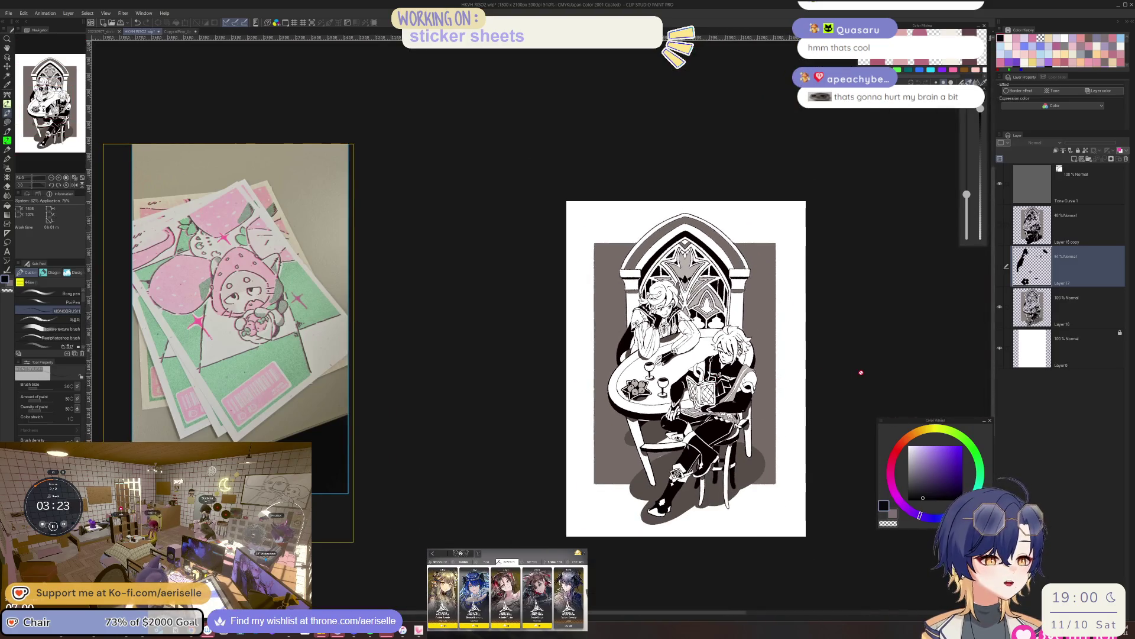
scroll(862, 373, "up", 2)
scroll(630, 491, "up", 3)
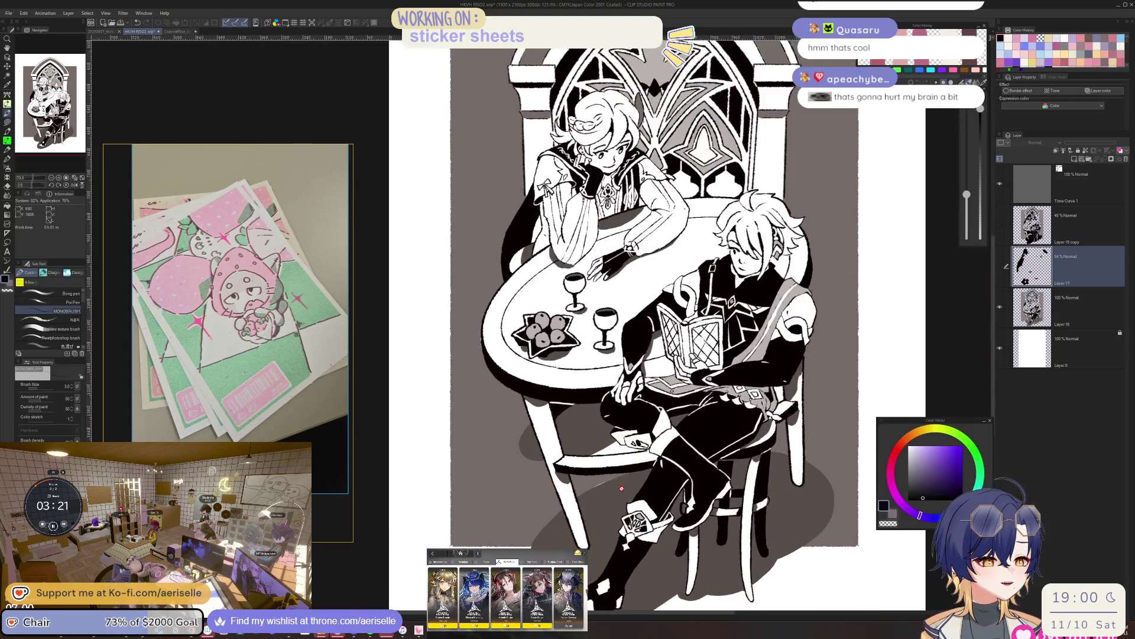
left_click(1047, 228)
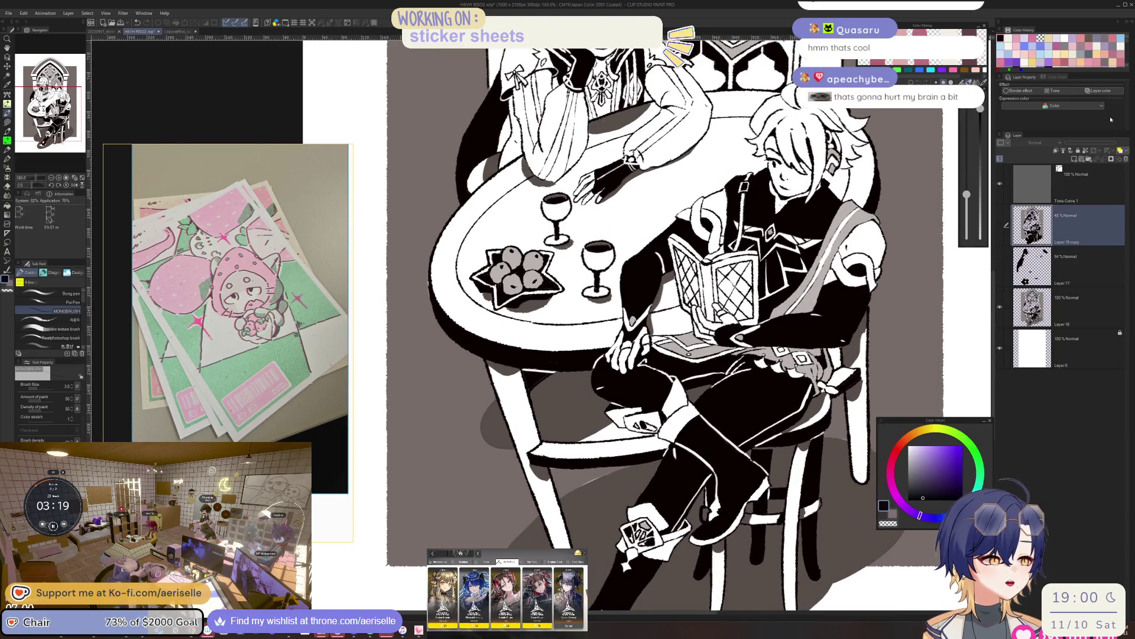
left_click(1109, 93)
scroll(934, 217, "down", 2)
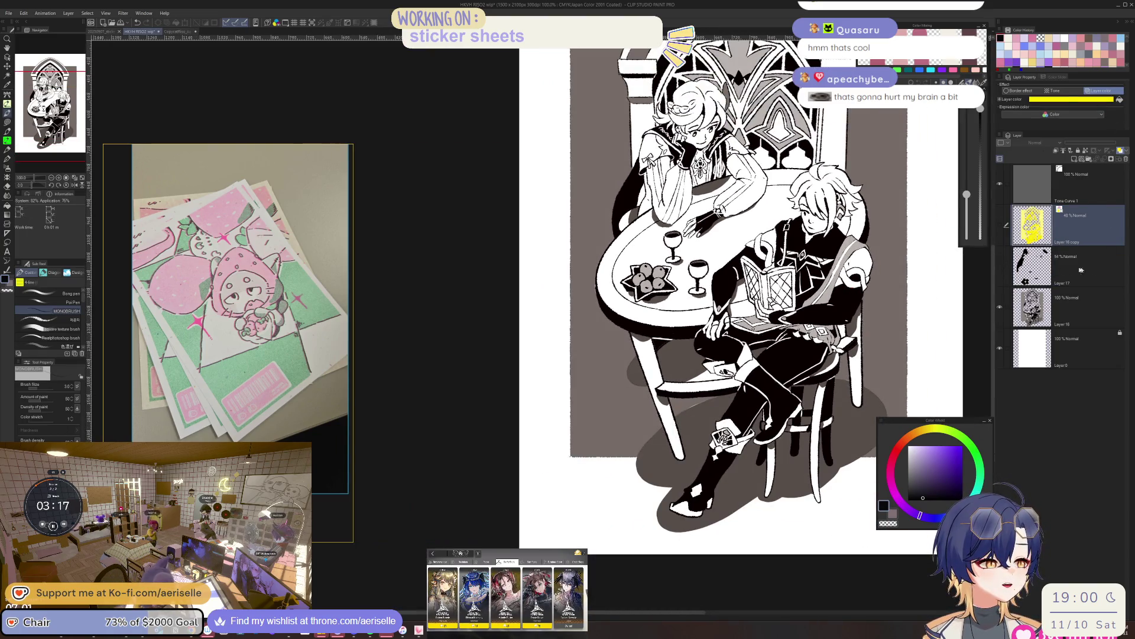
scroll(934, 217, "down", 1)
left_click(999, 224)
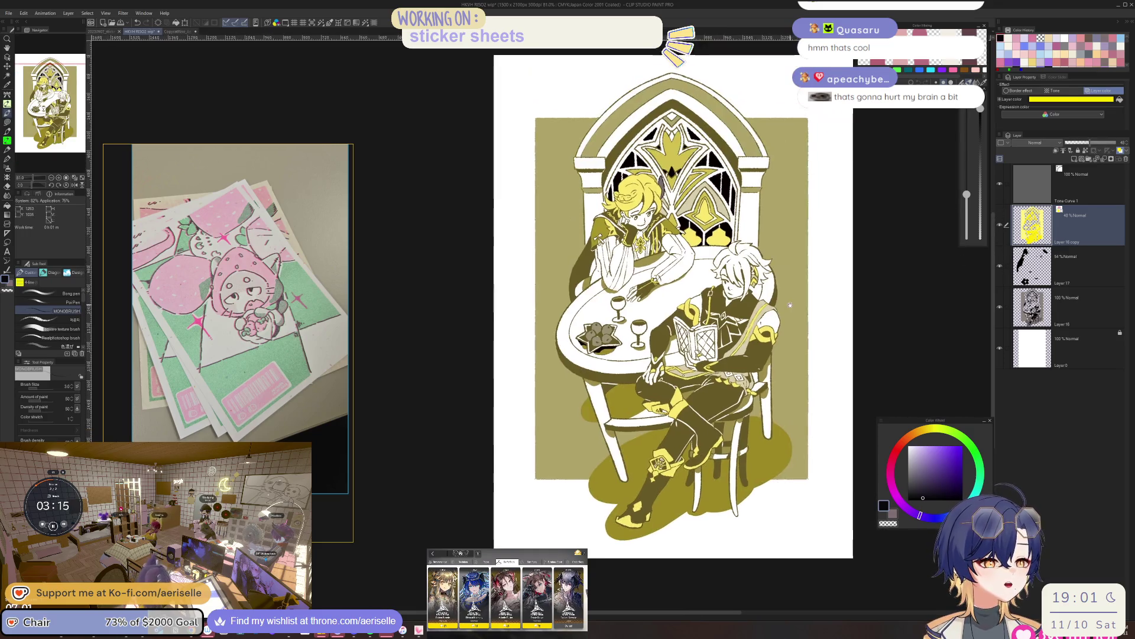
Tint Layer 17 pink and Layer 16 green, then switch to the strawberry cat postcard.
left_click(1079, 266)
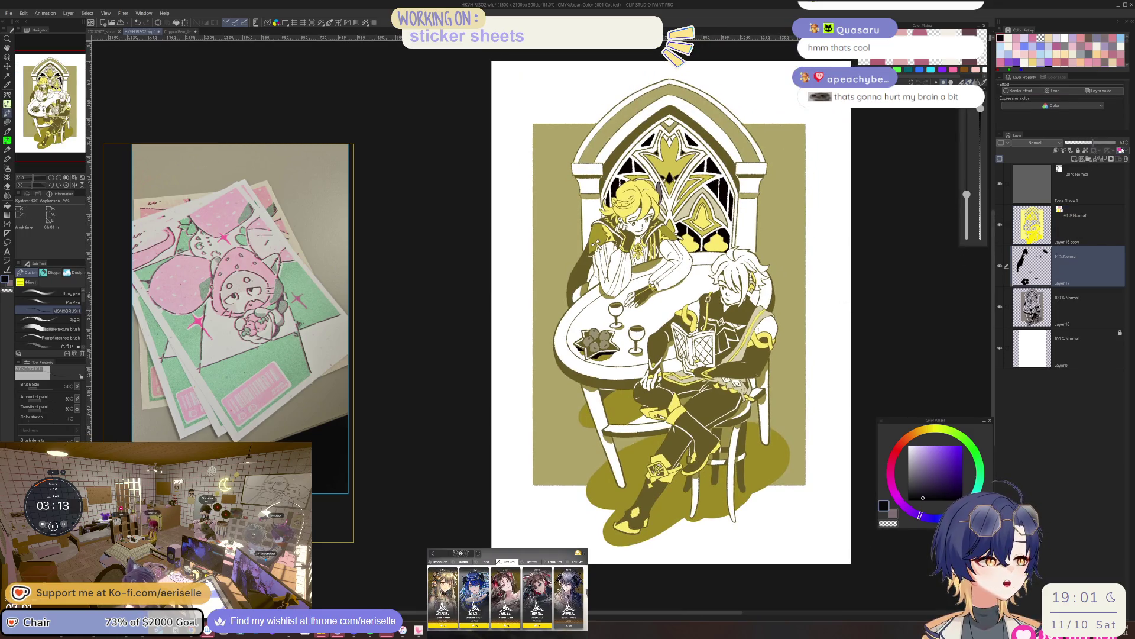
left_click(1120, 151)
left_click(1080, 320)
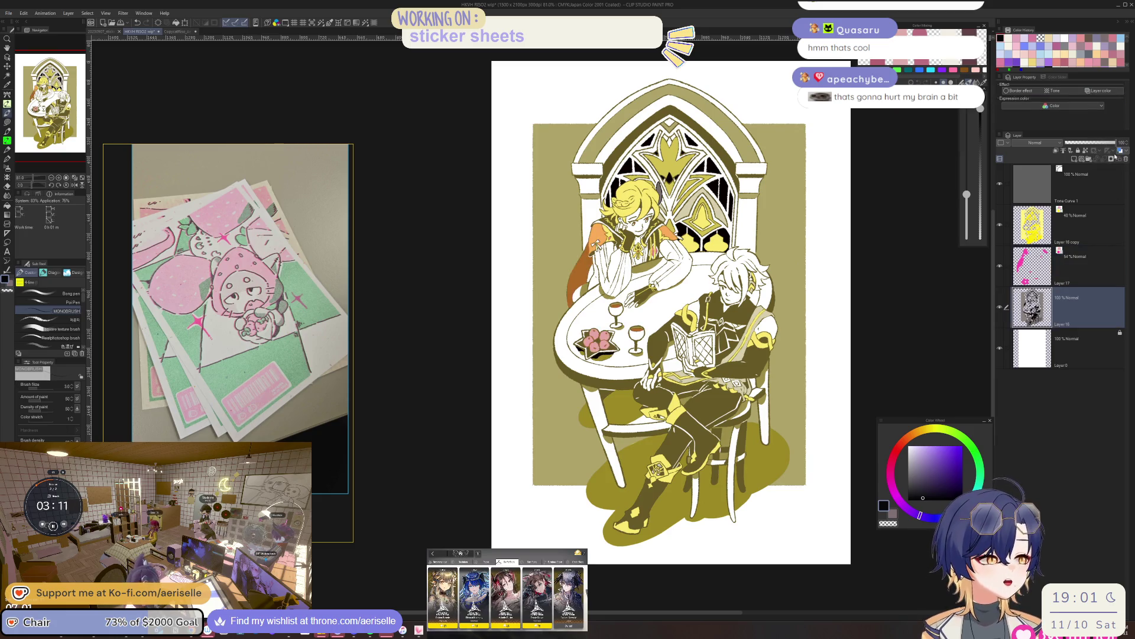
left_click(1120, 151)
scroll(663, 308, "up", 5)
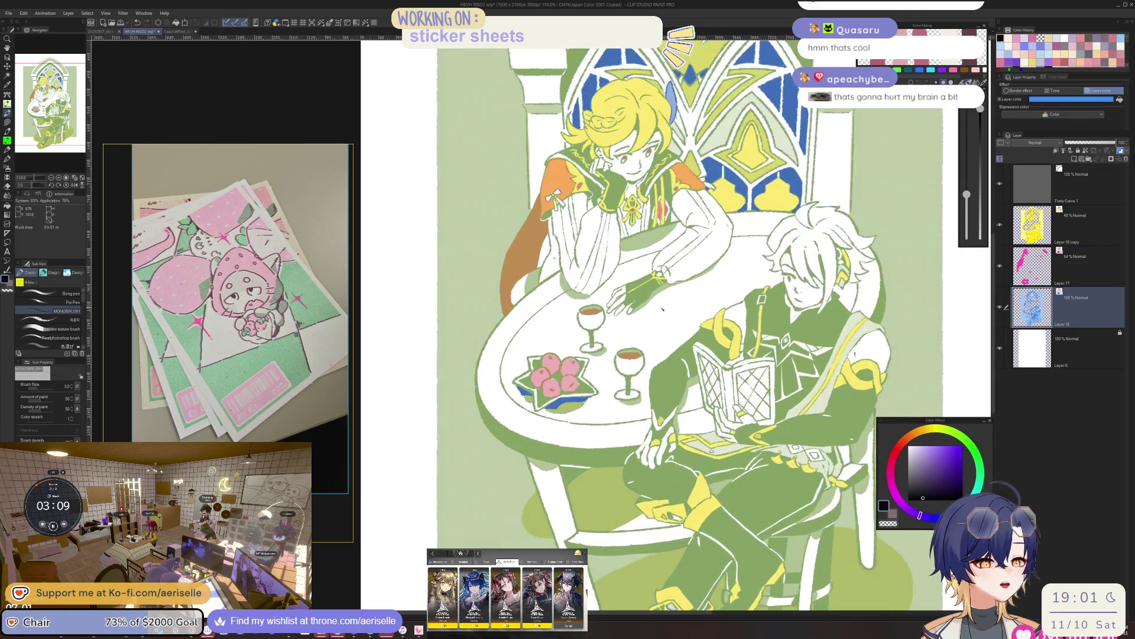
scroll(664, 308, "down", 5)
scroll(699, 242, "up", 4)
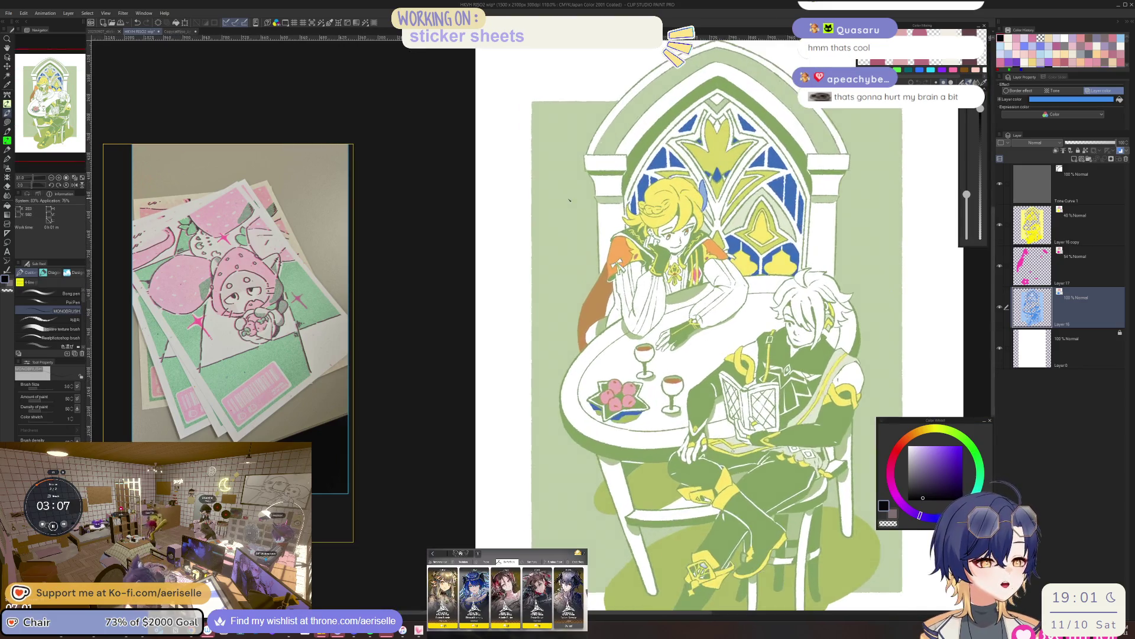
scroll(700, 242, "up", 2)
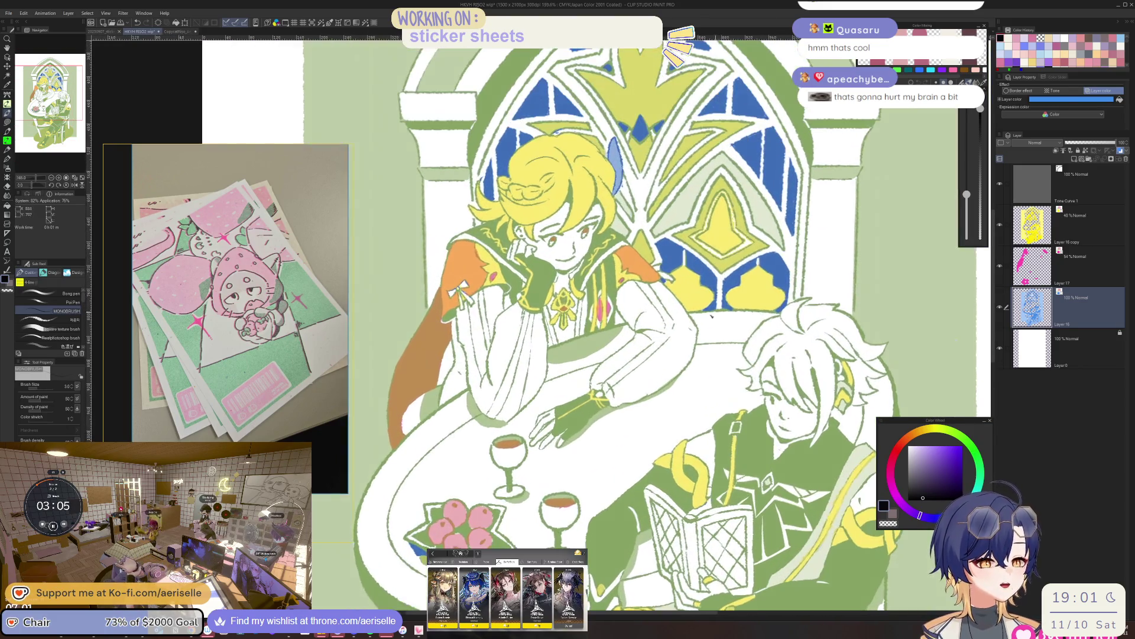
left_click(179, 32)
scroll(736, 311, "up", 4)
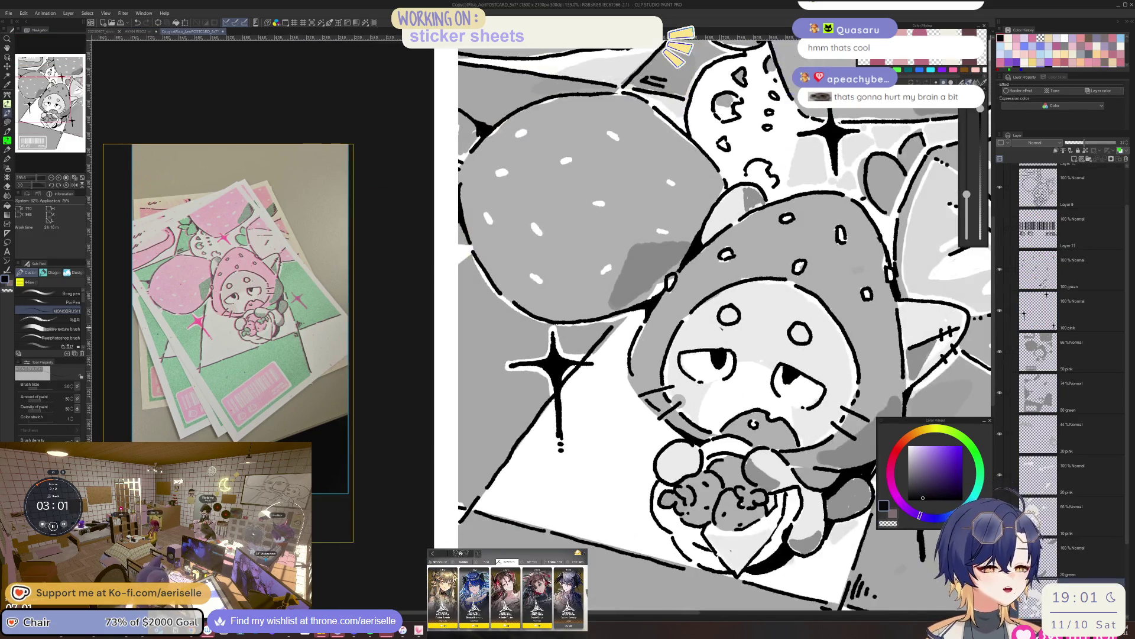
Move the reference photo viewer aside to clear the postcard canvas.
scroll(395, 303, "up", 2)
left_click_drag(278, 346, 363, 337)
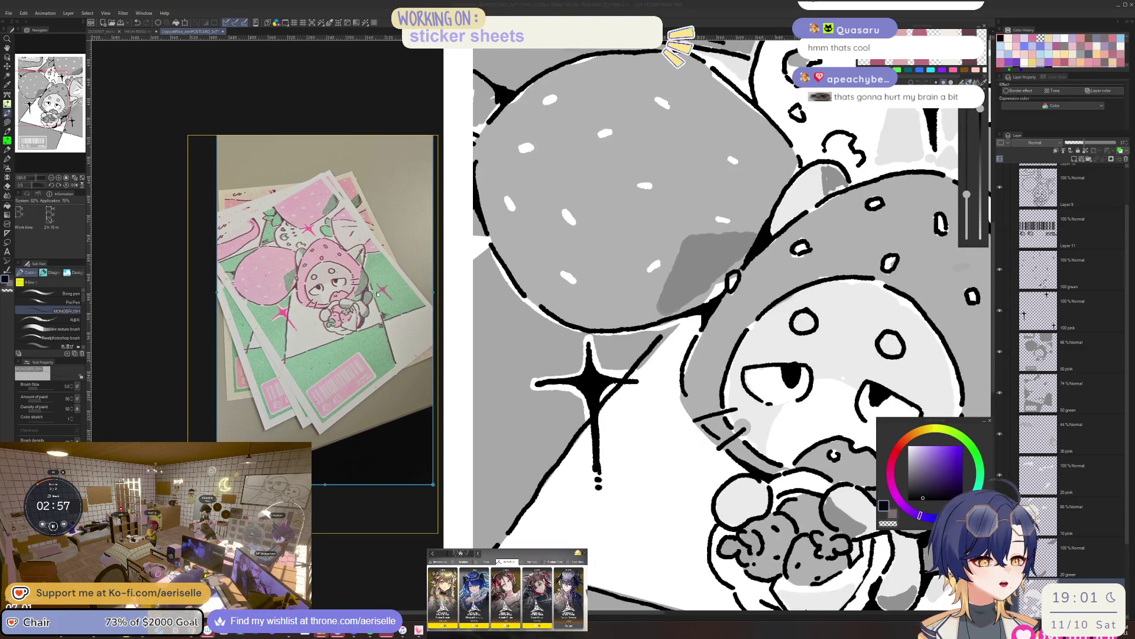
scroll(378, 294, "up", 5)
scroll(363, 256, "down", 2)
scroll(363, 256, "up", 5)
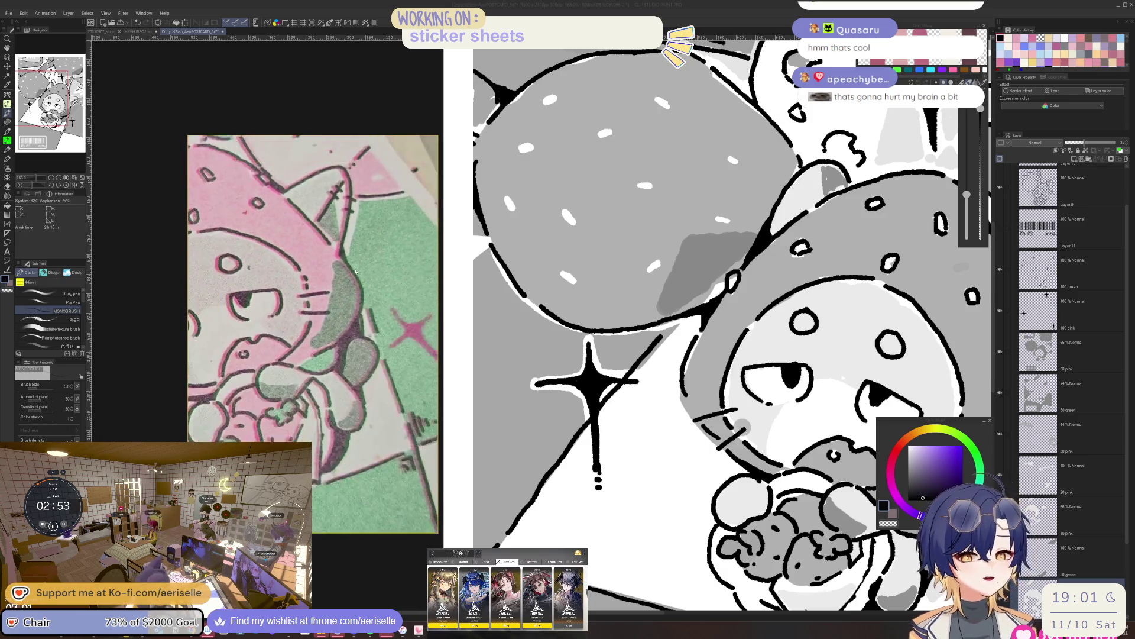
scroll(356, 271, "down", 2)
left_click_drag(313, 141, 142, 149)
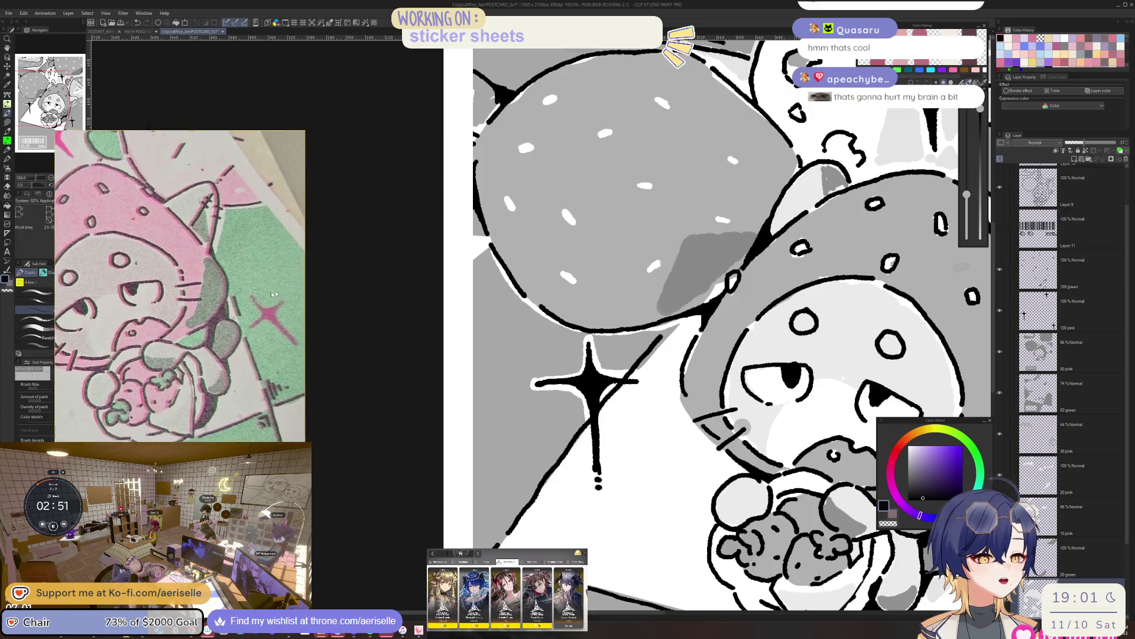
scroll(651, 325, "down", 4)
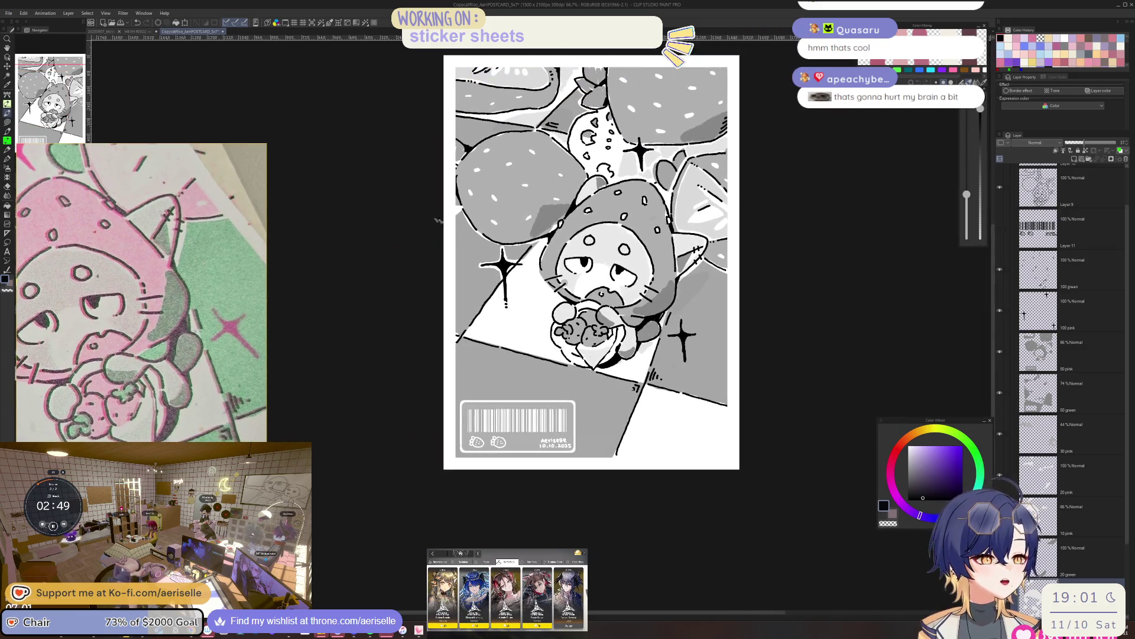
scroll(650, 326, "up", 3)
scroll(538, 234, "up", 2)
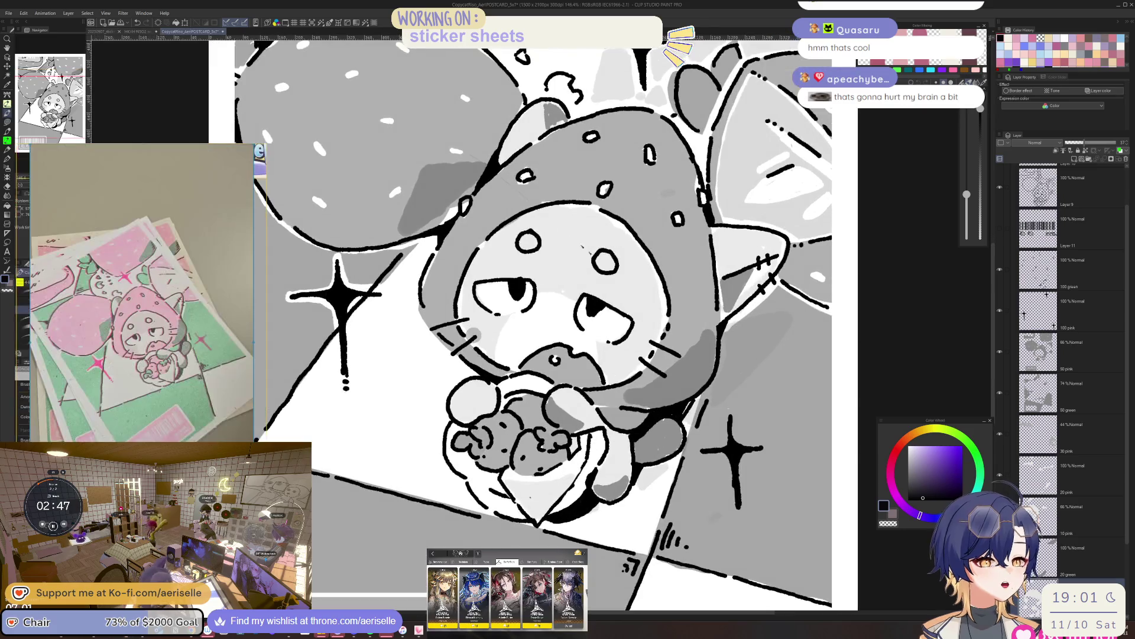
scroll(577, 236, "up", 2)
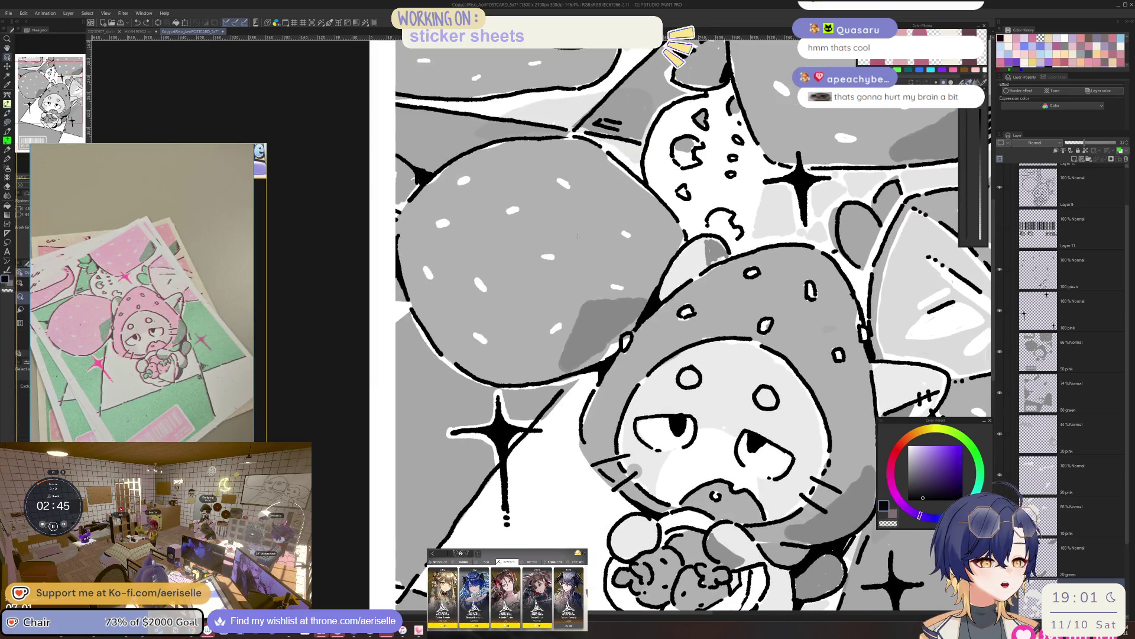
Fill the 50 pink layer's grey areas with black using the Fill tool.
left_click(578, 236, "ctrl+shift")
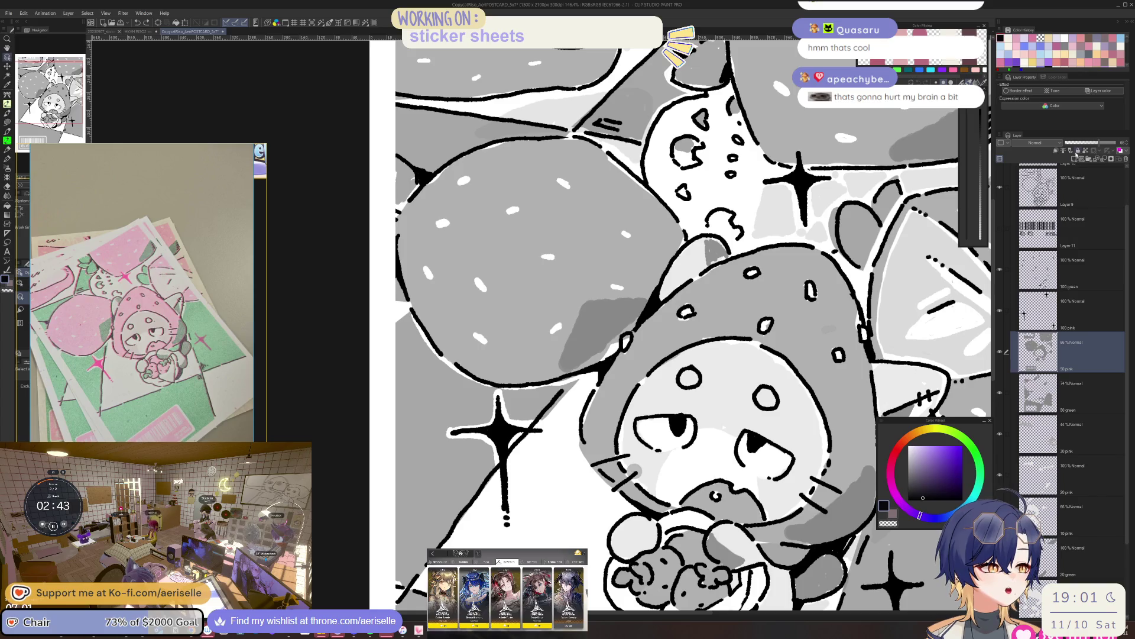
left_click_drag(930, 480, 847, 522)
key("g")
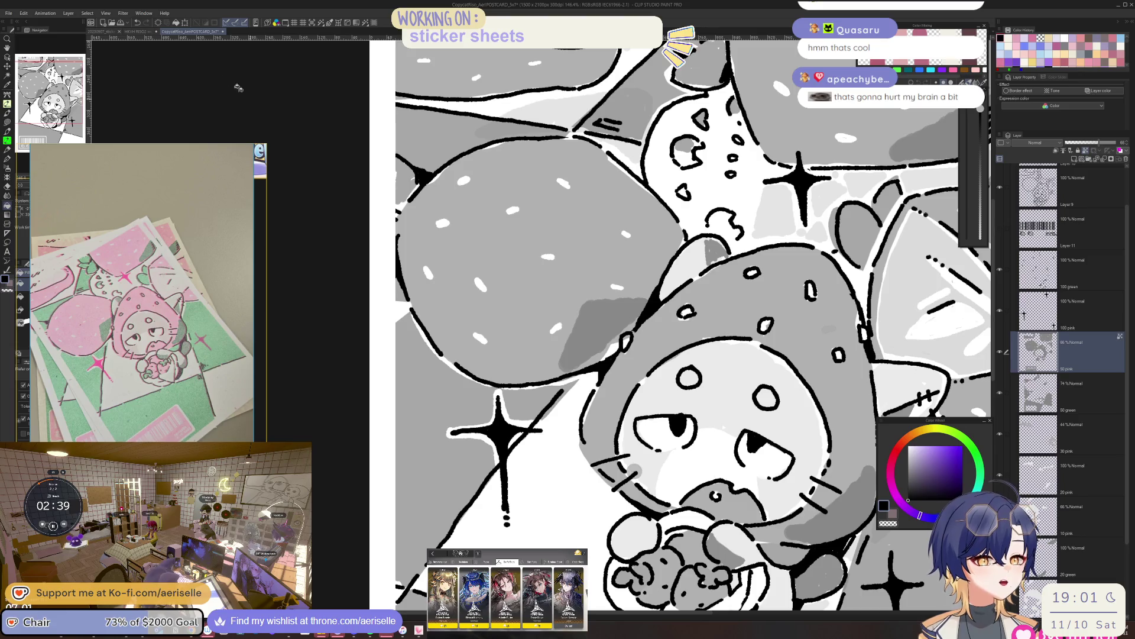
key("alt+BackSpace")
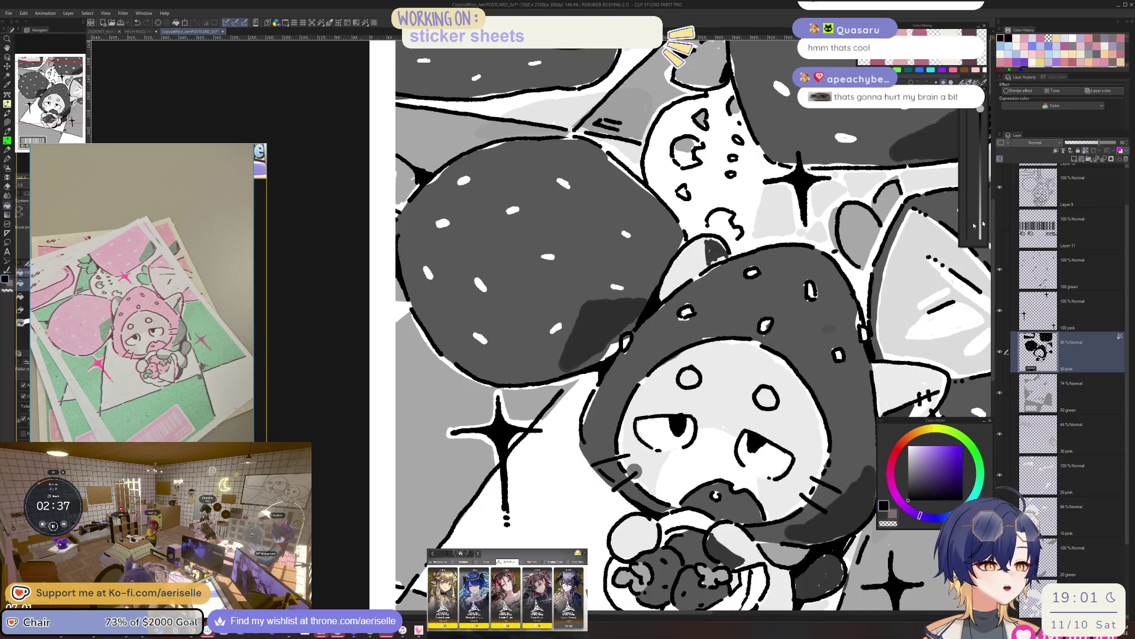
key("ctrl+alt+0")
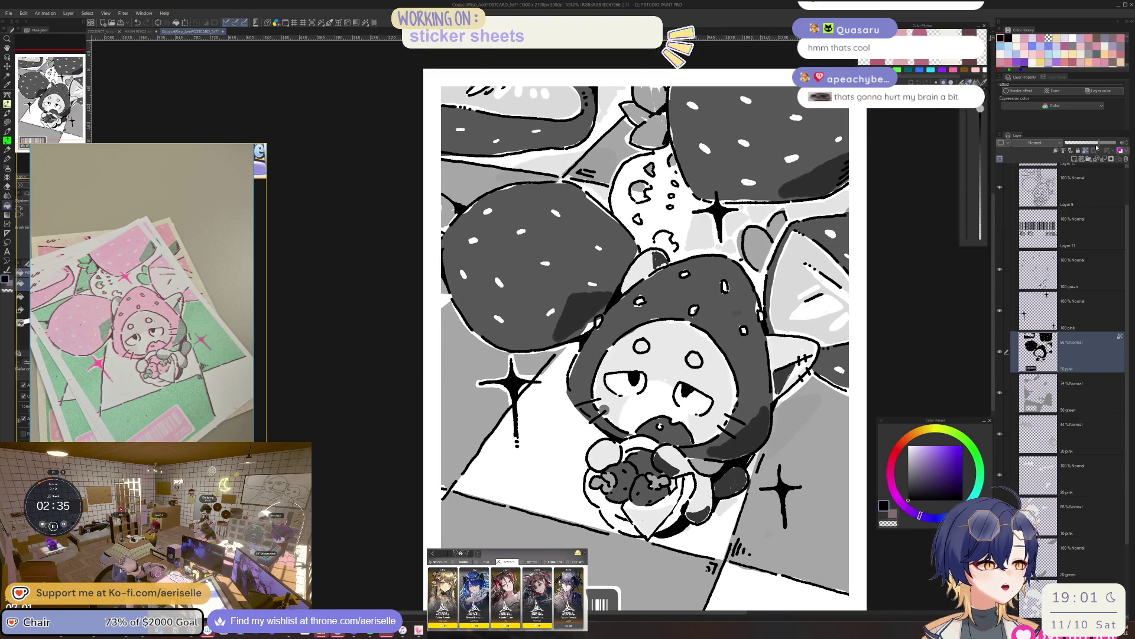
Try the 50 pink layer at about 52% and 62% opacity, then raise it to 100%.
mouse_move(1101, 144)
left_mouse_down()
mouse_move(1110, 144)
mouse_move(1075, 144)
mouse_move(1096, 143)
left_mouse_up()
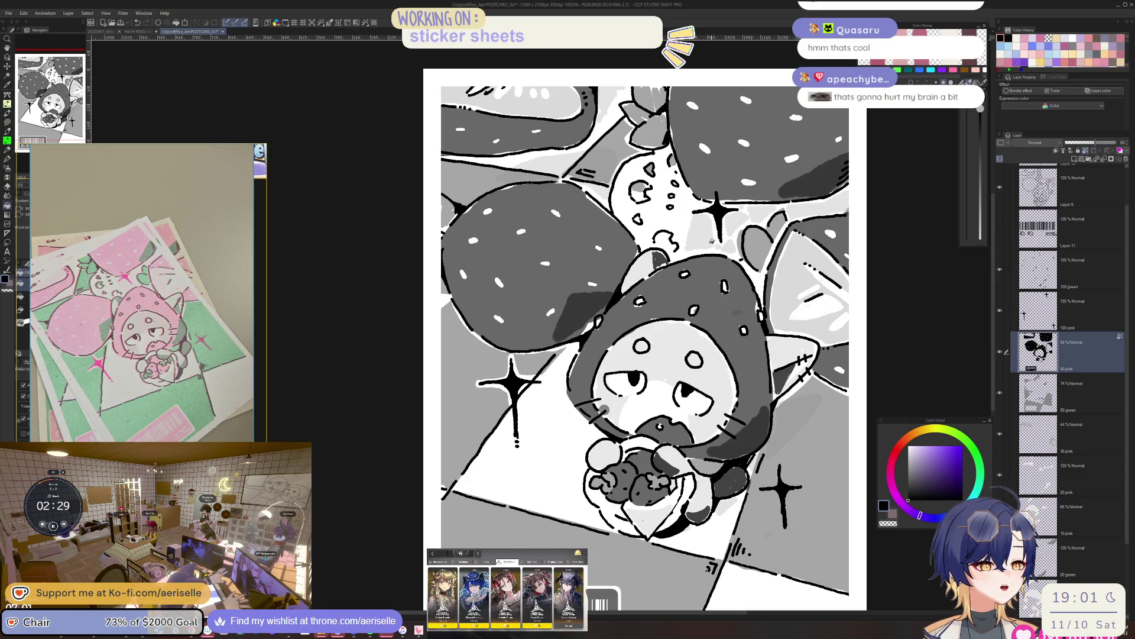
left_click(910, 455)
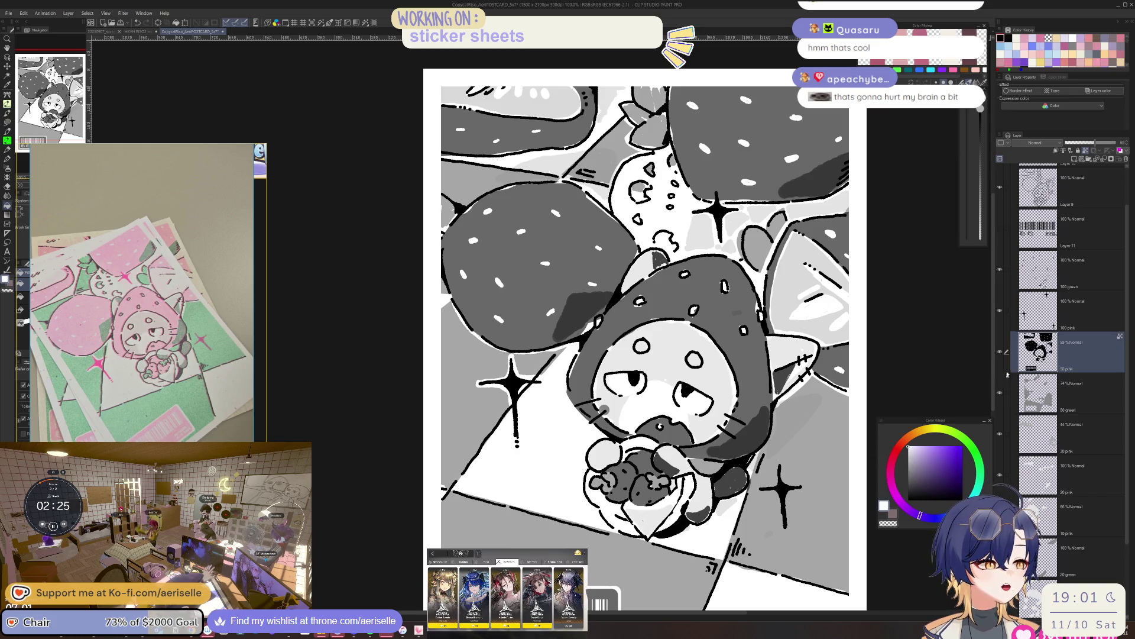
mouse_move(1102, 144)
left_mouse_down()
mouse_move(1112, 143)
mouse_move(1097, 145)
left_mouse_up()
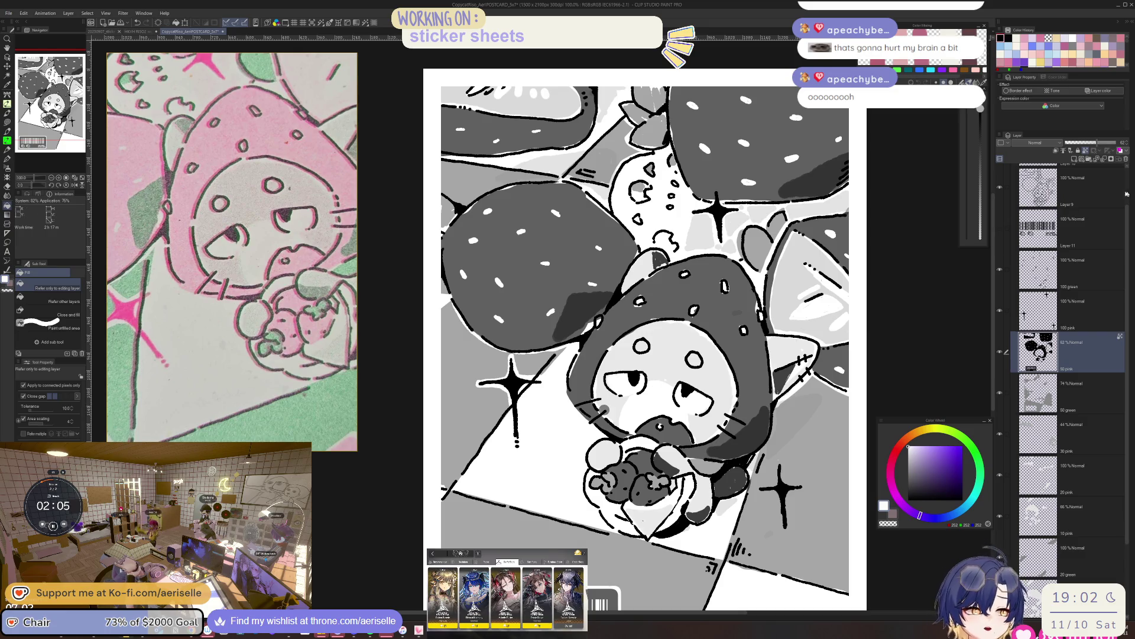
left_click_drag(1101, 144, 1120, 146)
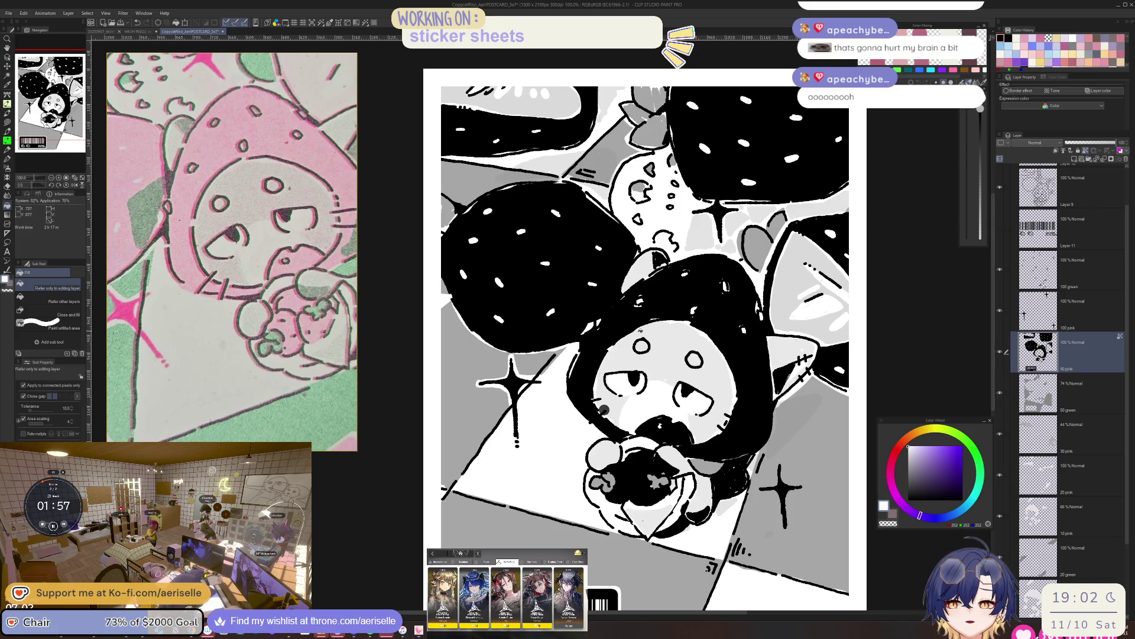
Lower the 50 pink layer's opacity to 74%, then bring up the CopyCat Studio riso page.
left_click_drag(1116, 143, 1103, 143)
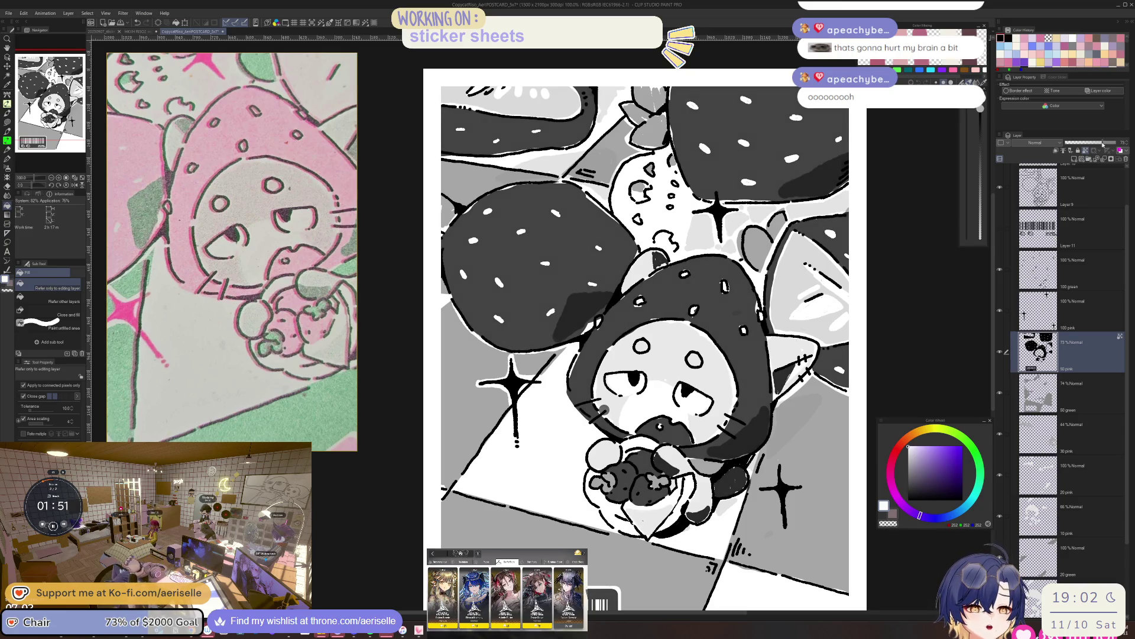
mouse_move(1103, 143)
left_mouse_down()
mouse_move(1117, 143)
mouse_move(1102, 143)
left_mouse_up()
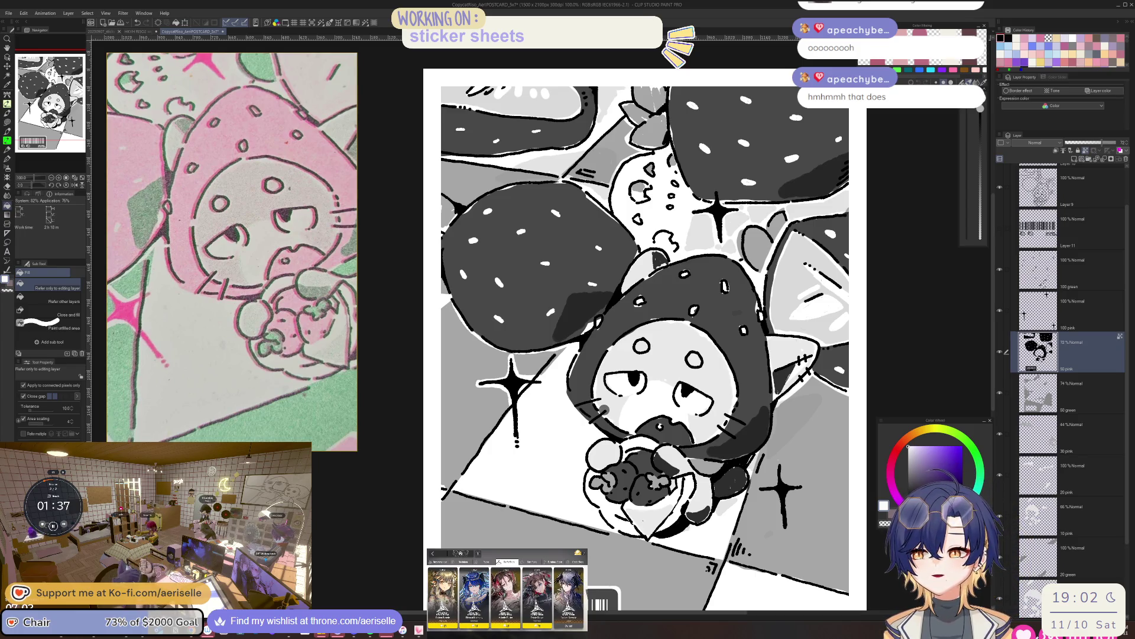
key("alt+Tab")
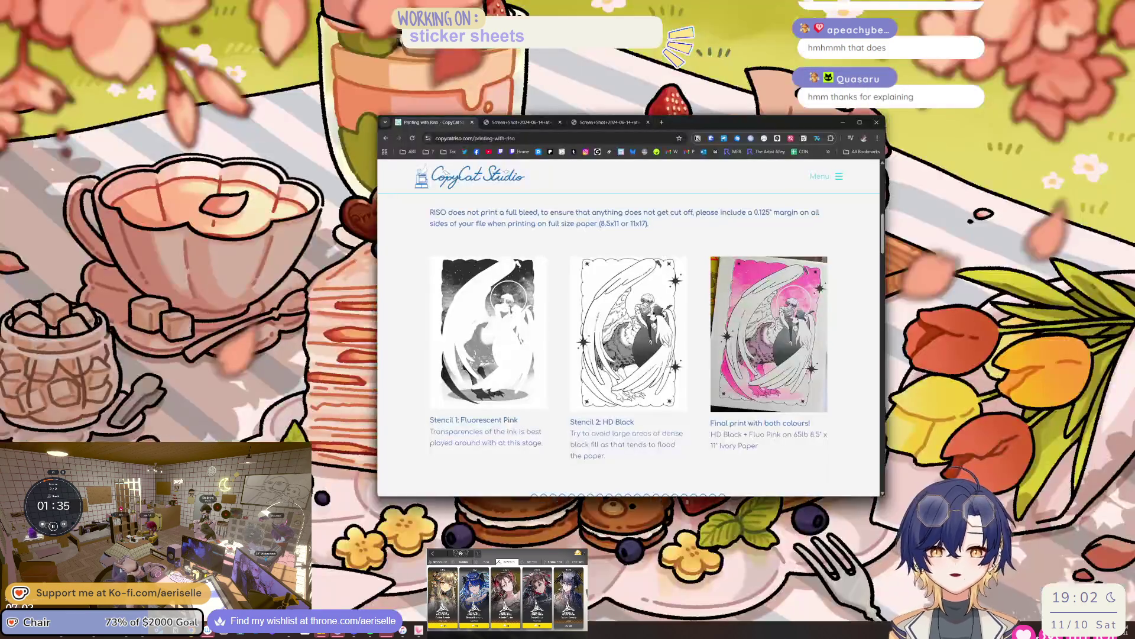
Go from CopyCat Studio's Artists page to one artist's Instagram profile.
left_click(838, 176)
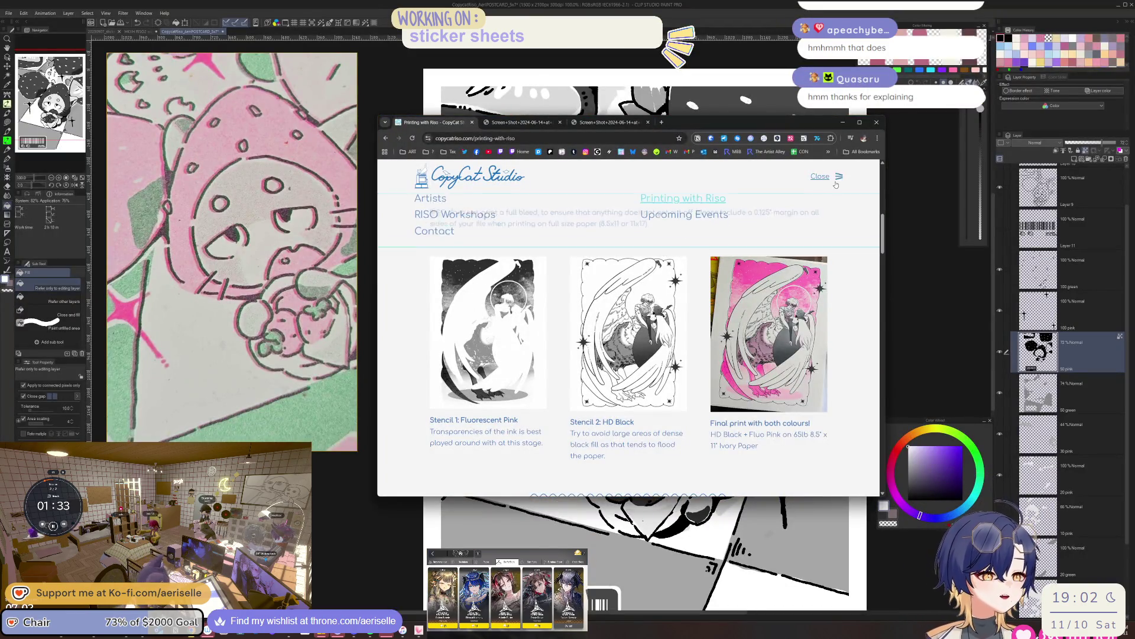
left_click(445, 220)
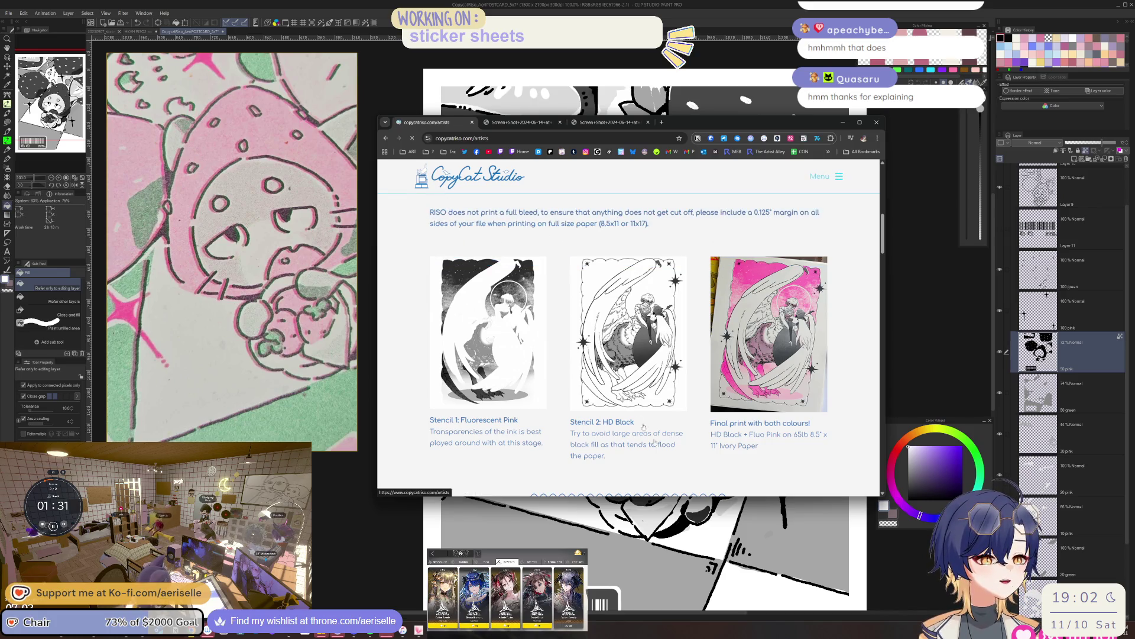
scroll(700, 427, "down", 3)
scroll(701, 427, "down", 6)
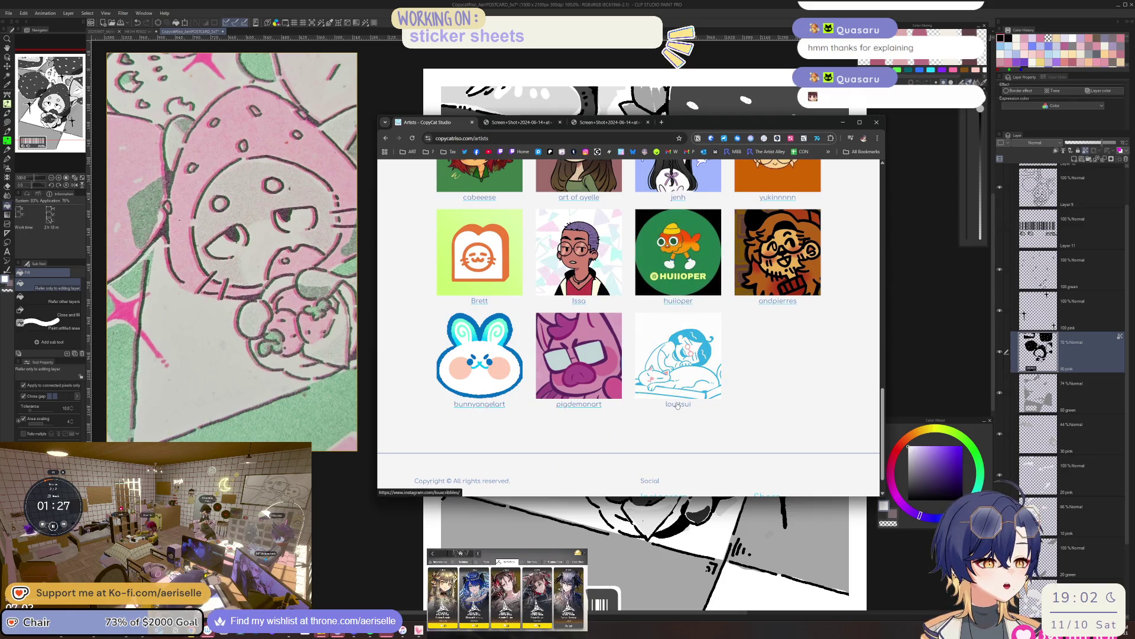
left_click(678, 355)
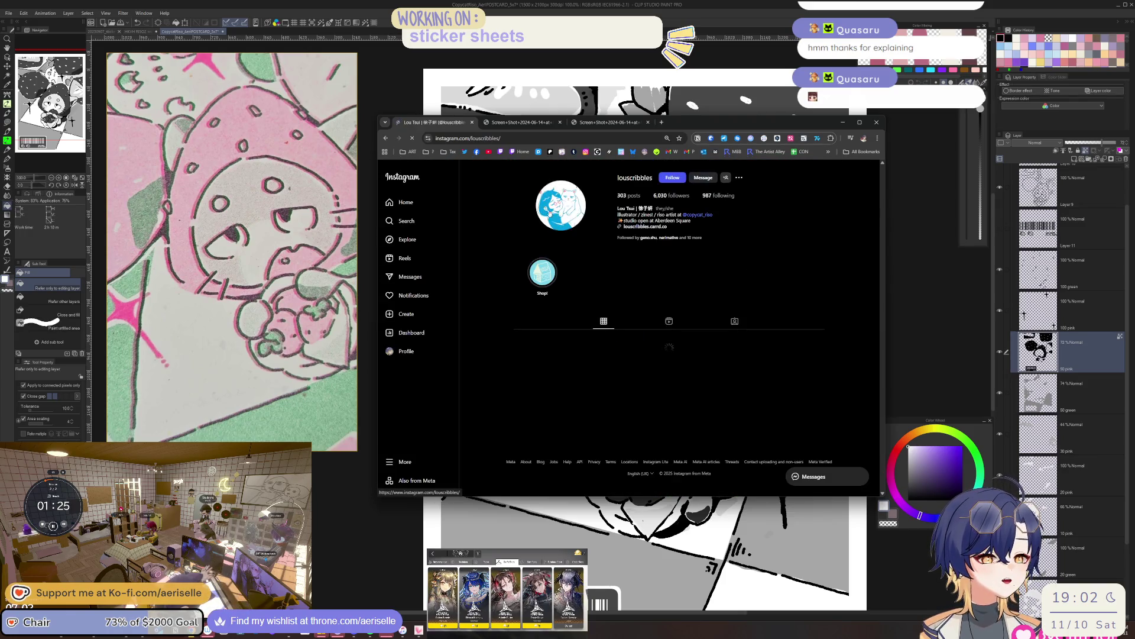
Open the RISO Magical Girls guide post and show its Fluorescent Pink and Yellow spread.
scroll(646, 306, "down", 3)
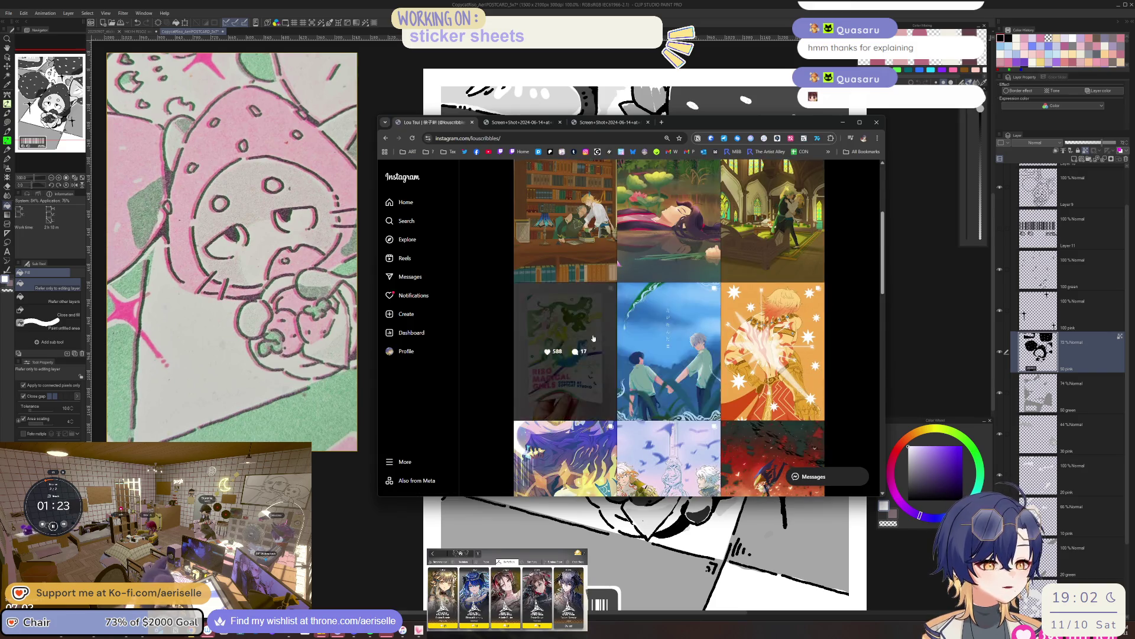
left_click(609, 337)
left_click(658, 328)
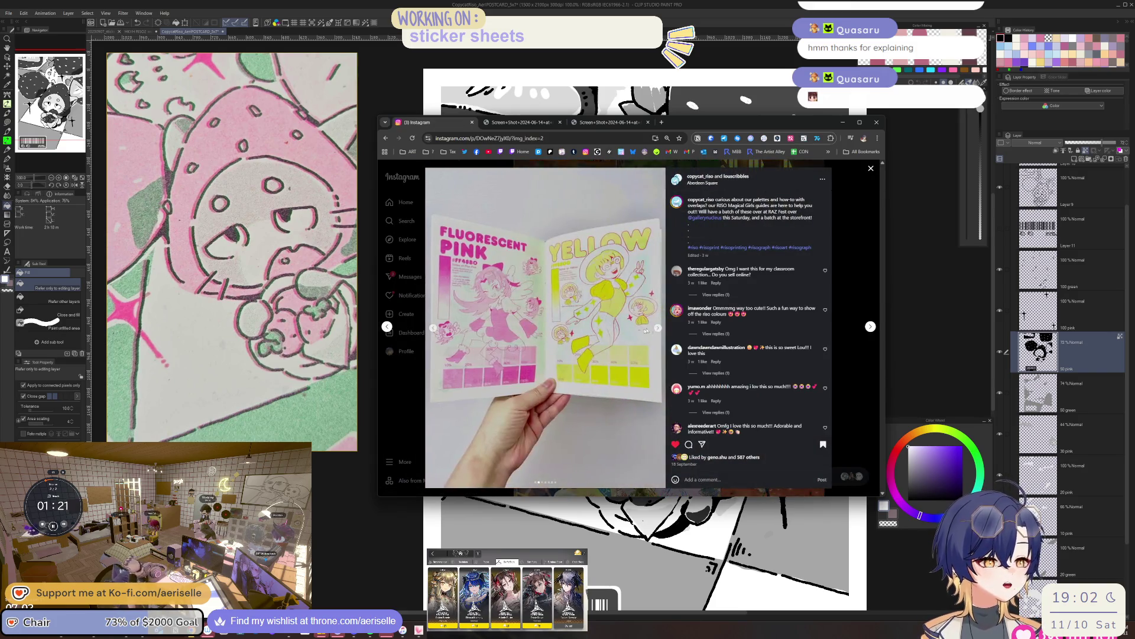
Open the pink booklet photo full-size in a new tab to study its 10–100% tint swatches.
right_click(512, 375)
left_click(533, 380)
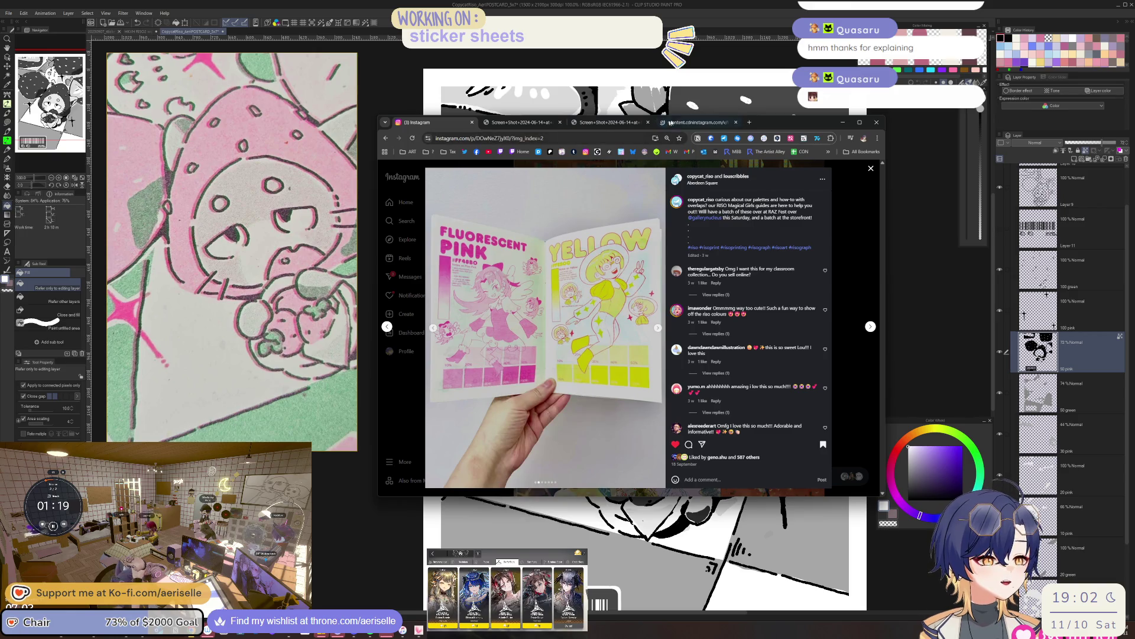
left_click(698, 122)
scroll(684, 192, "down", 10)
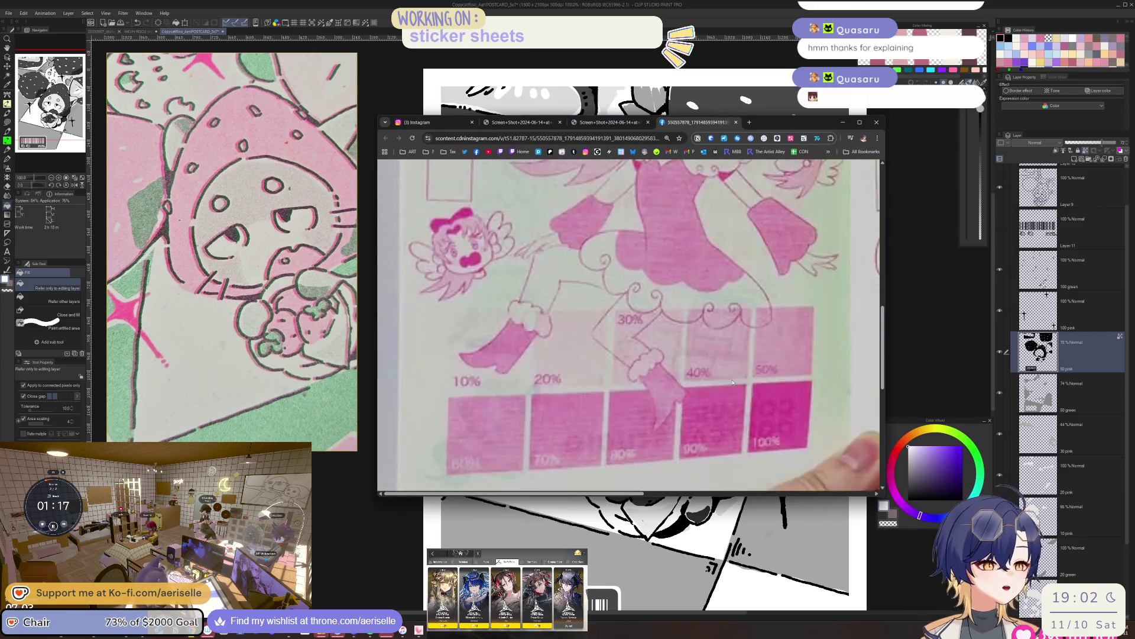
scroll(774, 372, "up", 1)
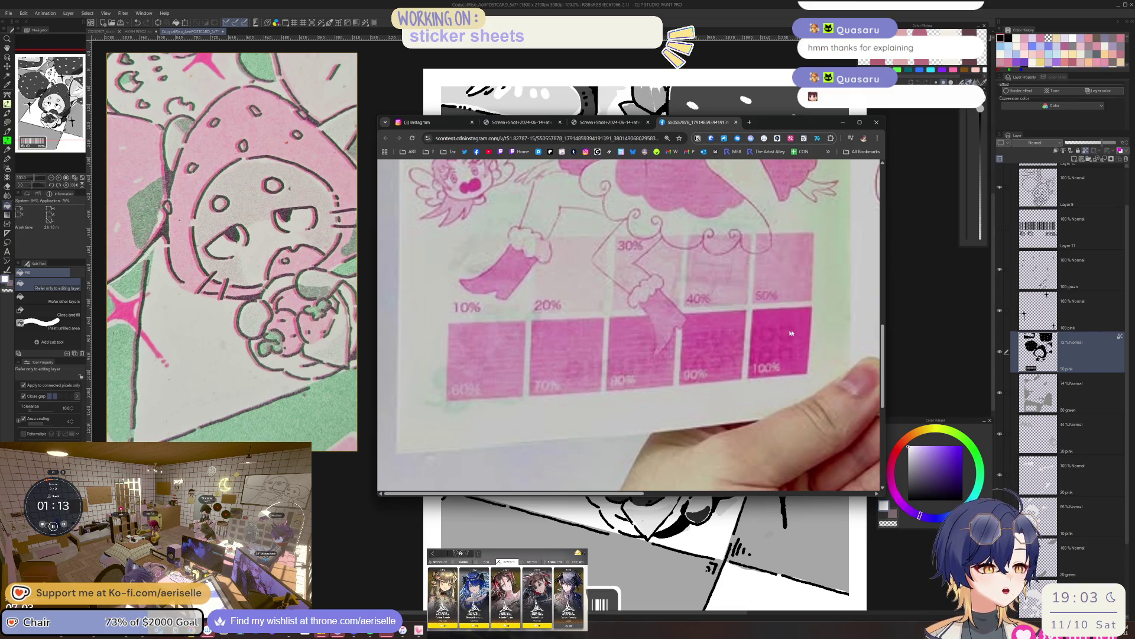
Return to the postcard drawing and select the 50 green layer.
scroll(791, 367, "up", 2)
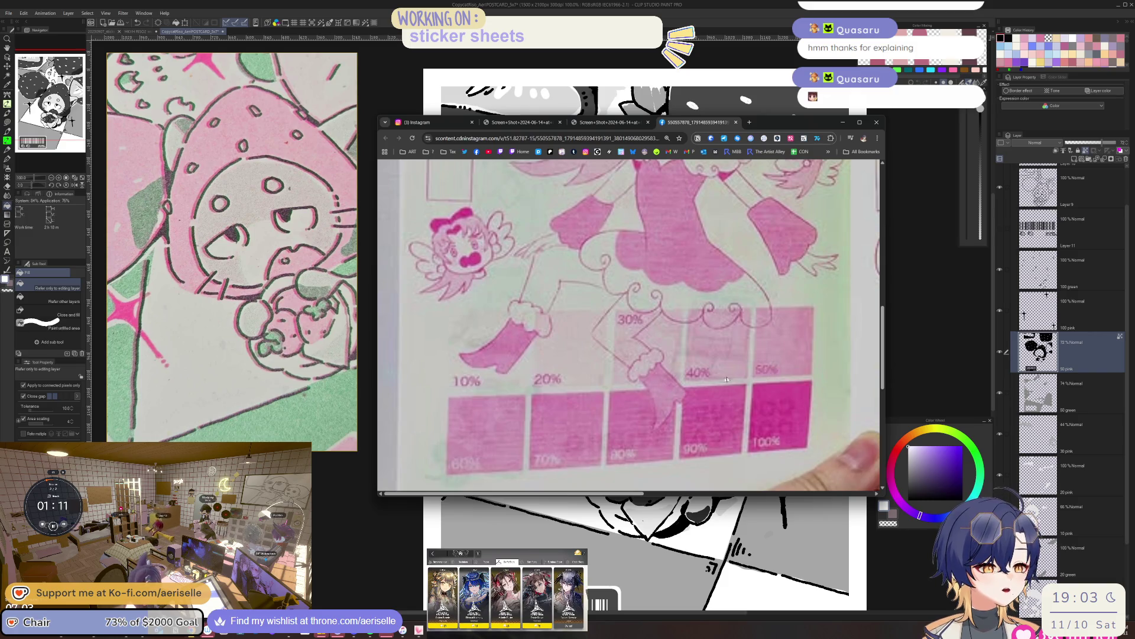
left_click(1014, 342)
left_click(1038, 391)
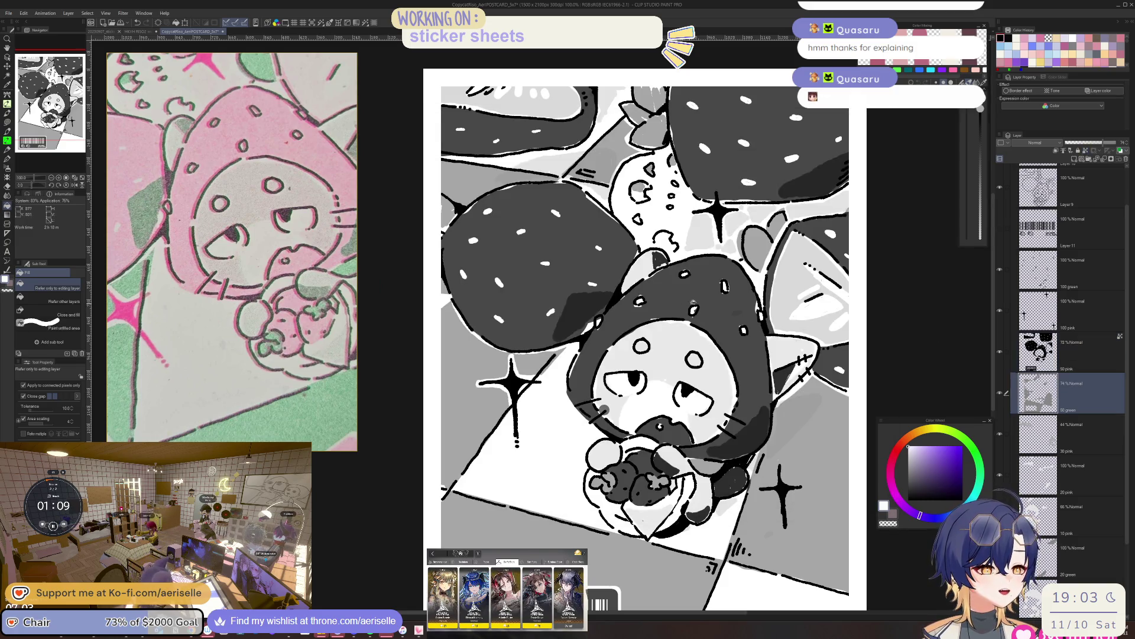
Eyedrop the drawing's grey-pink tone, confirm its 7F6E71 value, and compare it with the swatch reference.
left_click(722, 303, "alt")
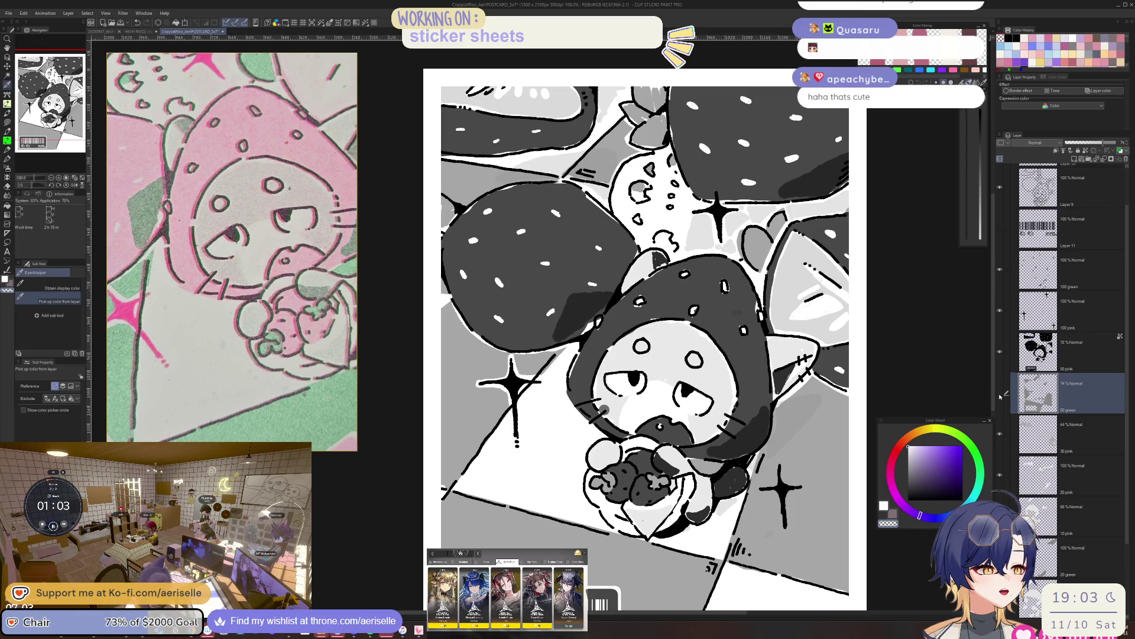
scroll(777, 441, "up", 2)
scroll(777, 441, "down", 2)
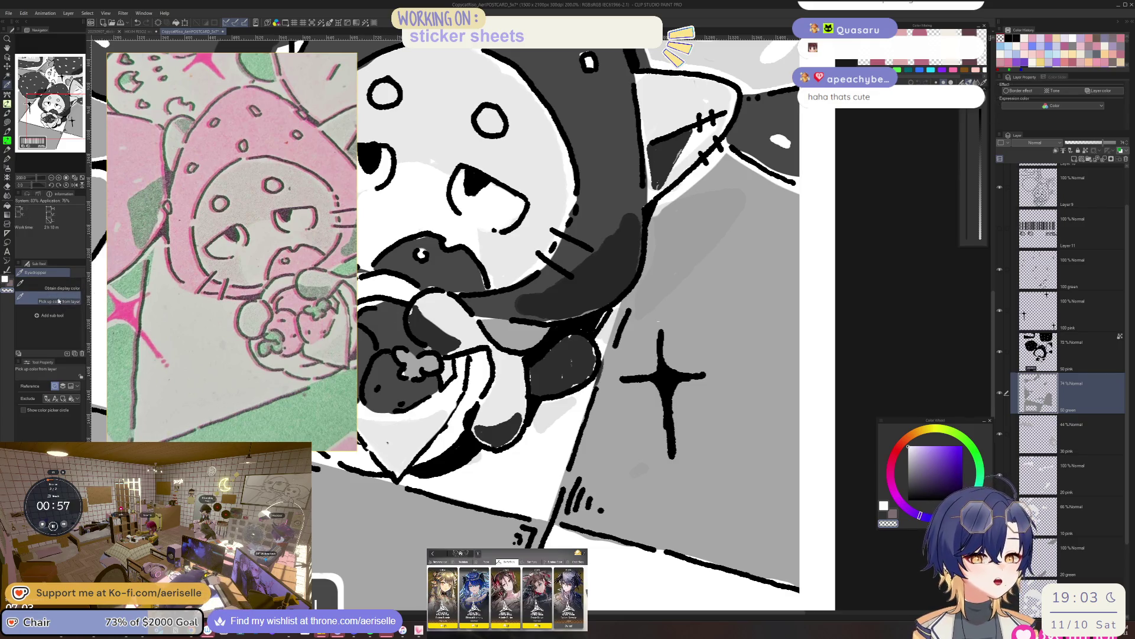
left_click(9, 283)
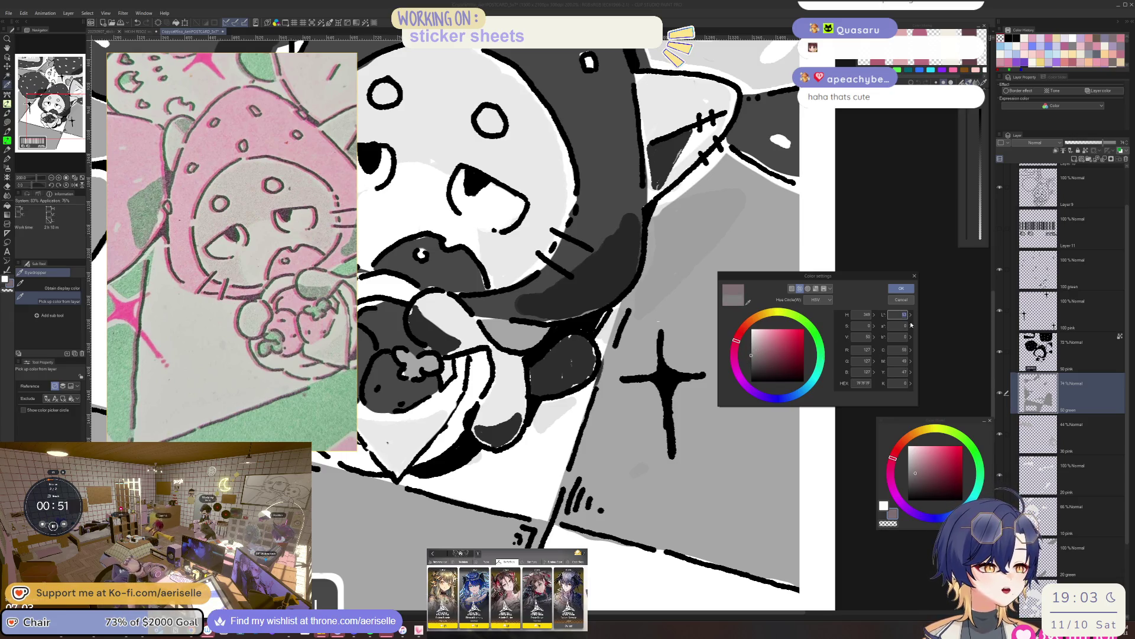
left_click(902, 288)
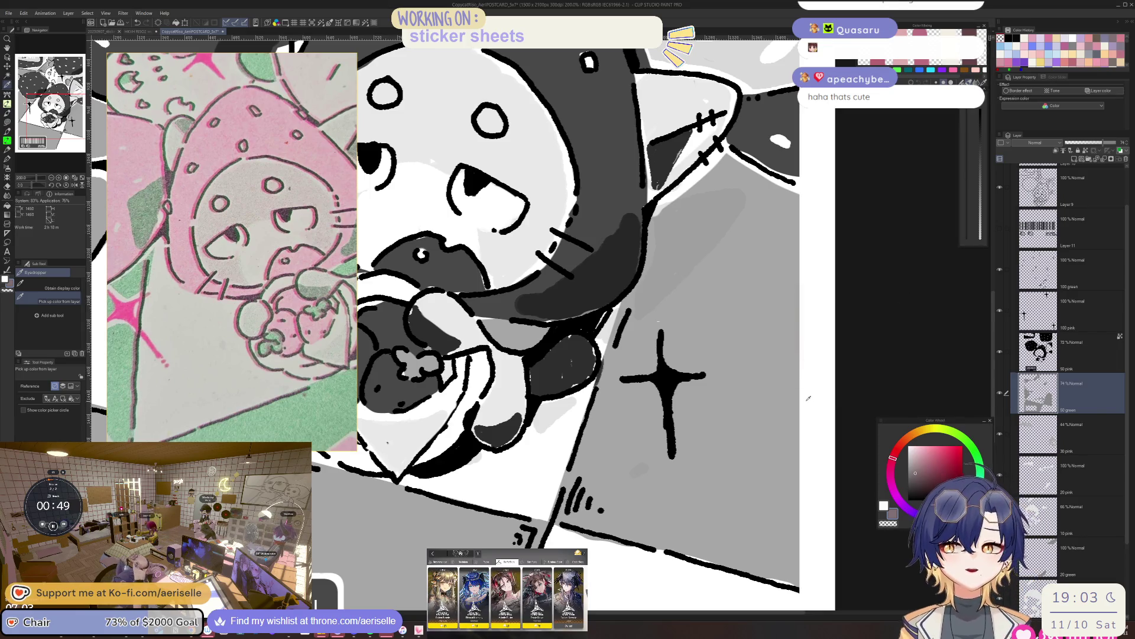
key("alt+Tab")
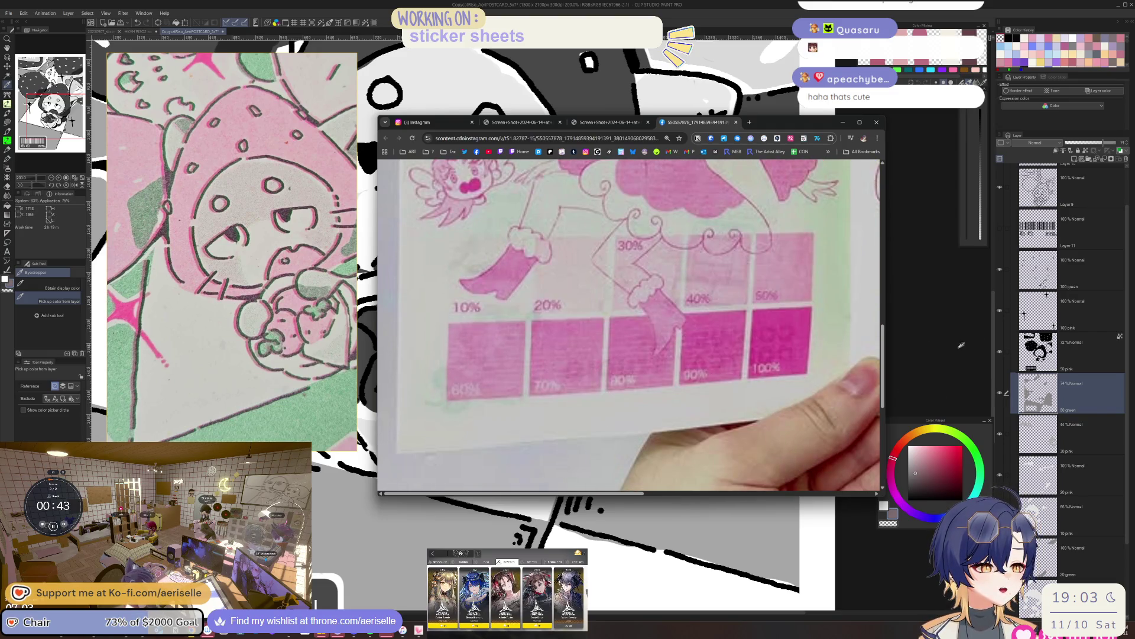
left_click(954, 347)
Reset the canvas to 100% and zoom the swatch image out to show both booklet pages.
key("ctrl+@")
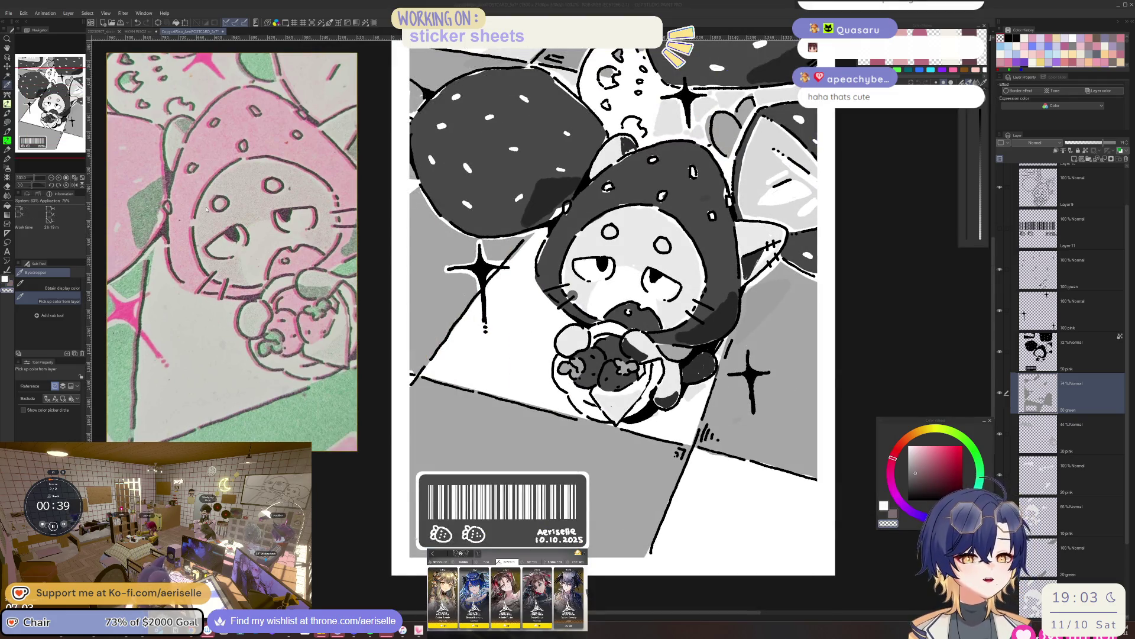
key("alt+Tab")
scroll(734, 359, "up", 4)
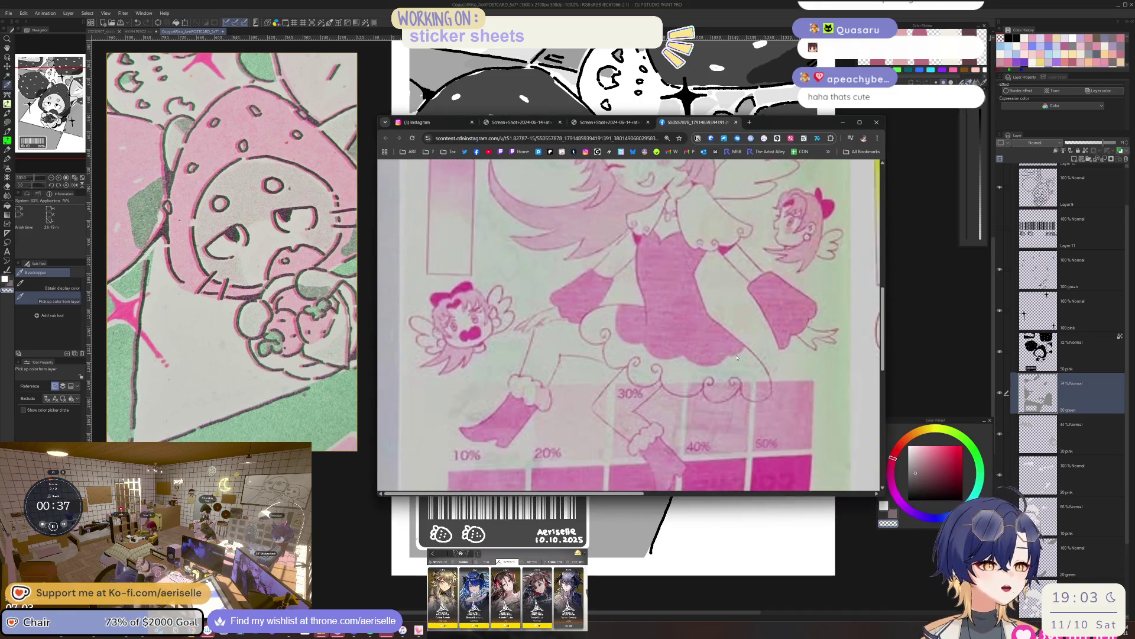
key("ctrl+minus")
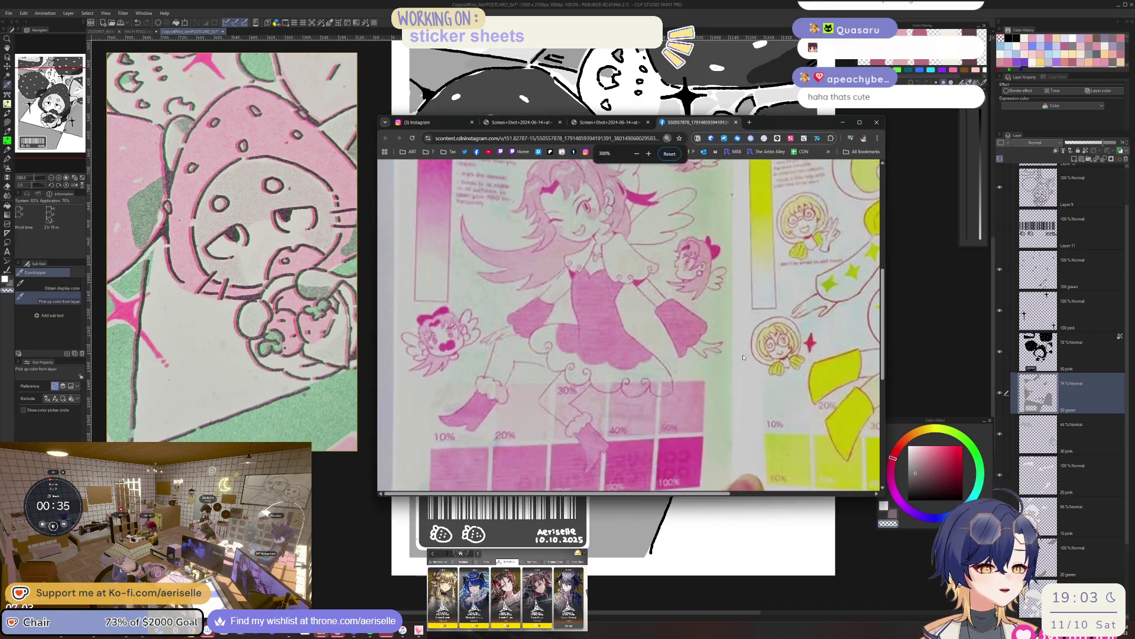
scroll(644, 298, "up", 2)
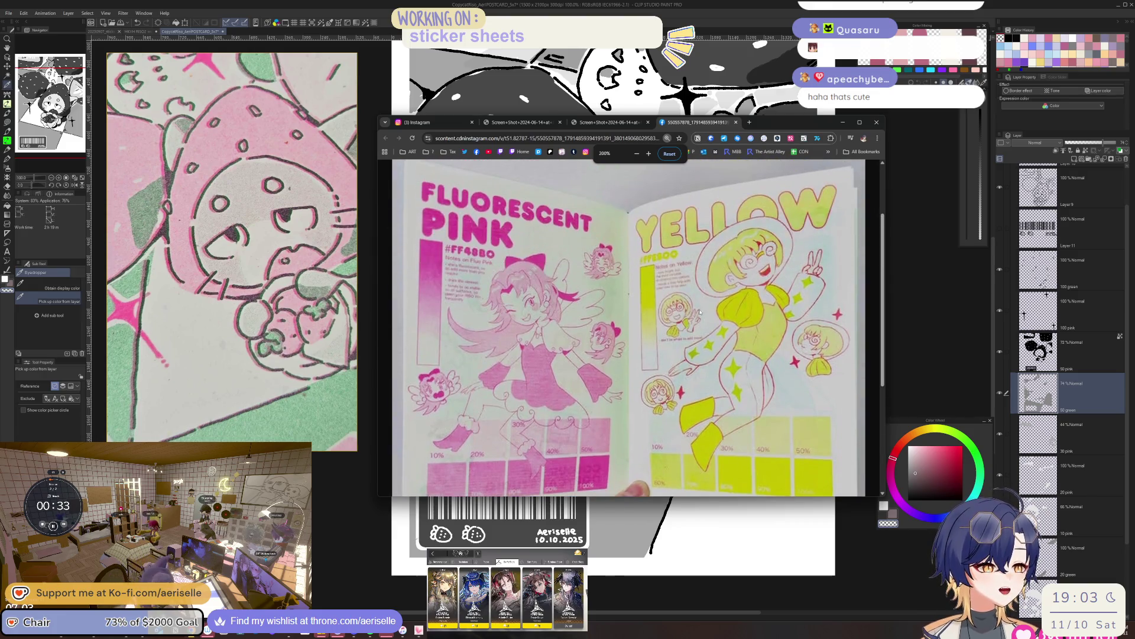
Page through the guide's HD Black, Orange, Purple and Yellow Green, and Gray spreads.
left_click(440, 122)
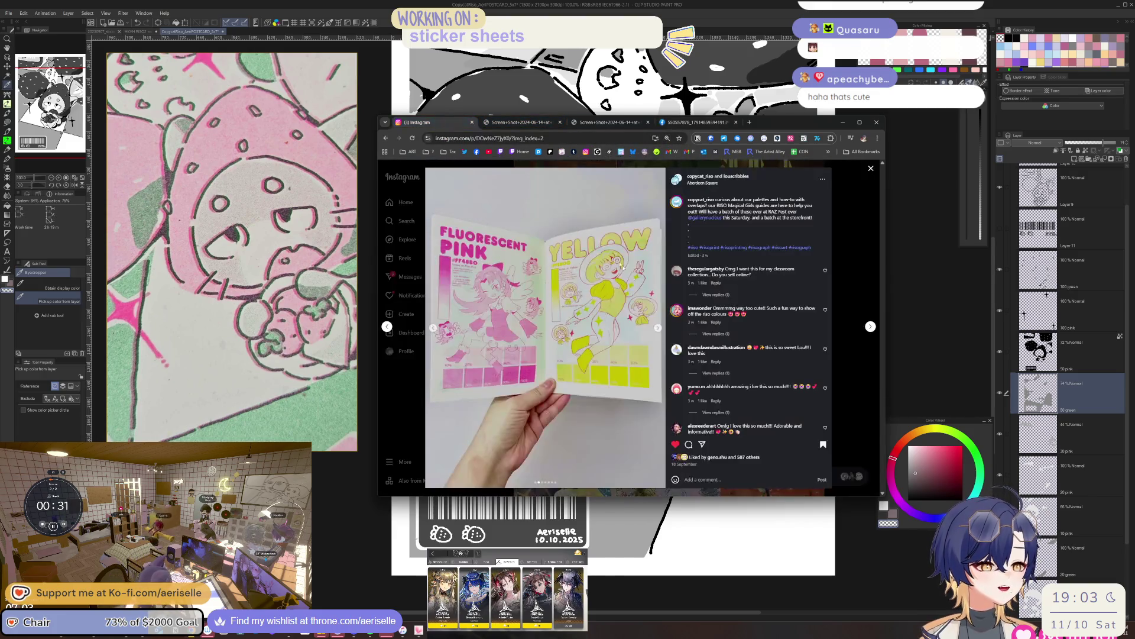
left_click(658, 328)
left_click(658, 329)
left_click(659, 329)
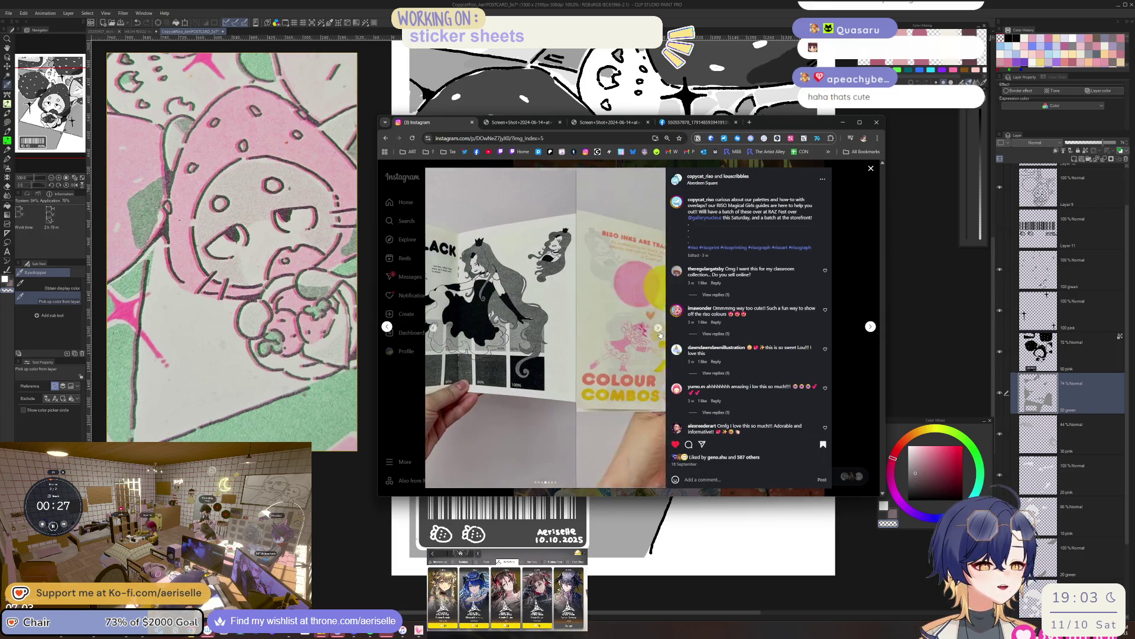
left_click(658, 329)
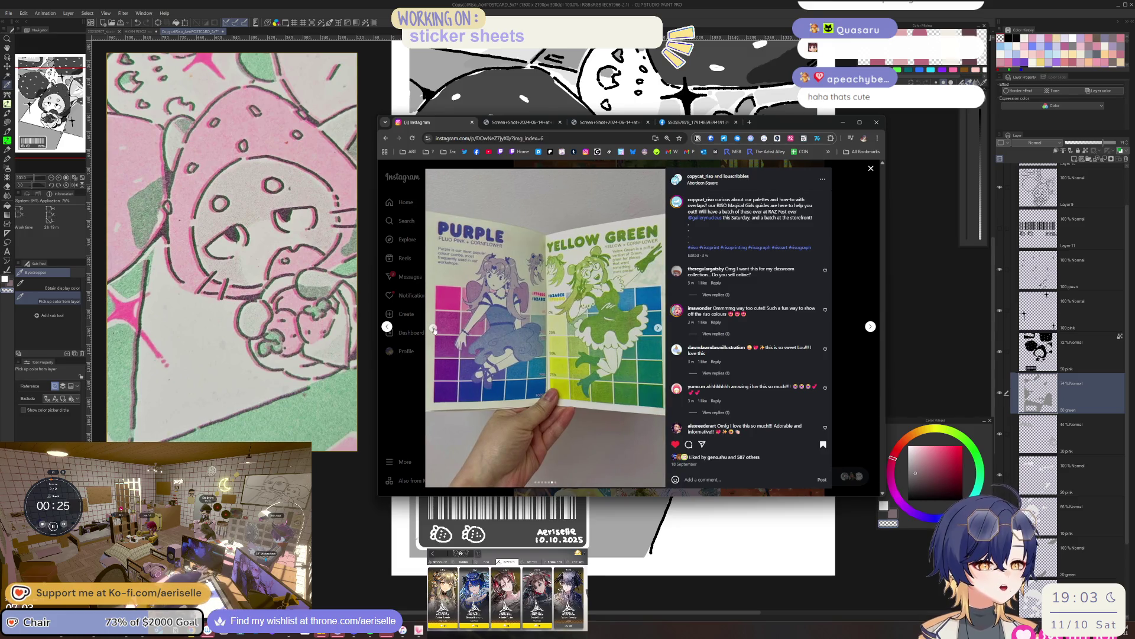
left_click(434, 329)
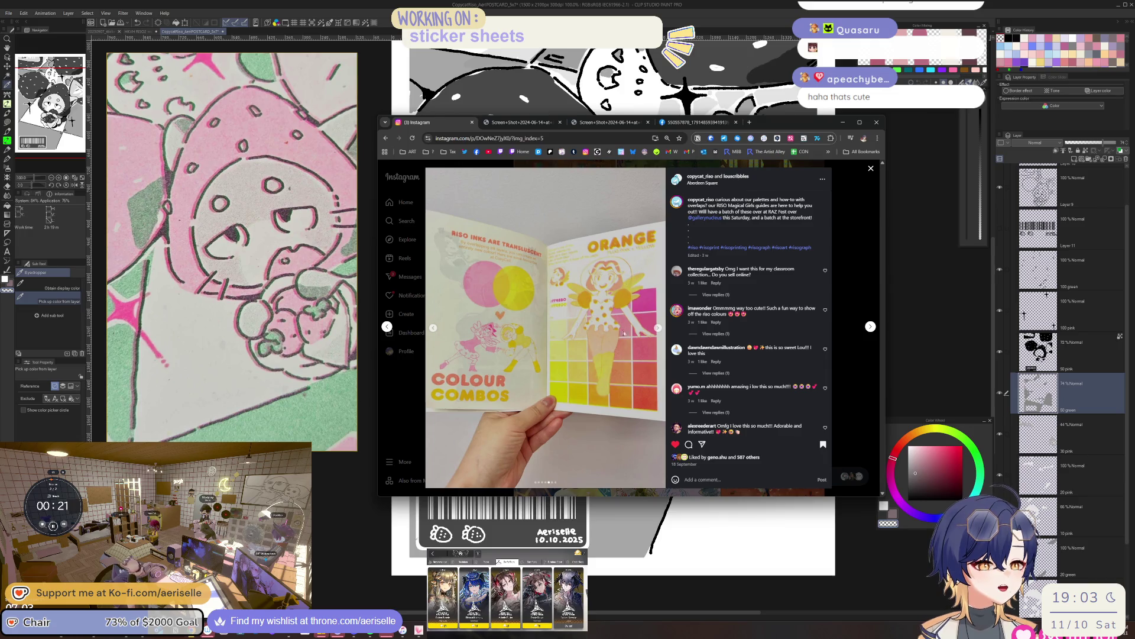
left_click(658, 329)
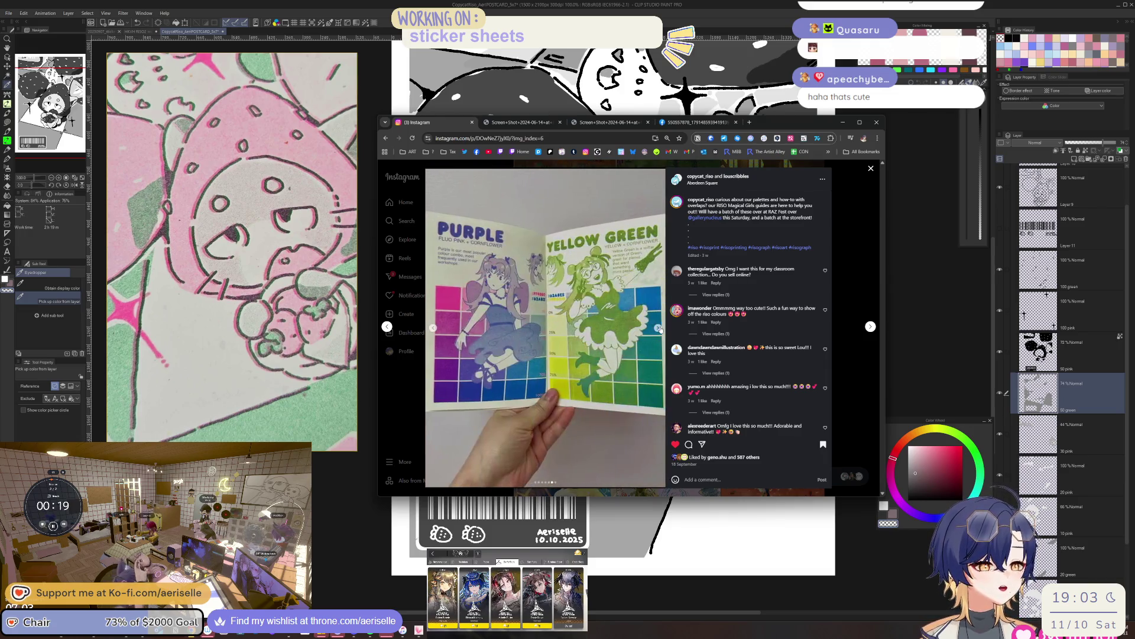
left_click(658, 329)
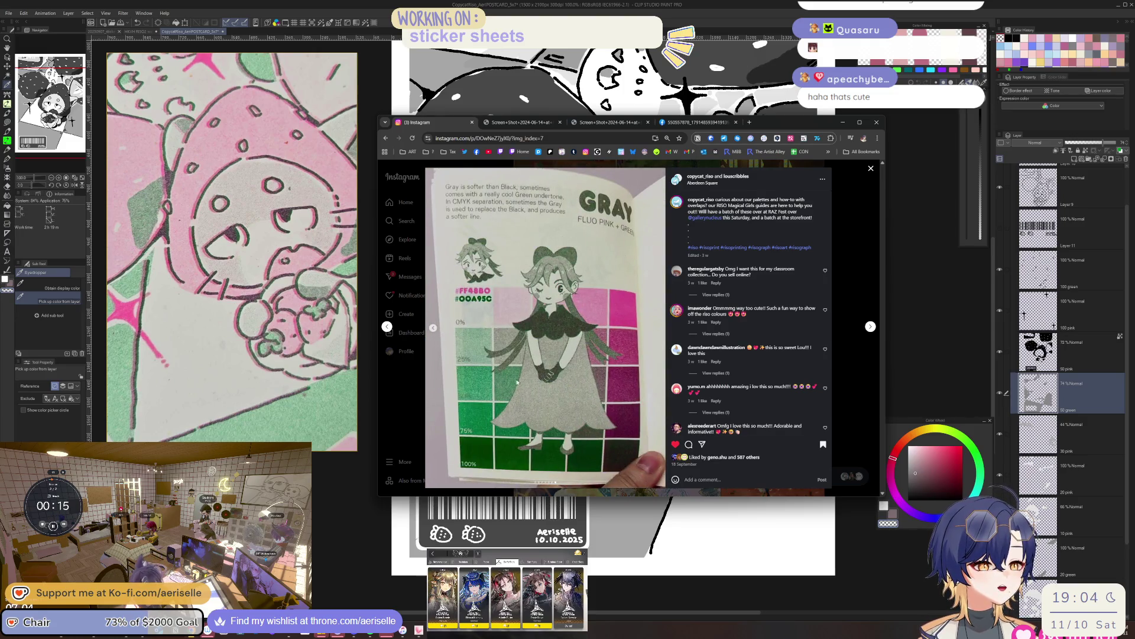
Go back to the Orange spread, then close the post to return to the profile grid.
scroll(262, 323, "down", 5)
scroll(265, 324, "up", 2)
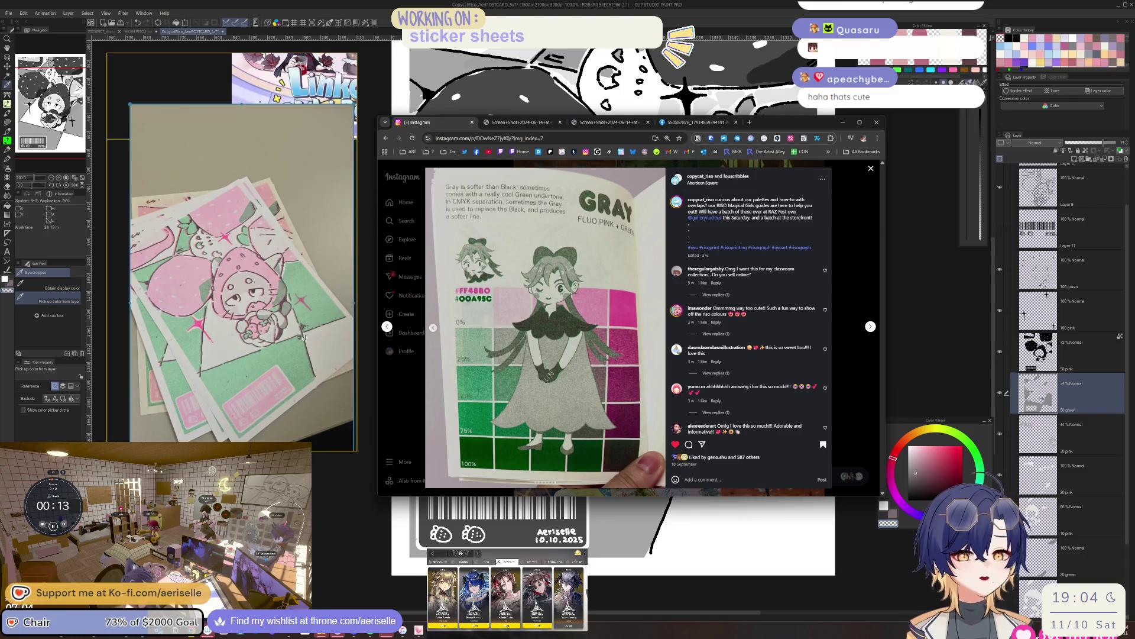
left_click(433, 329)
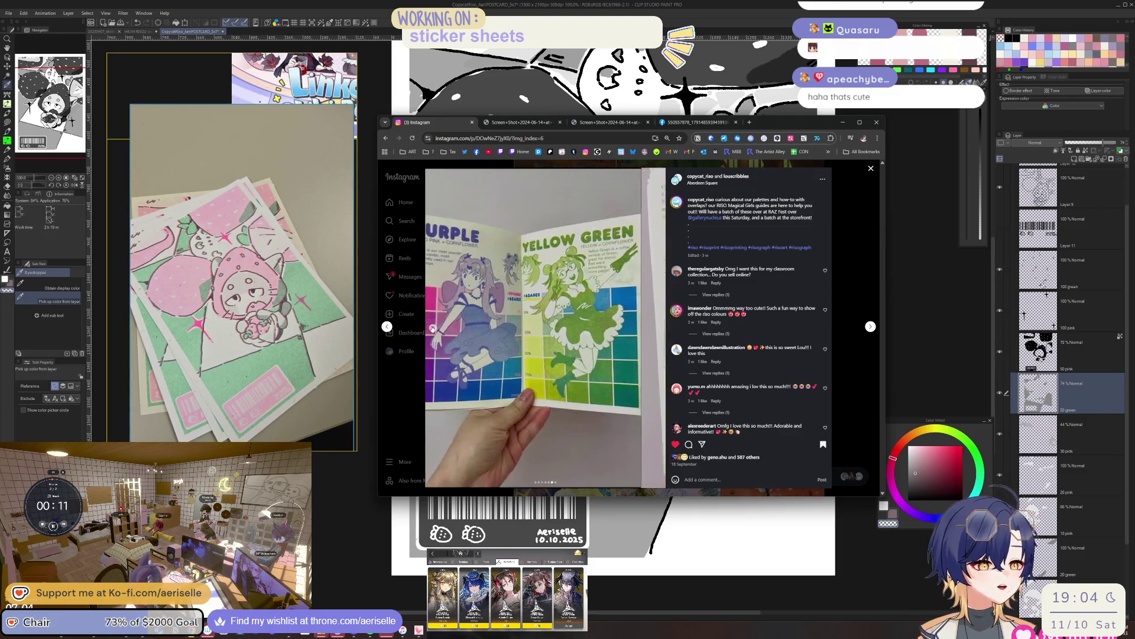
left_click(433, 329)
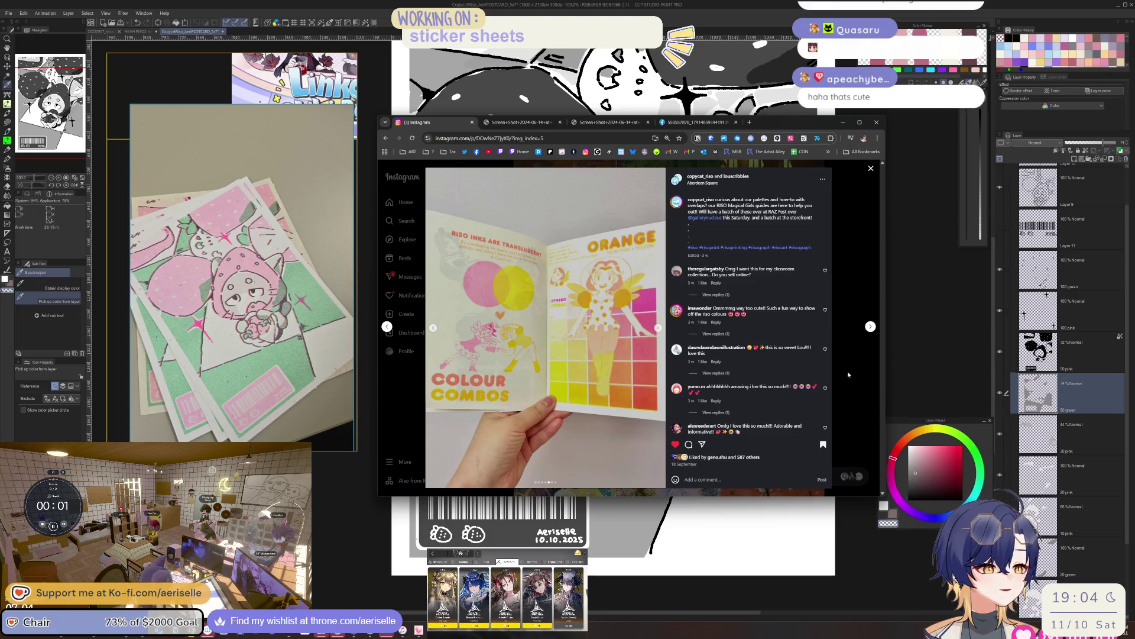
left_click(866, 367)
scroll(616, 379, "down", 4)
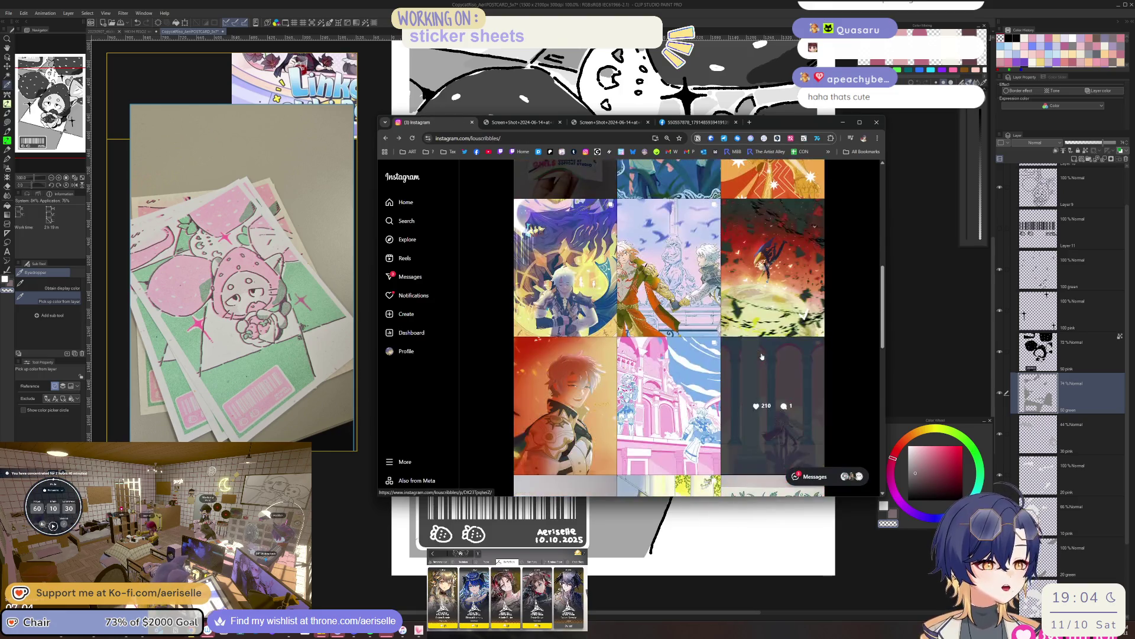
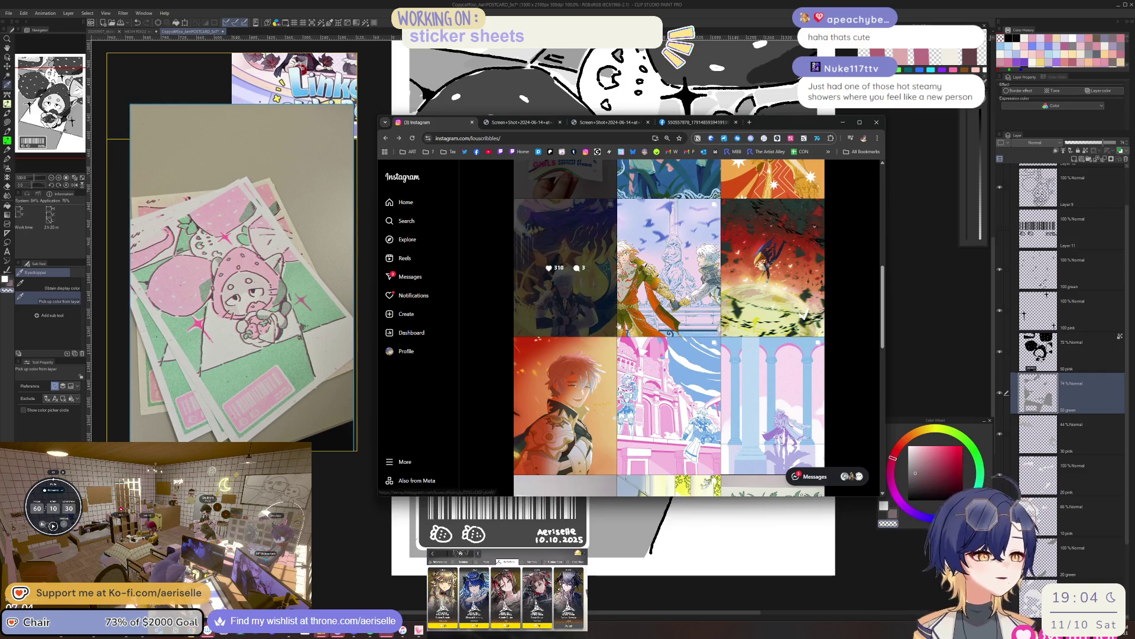
Open a print post from the artist's Instagram profile grid.
left_click(673, 302)
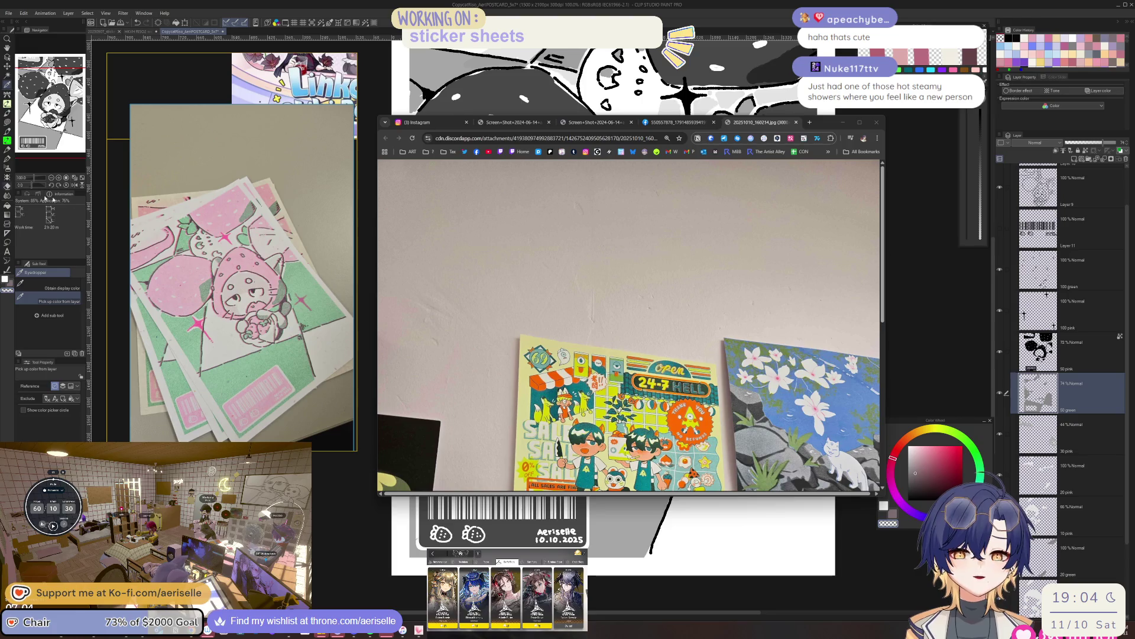
View the wall photo at full size and zoom out to include the neighbouring prints.
scroll(408, 370, "down", 2)
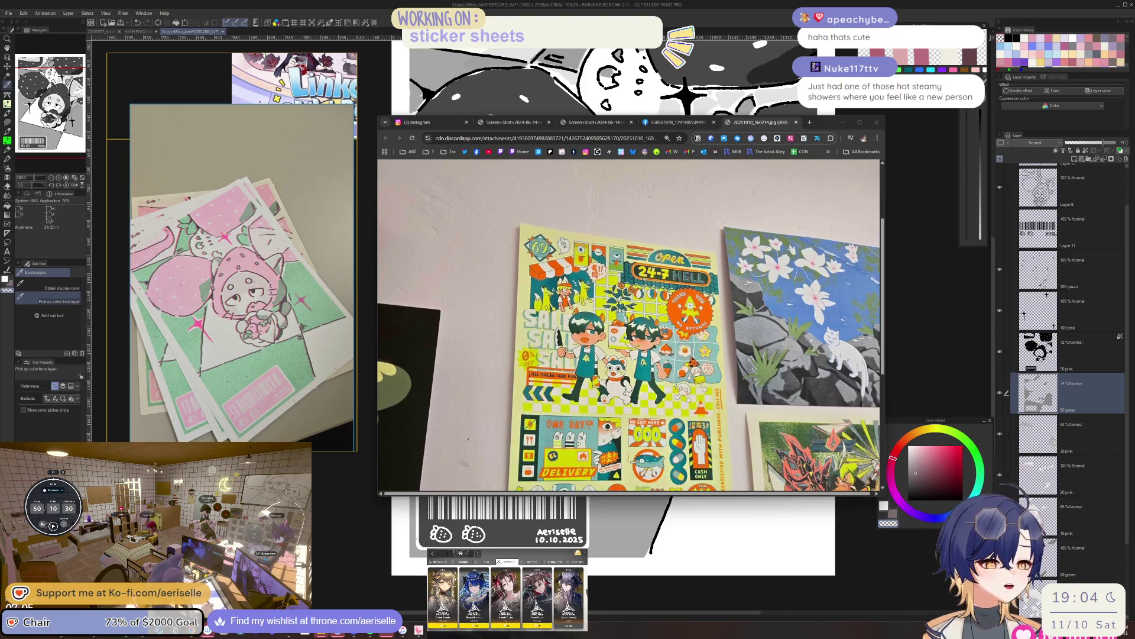
left_click(408, 370)
scroll(649, 410, "down", 5)
scroll(649, 411, "right", 3)
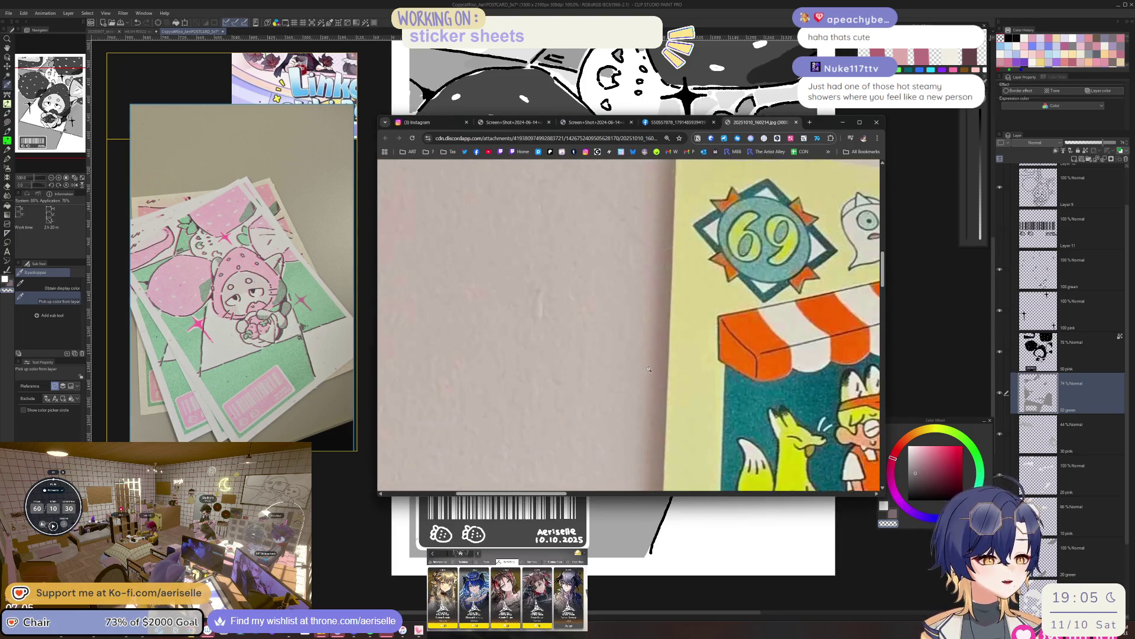
key("ctrl+minus")
key("ctrl+minus")
key("ctrl+minus")
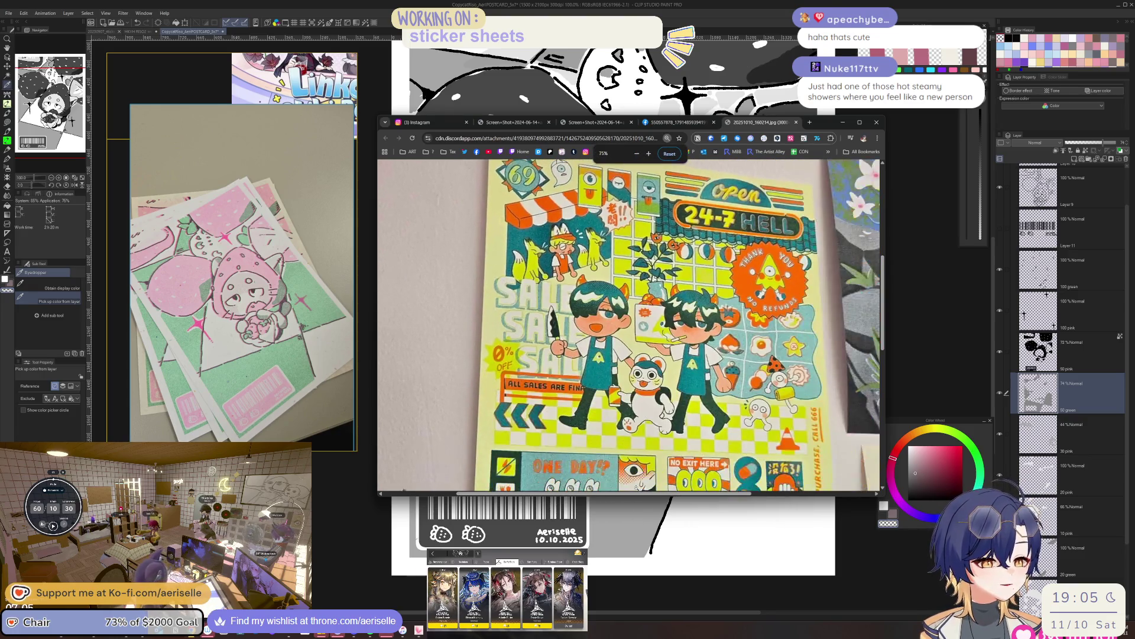
key("ctrl+minus")
scroll(650, 457, "up", 1)
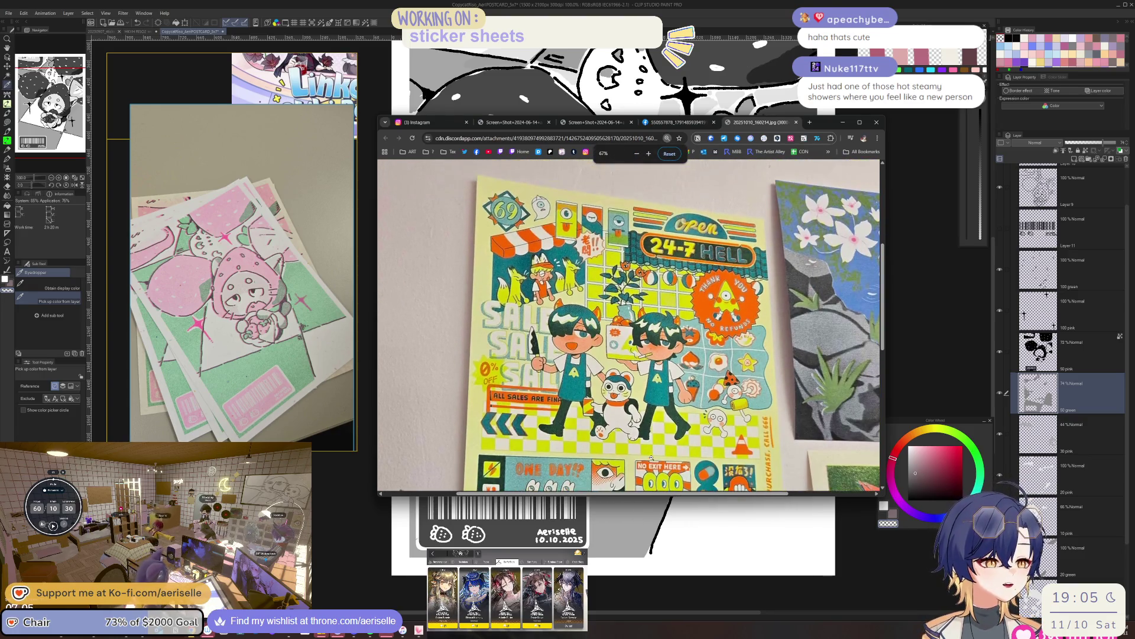
key("ctrl+minus")
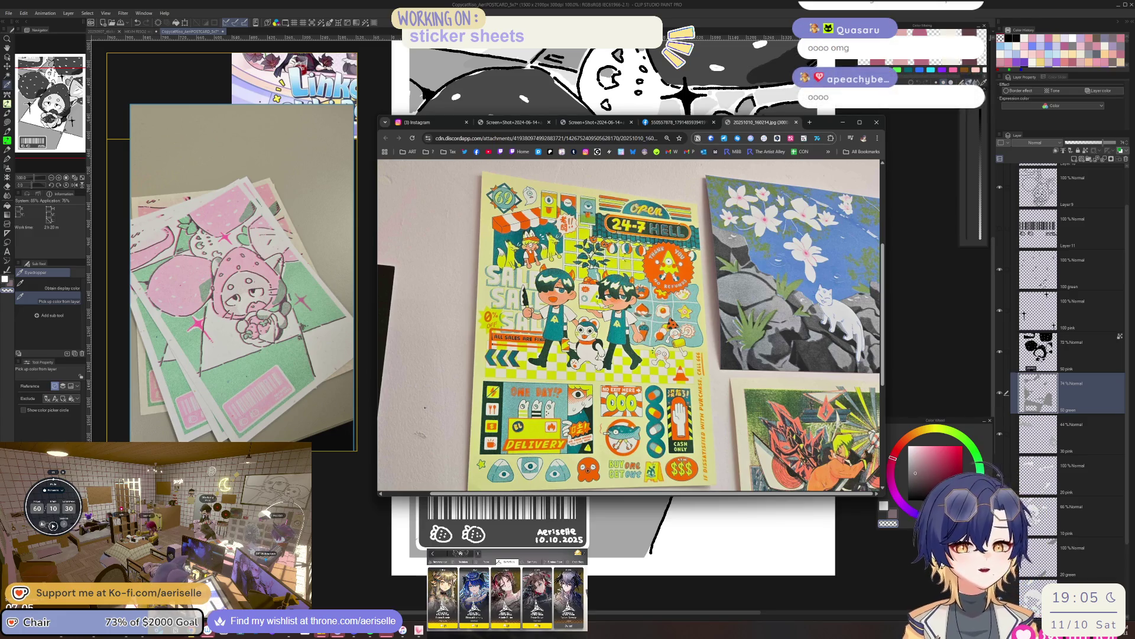
Zoom out to see every print on the wall, then zoom in on the 24-7 HELL poster.
scroll(630, 325, "down", 4)
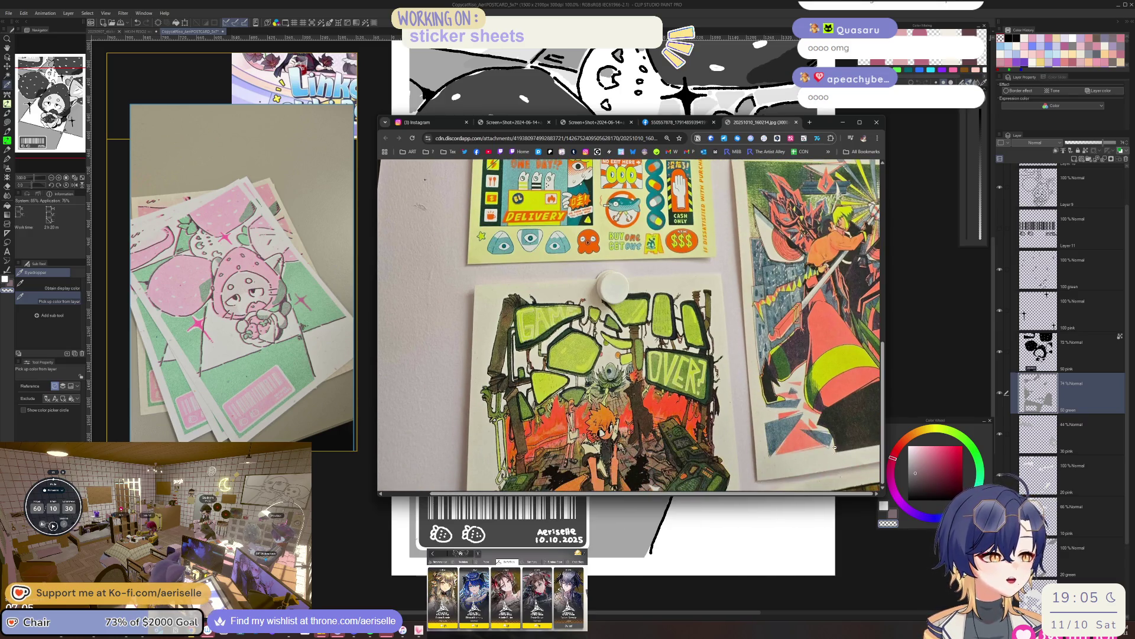
scroll(835, 448, "up", 1)
scroll(835, 448, "up", 3)
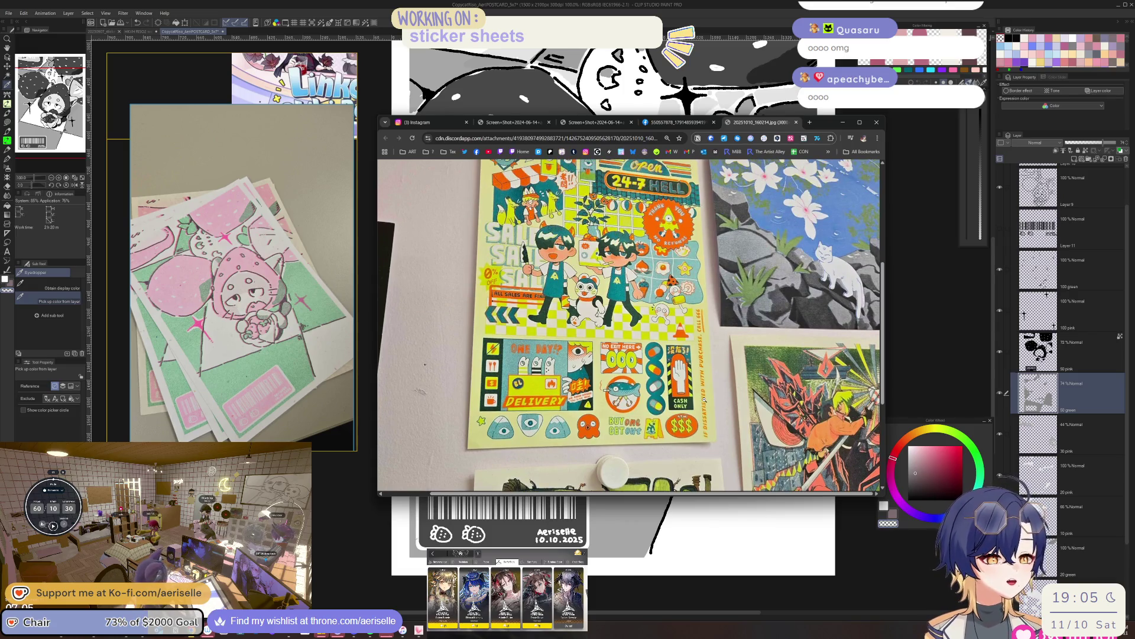
scroll(705, 400, "up", 1)
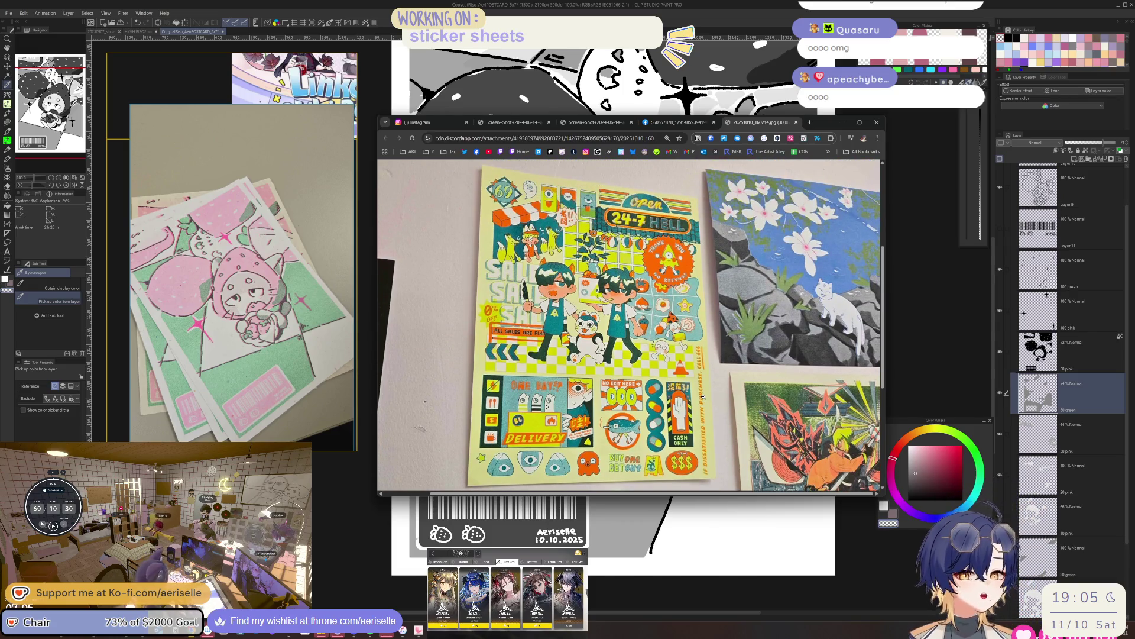
key("ctrl+minus")
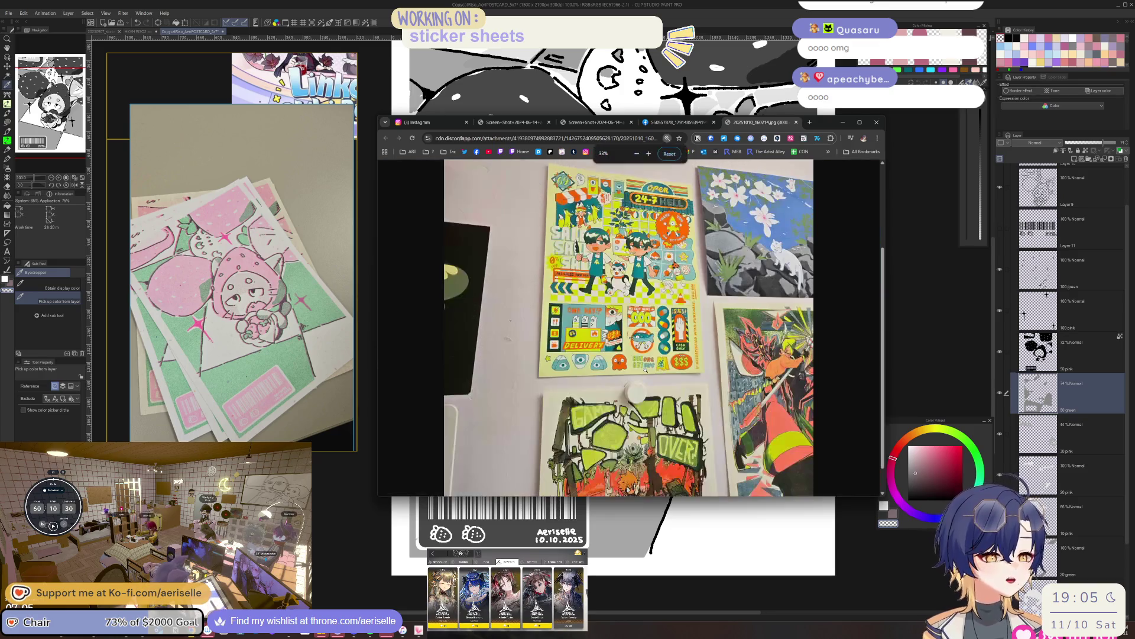
scroll(644, 369, "down", 1)
scroll(646, 373, "up", 3)
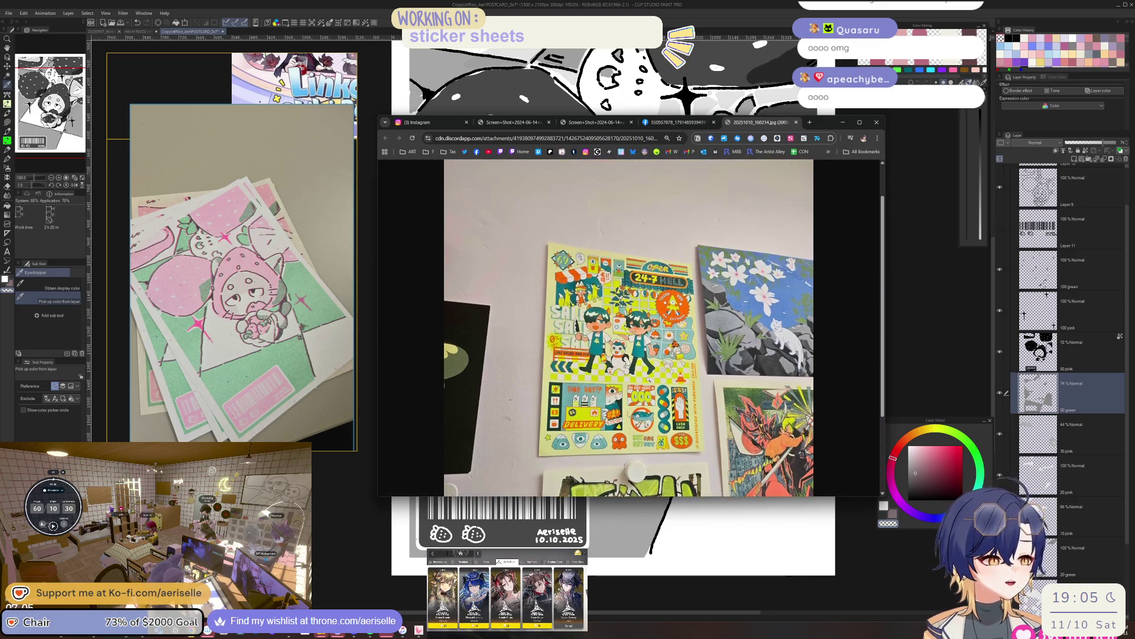
key("ctrl+plus")
key("ctrl+plus")
key("ctrl+plus")
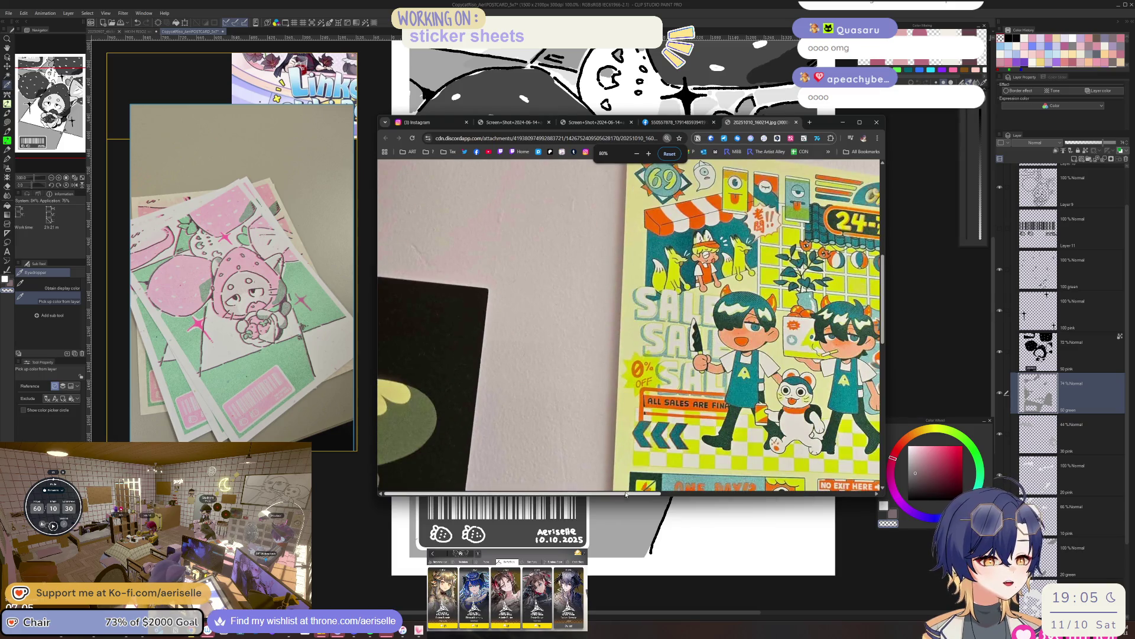
Pan around the 24-7 HELL poster to study its details.
left_click_drag(620, 494, 833, 494)
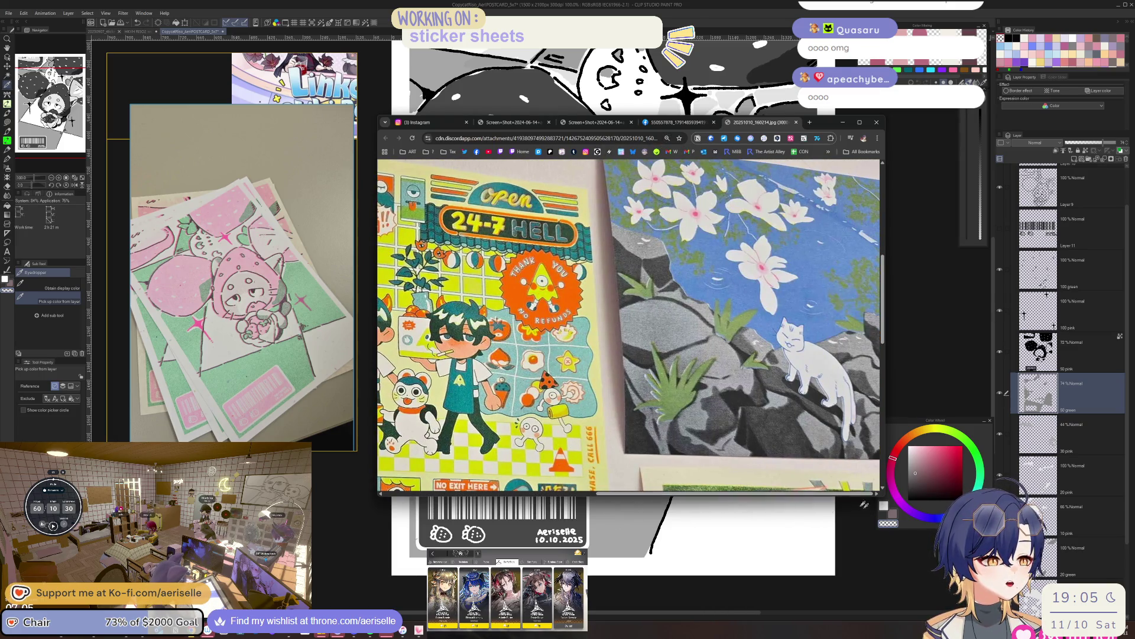
scroll(796, 477, "down", 5)
scroll(796, 476, "down", 3)
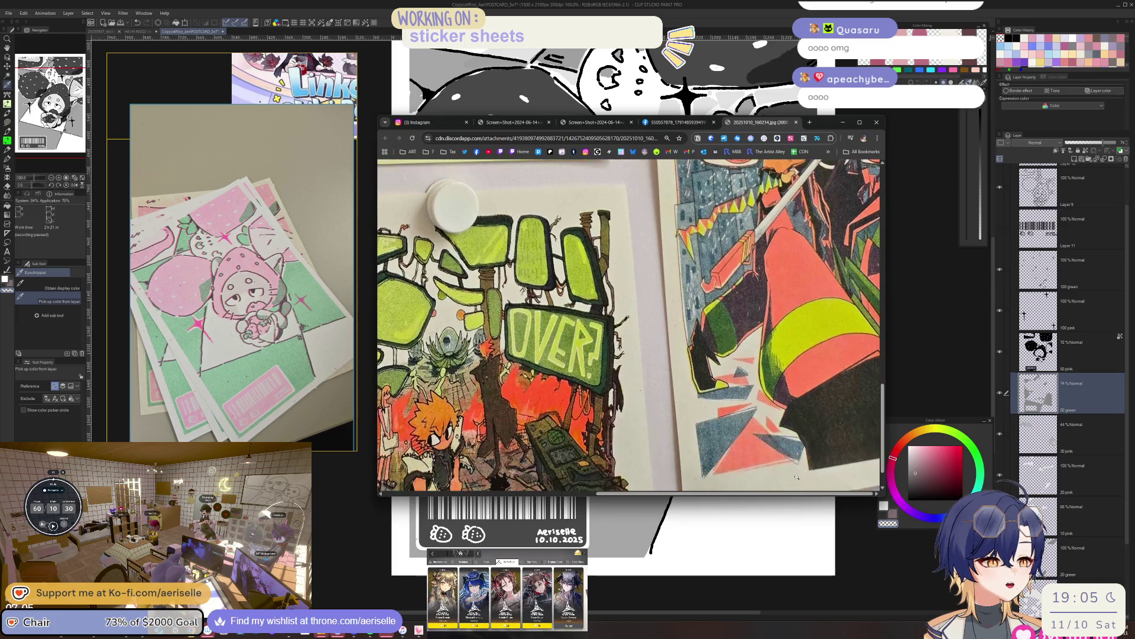
scroll(797, 476, "up", 3)
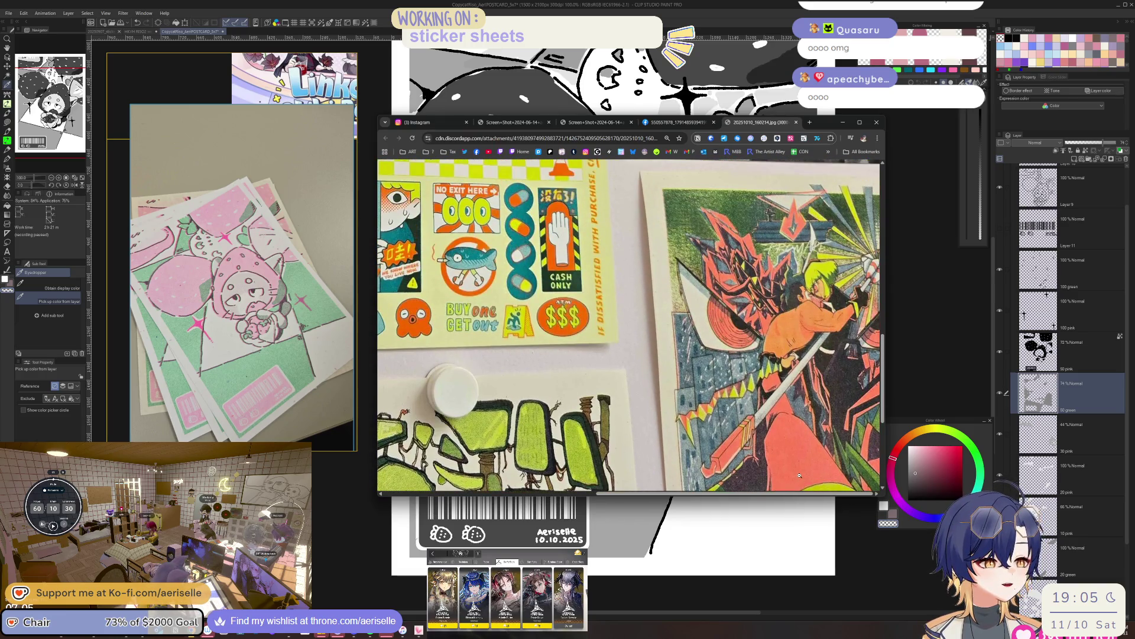
scroll(800, 475, "up", 5)
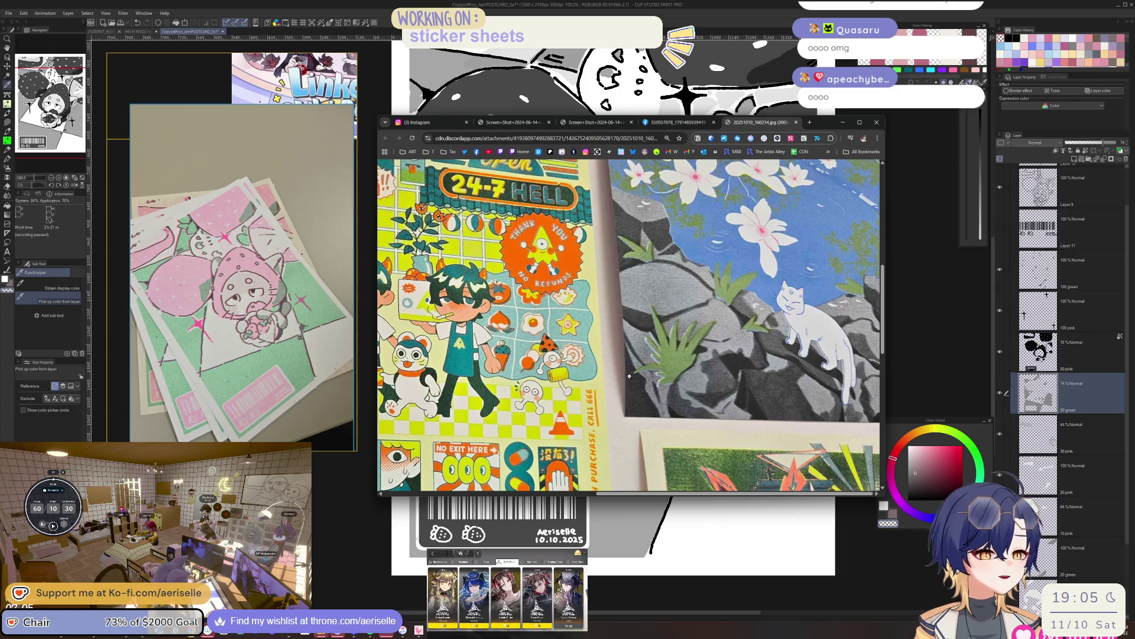
scroll(628, 325, "left", 5)
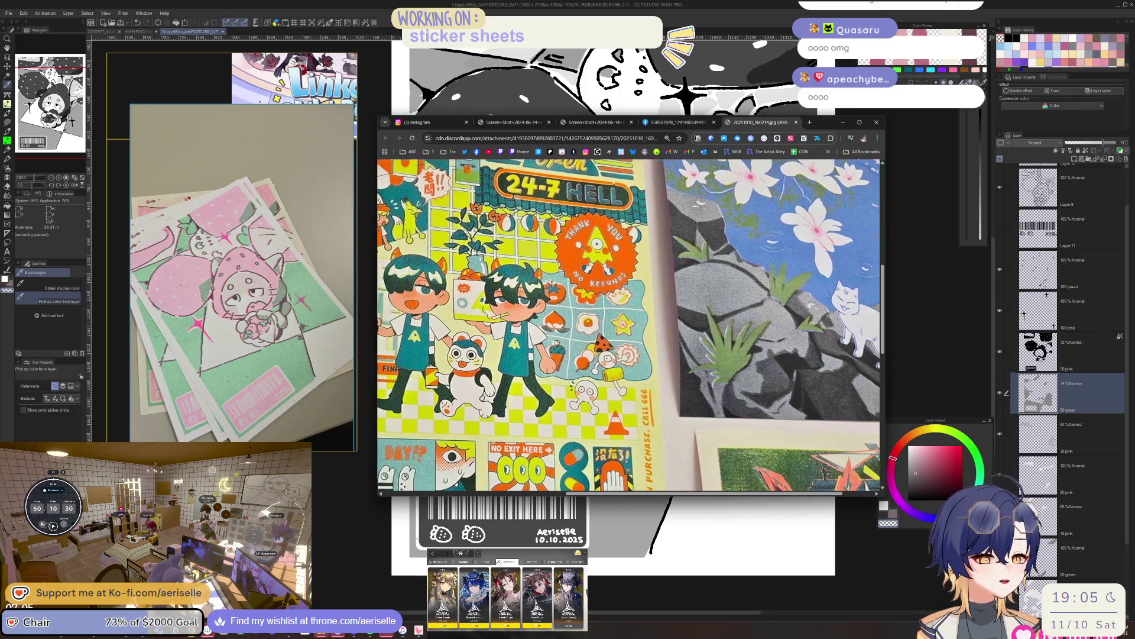
scroll(628, 325, "left", 3)
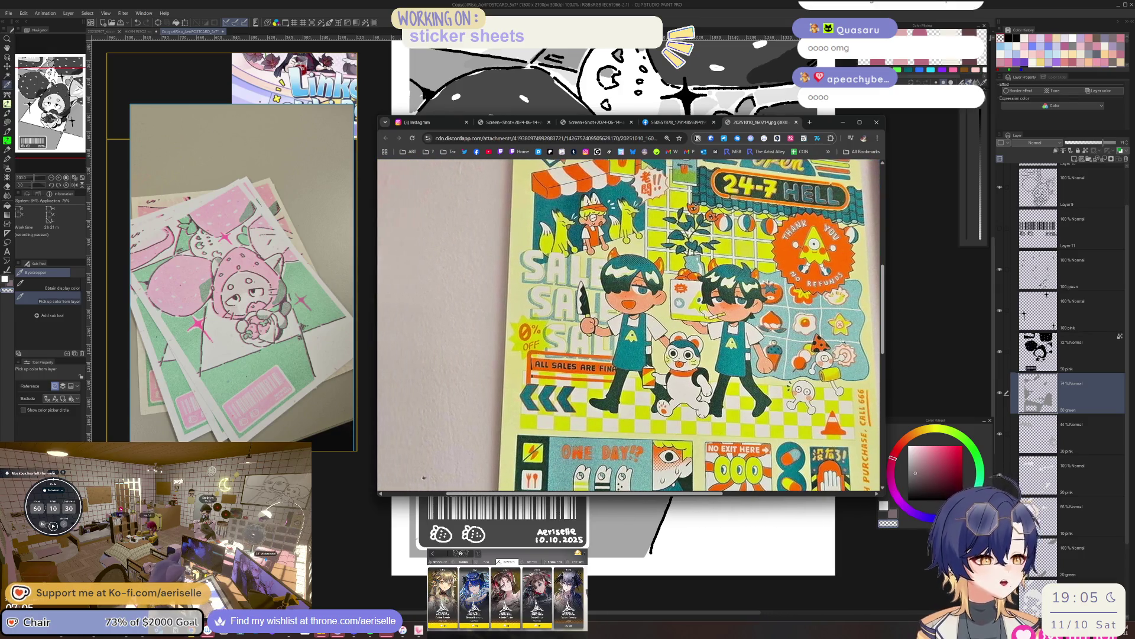
Hide the browser to compare the poster photo with the drawing canvas.
left_click(991, 366)
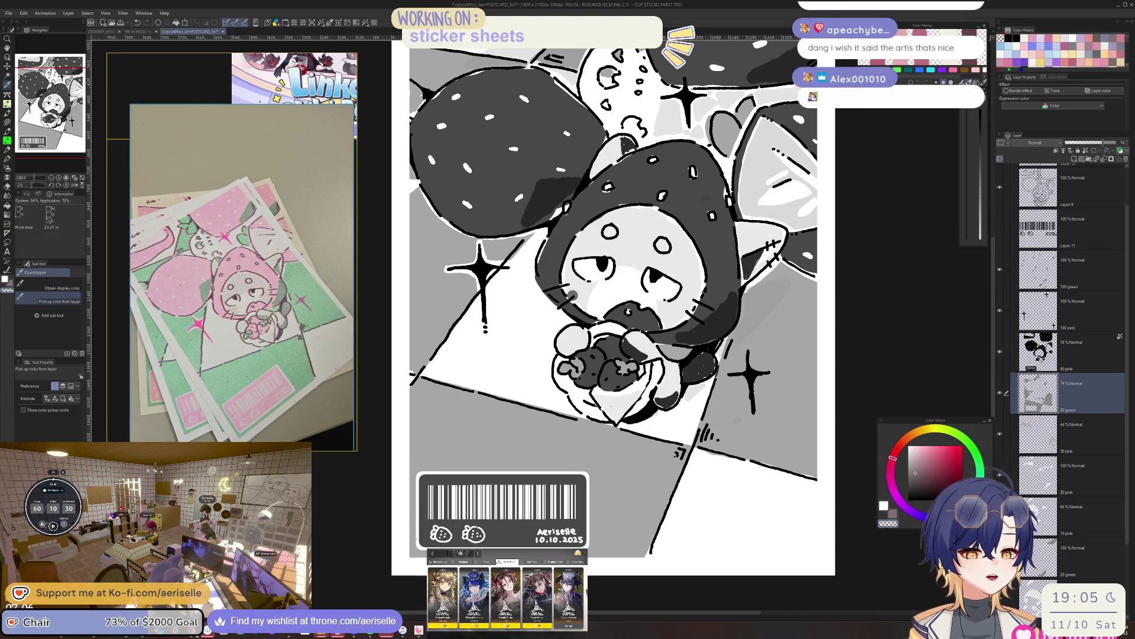
key("alt+Tab")
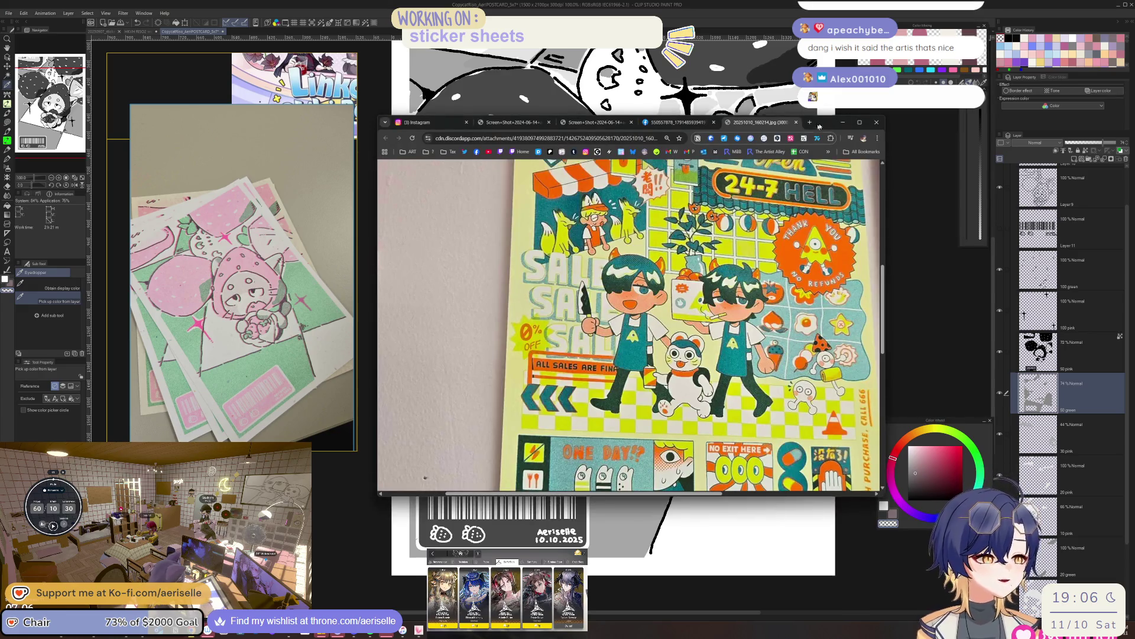
key("alt+Tab")
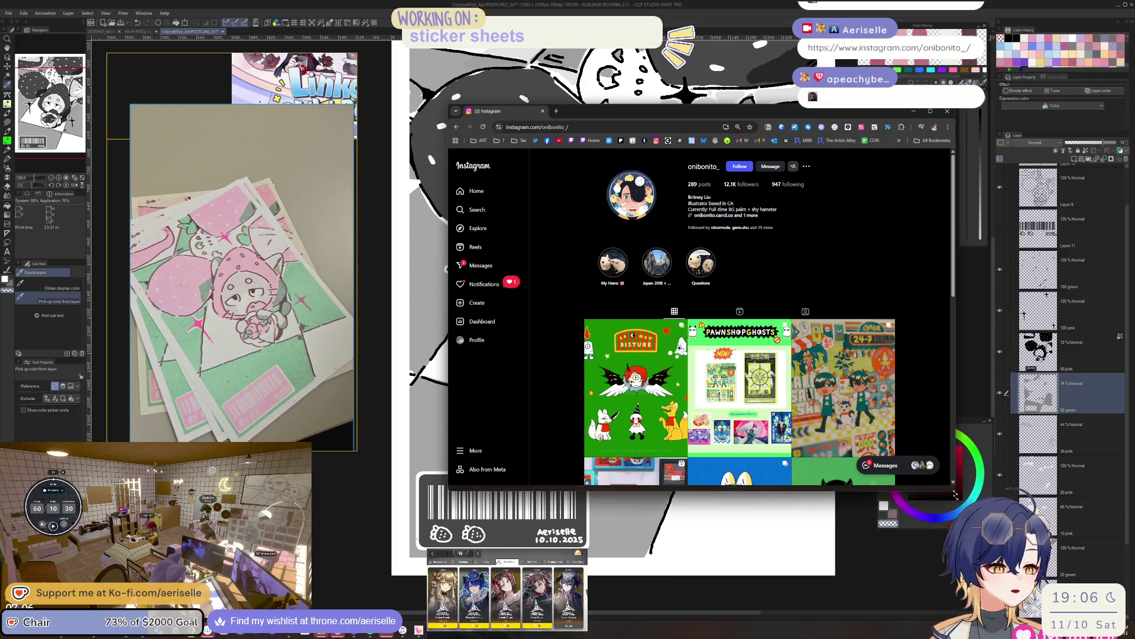
Make the browser taller and page through the third grid post's images before closing it.
left_click_drag(954, 491, 959, 578)
left_click(766, 390)
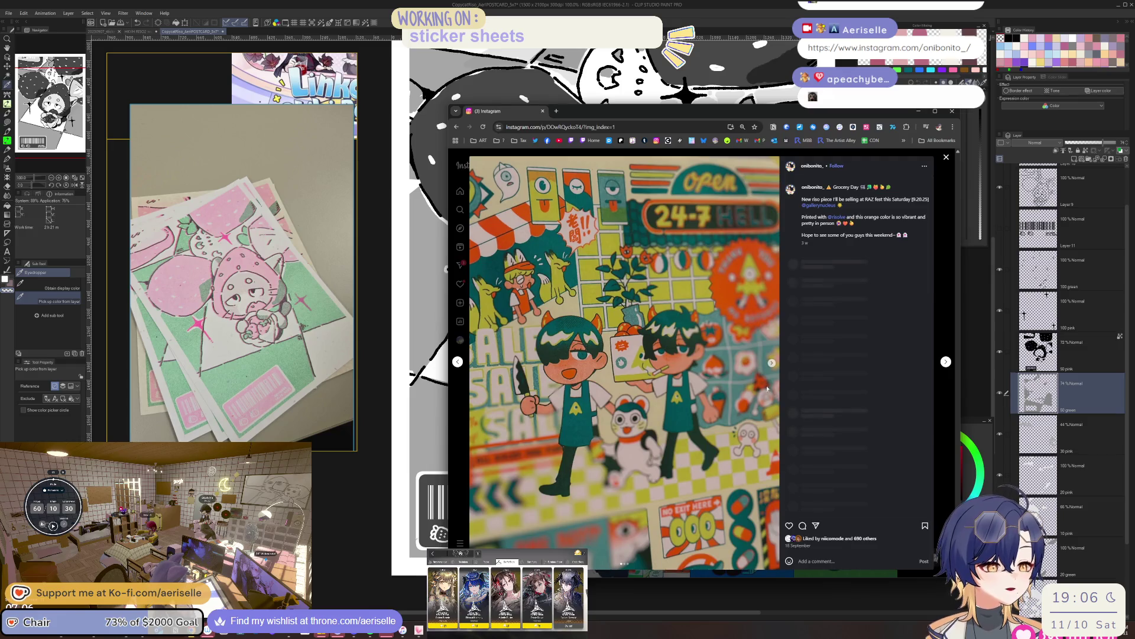
left_click(772, 363)
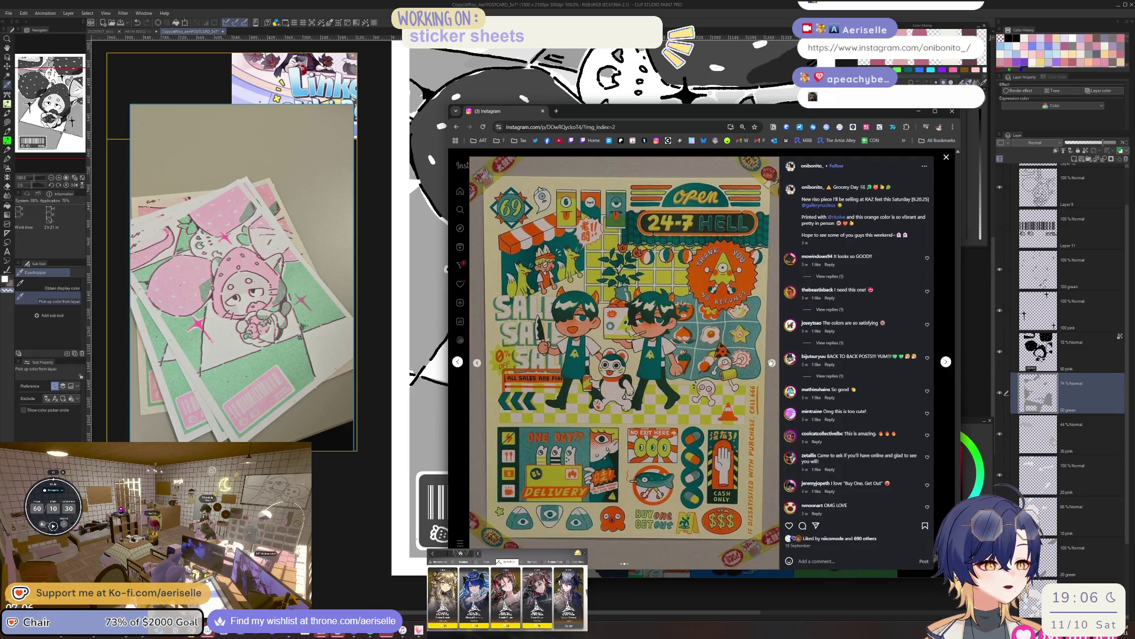
left_click(772, 362)
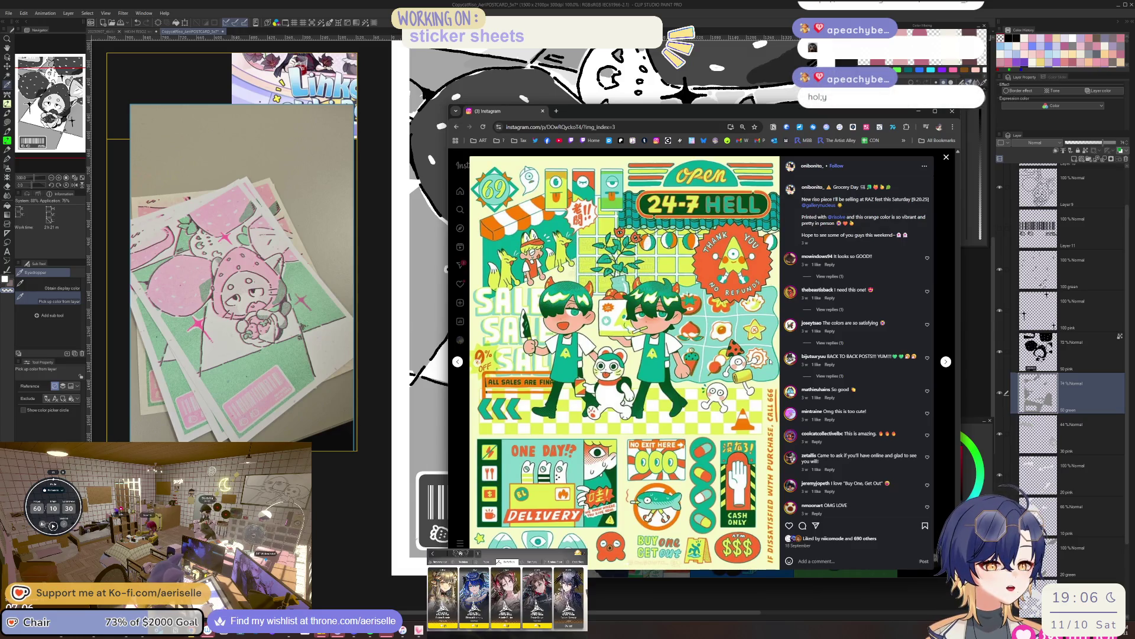
left_click(944, 404)
Scroll down the profile grid, view another post and the next one, then close the viewer.
scroll(885, 410, "down", 10)
scroll(885, 409, "down", 3)
scroll(885, 410, "down", 3)
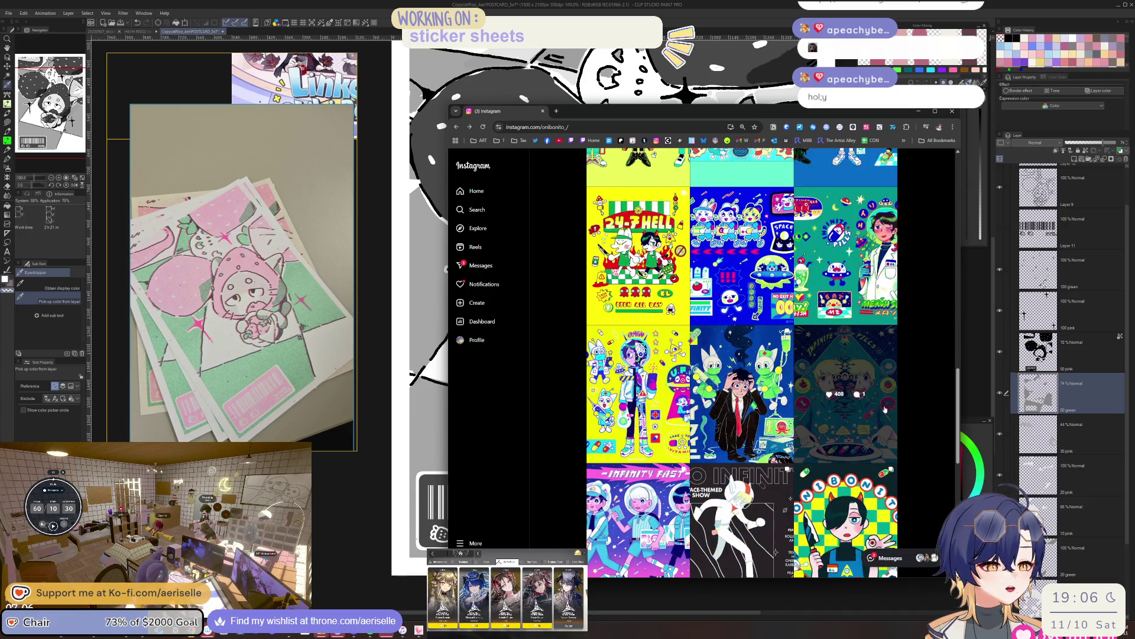
scroll(873, 437, "down", 4)
scroll(895, 435, "down", 5)
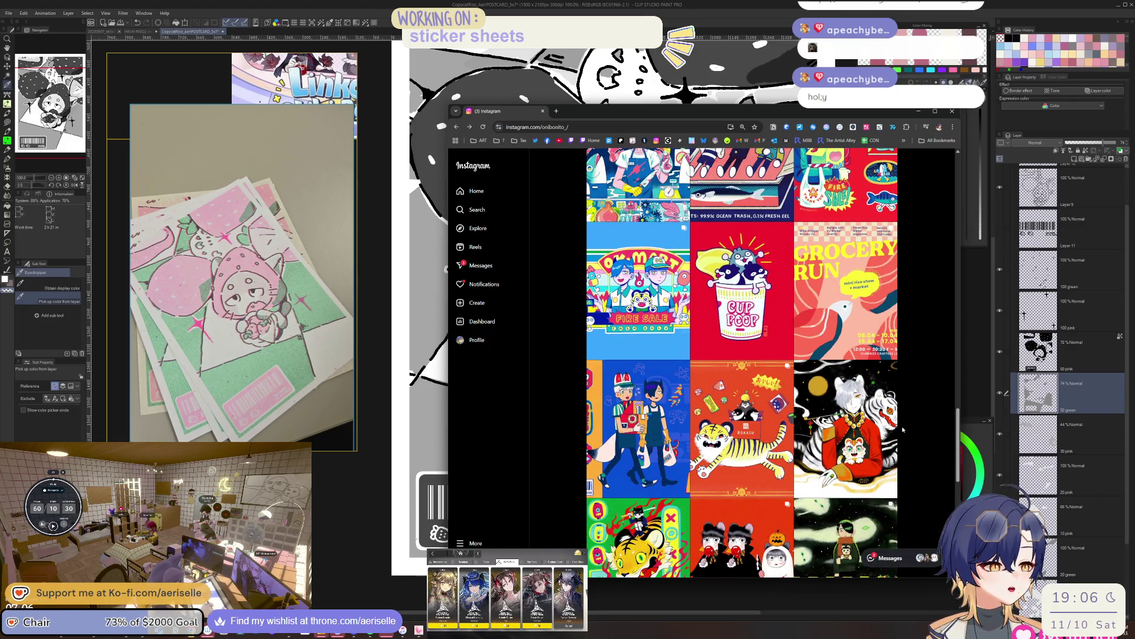
scroll(903, 428, "up", 10)
scroll(684, 383, "down", 3)
left_click(680, 372)
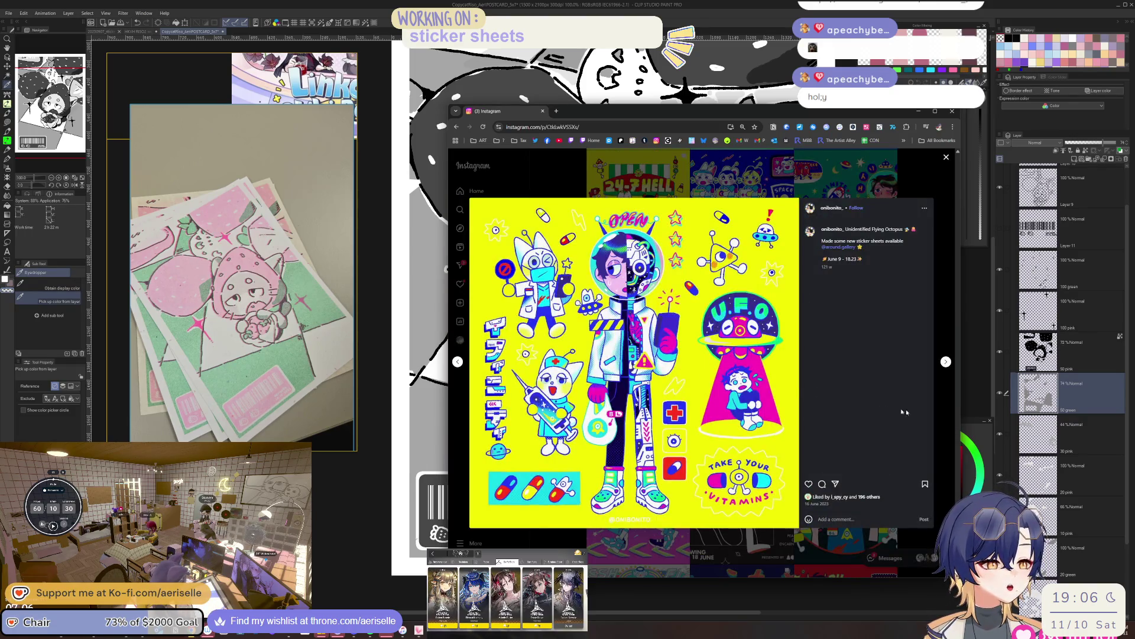
left_click(946, 361)
key("Escape")
Page through the ERROR poster post's carousel images and back to the first.
scroll(743, 487, "up", 5)
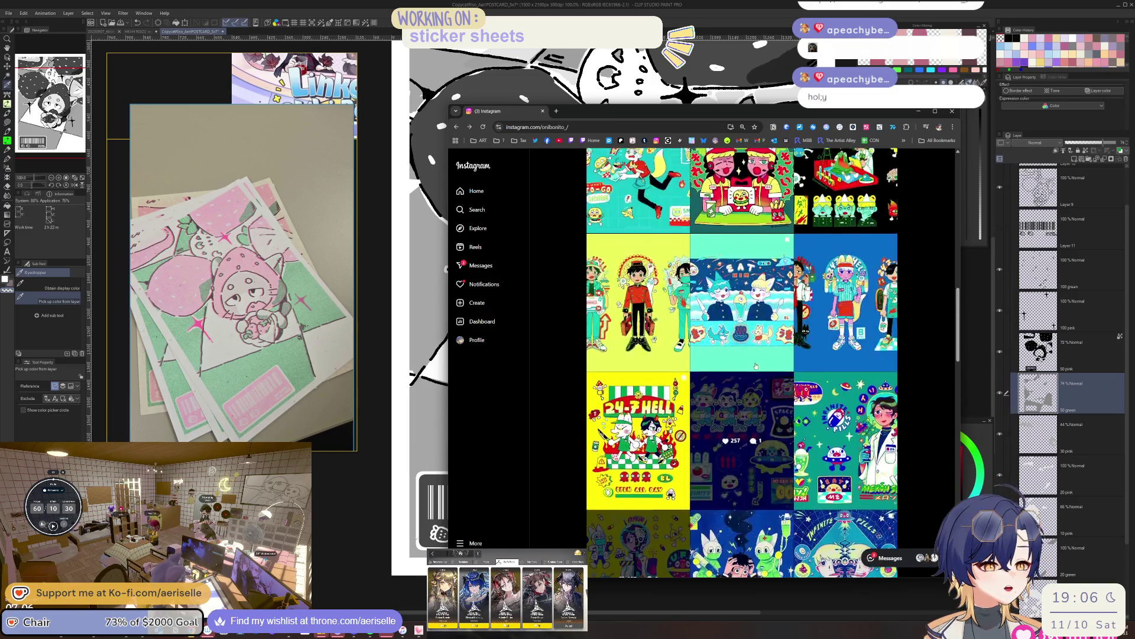
scroll(742, 487, "up", 2)
left_click(638, 349)
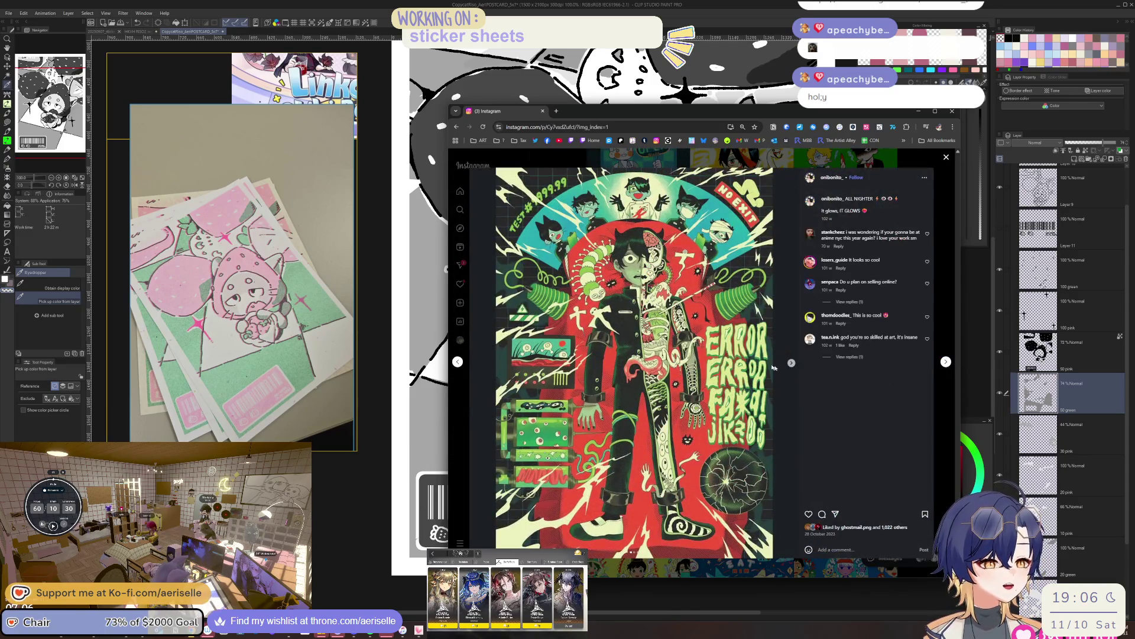
left_click(793, 368)
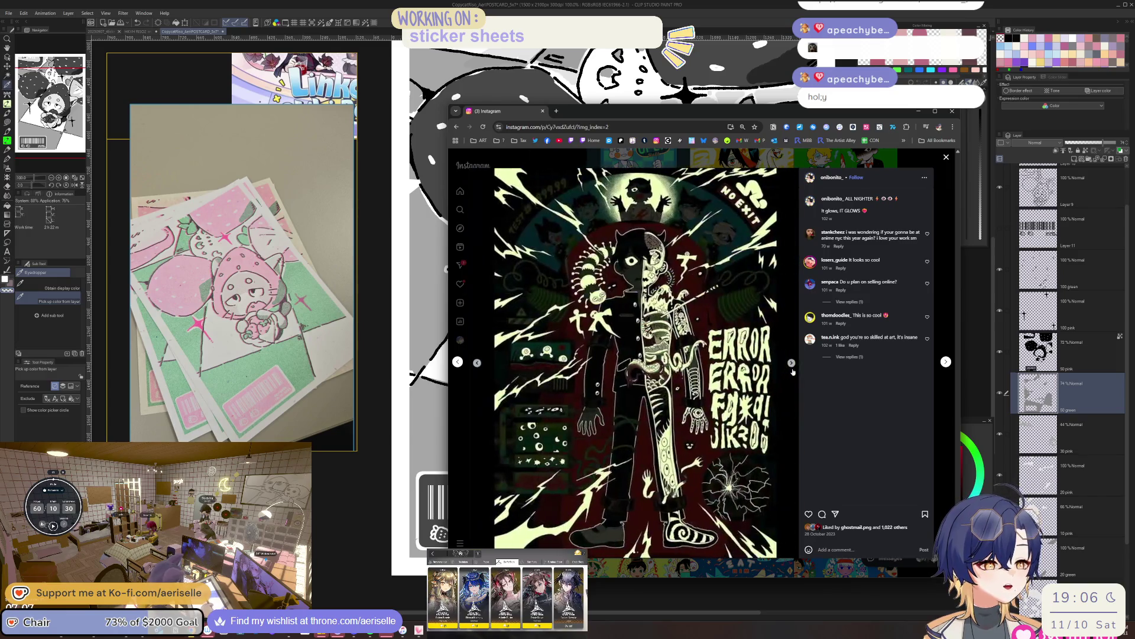
left_click(792, 363)
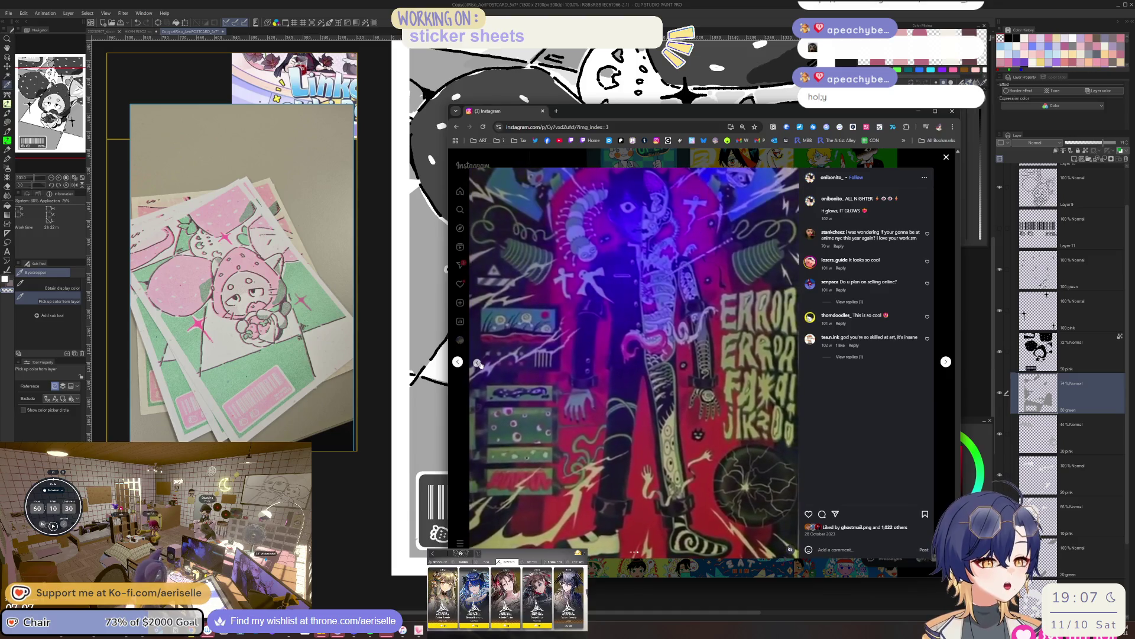
left_click(478, 363)
left_click(478, 364)
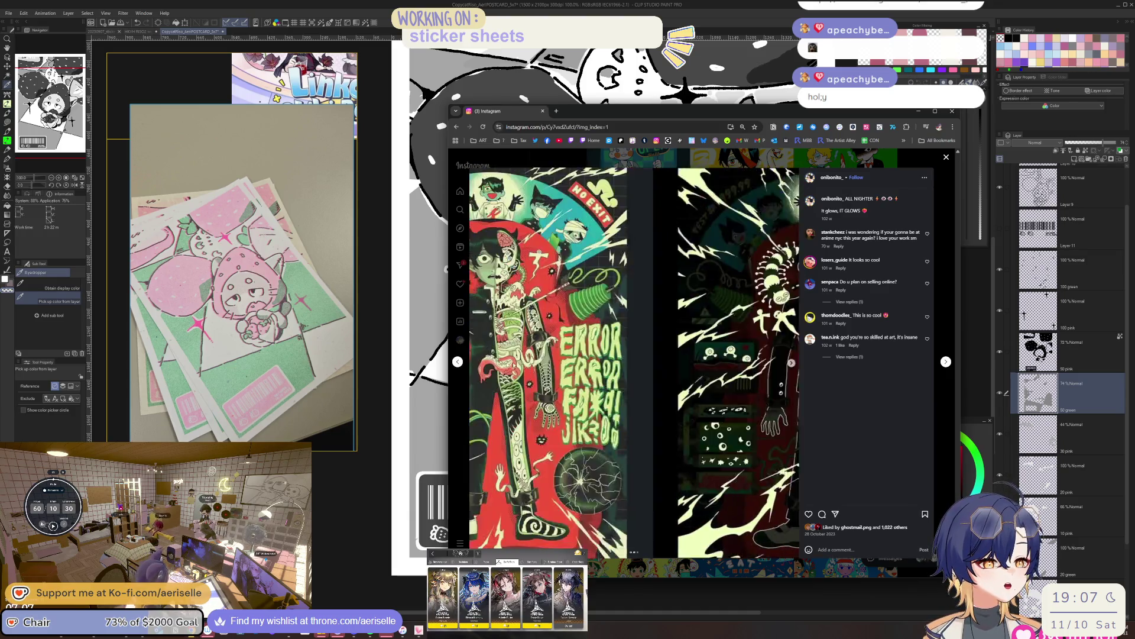
key("Escape")
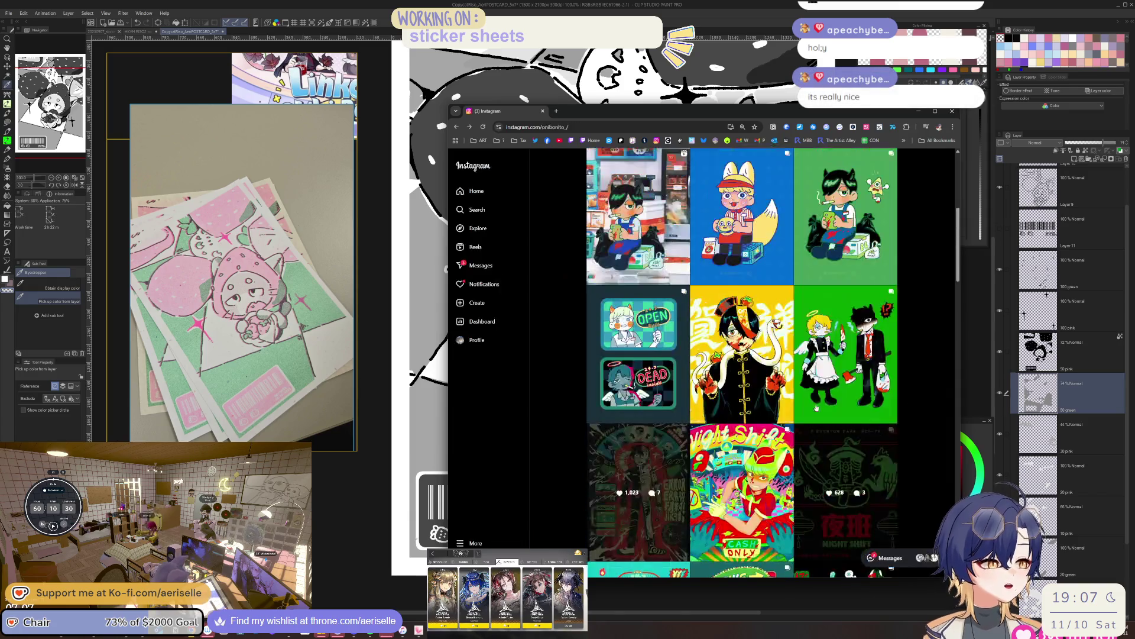
Watch the convenience-store standee video post, then close the Chrome window.
scroll(816, 407, "up", 3)
left_click(674, 428)
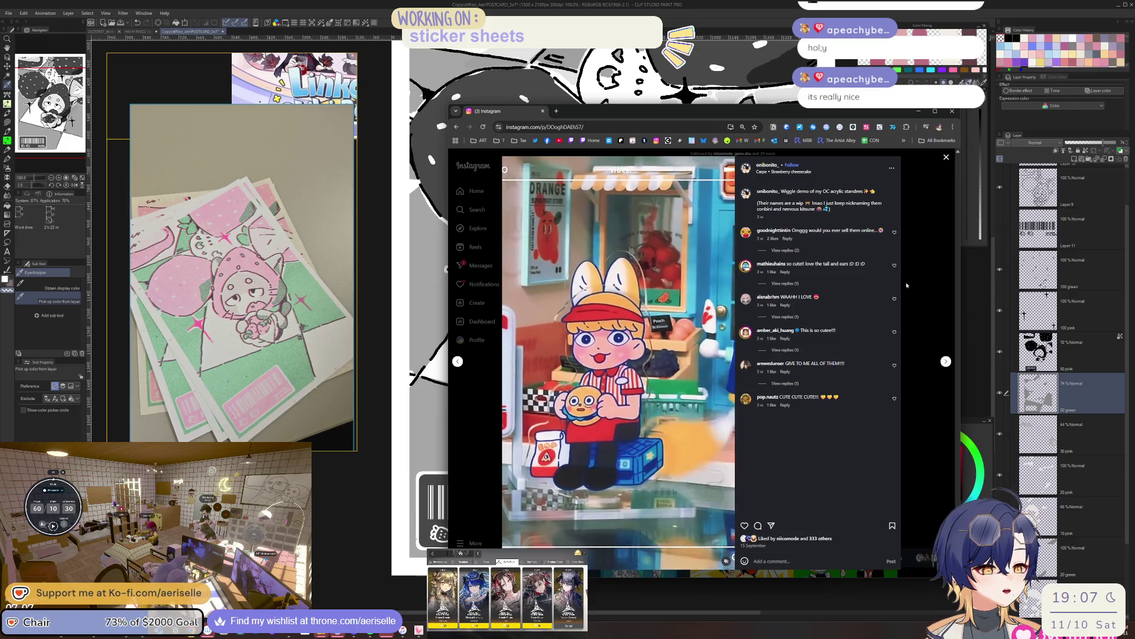
left_click(907, 285)
scroll(795, 279, "up", 1)
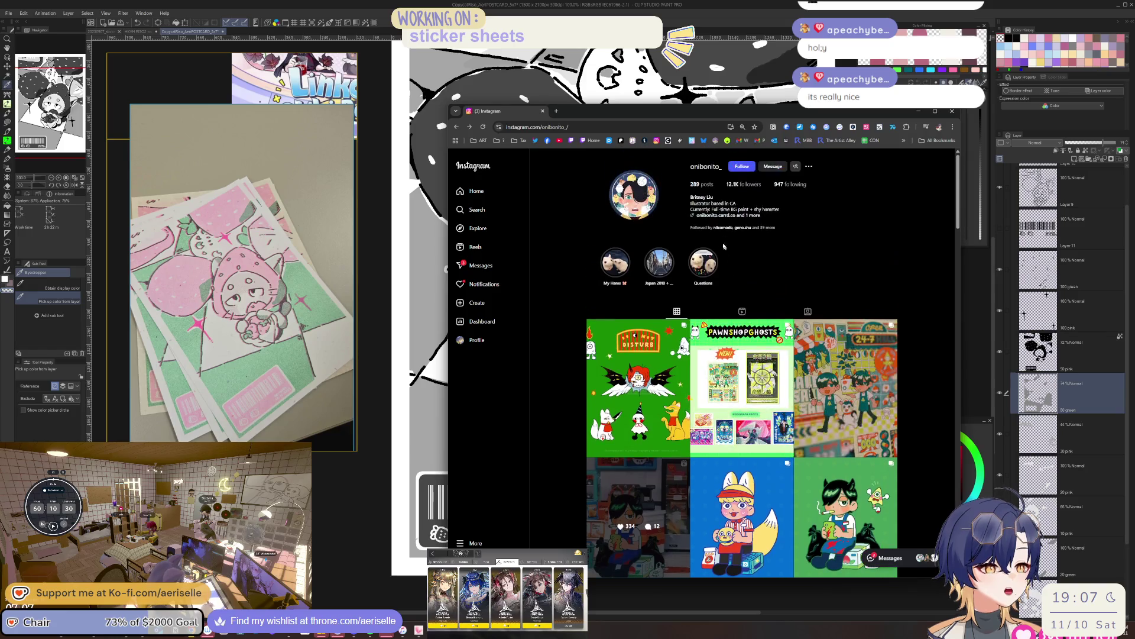
left_click(953, 113)
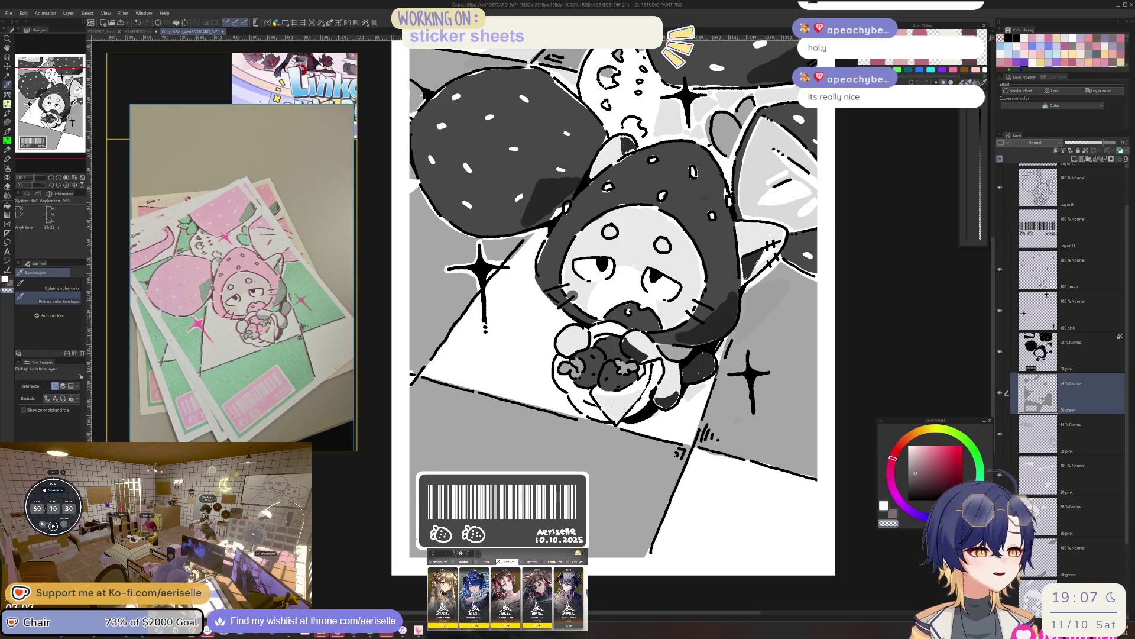
Close the HKVH RISO2 and CopycatRiso POSTCARD documents, answering each save prompt.
left_click(156, 31)
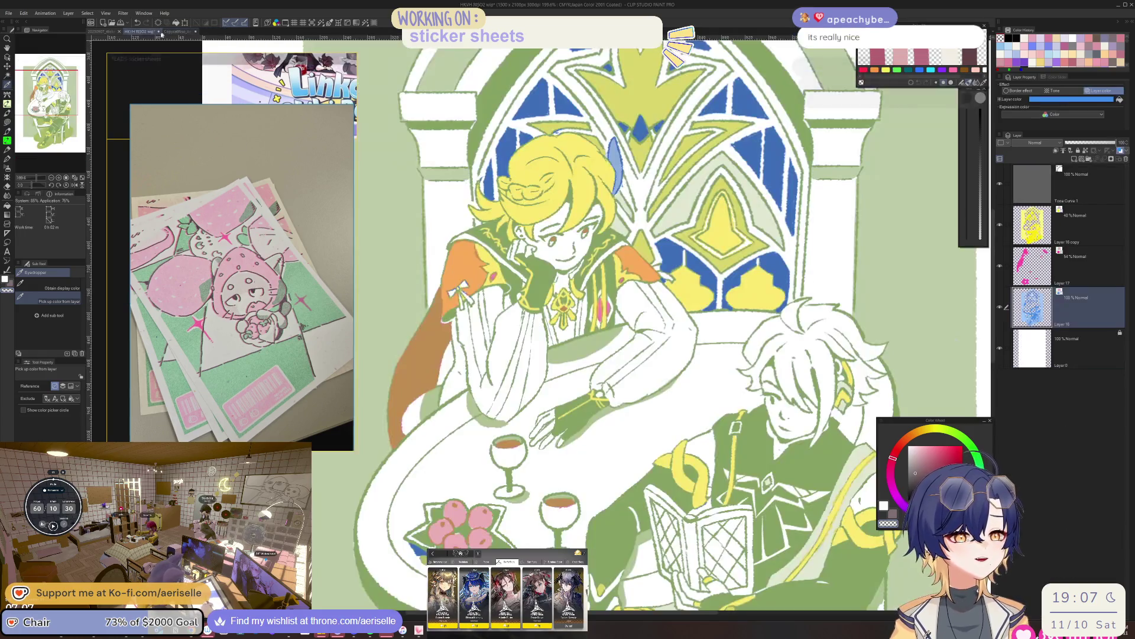
left_click(583, 226)
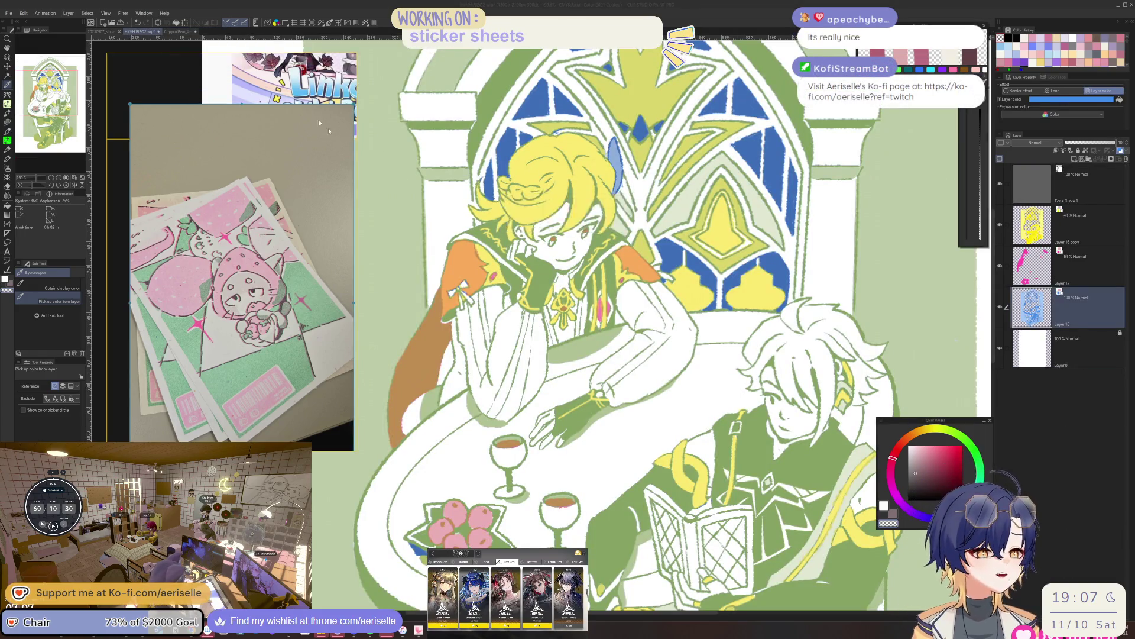
left_click(185, 31)
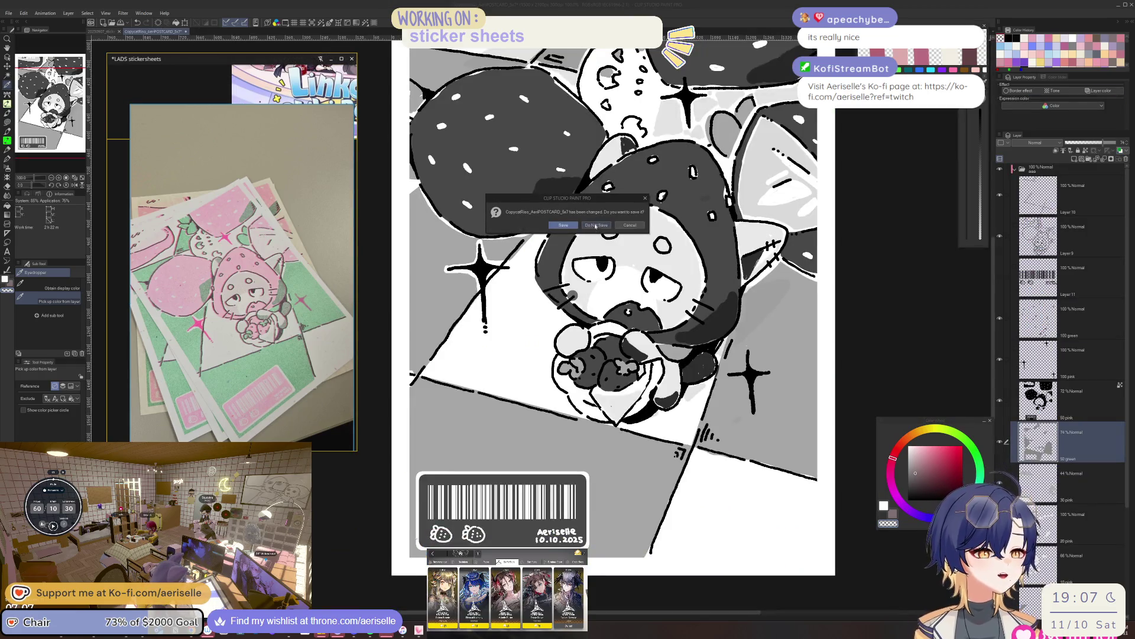
left_click(591, 228)
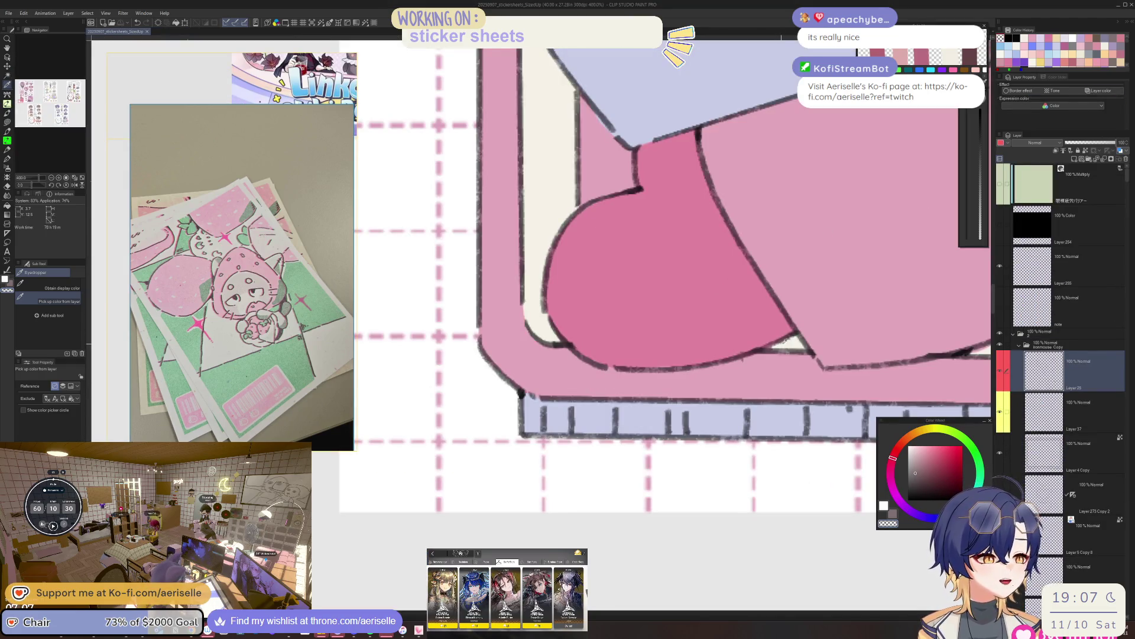
Pick the MONOBRUSH pen, eyedrop the dark purple outline colour and flip the canvas to check.
key("p")
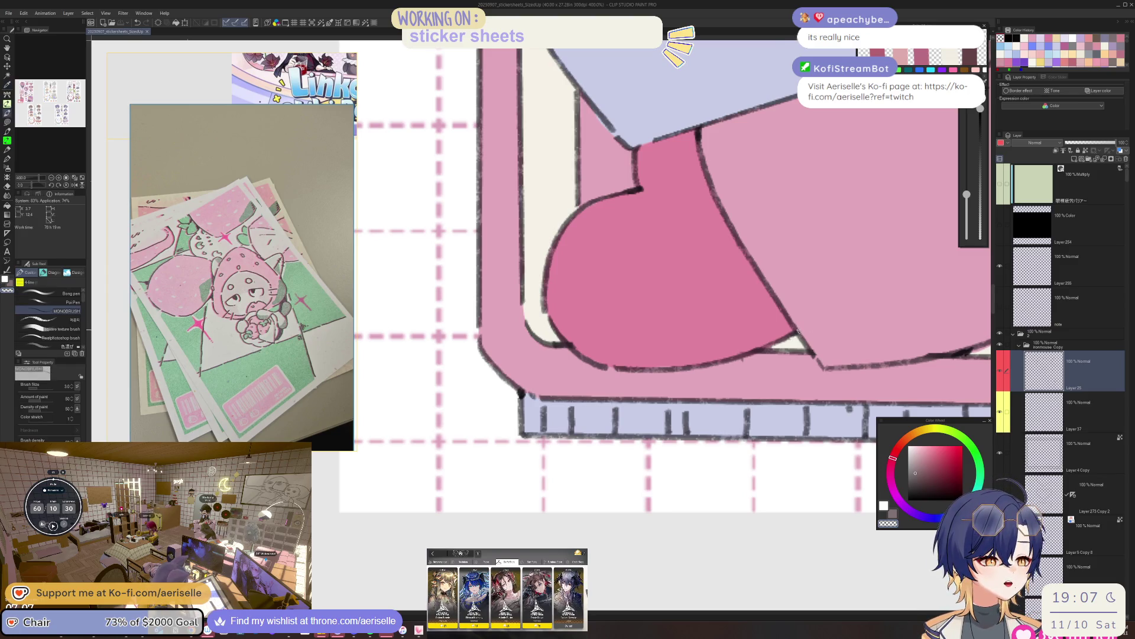
left_click(792, 335, "alt")
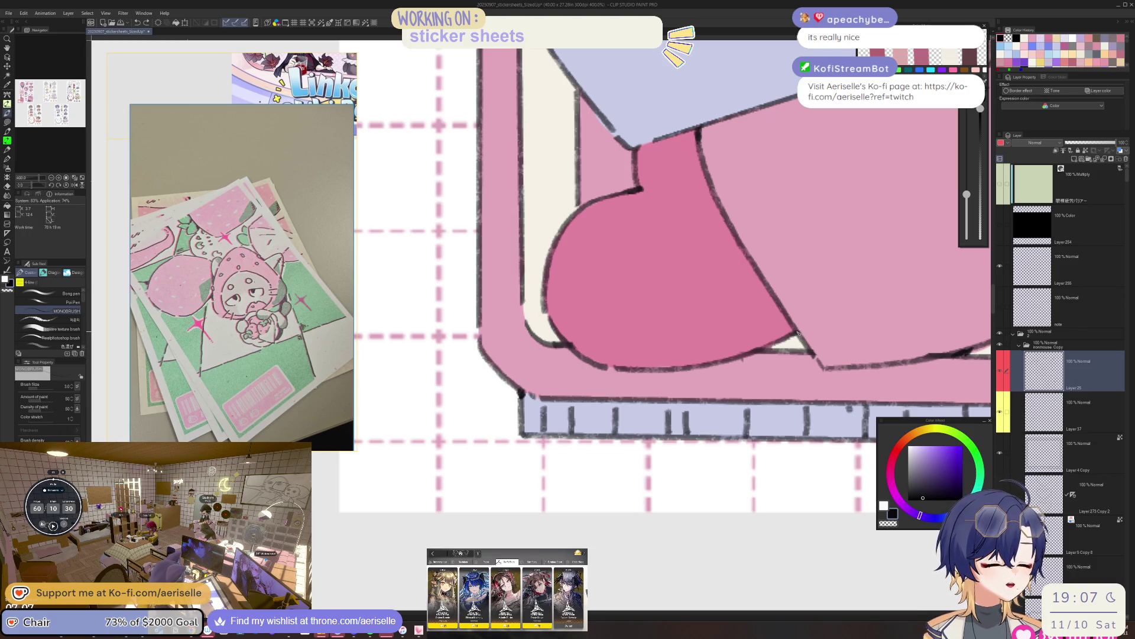
scroll(798, 334, "down", 3)
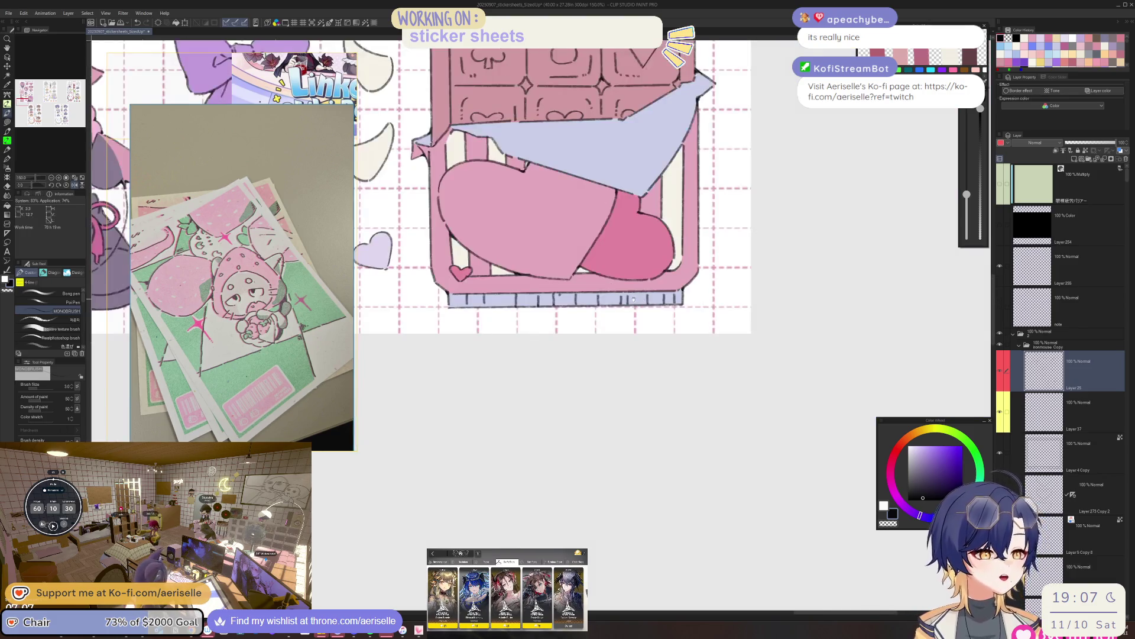
scroll(641, 260, "up", 3)
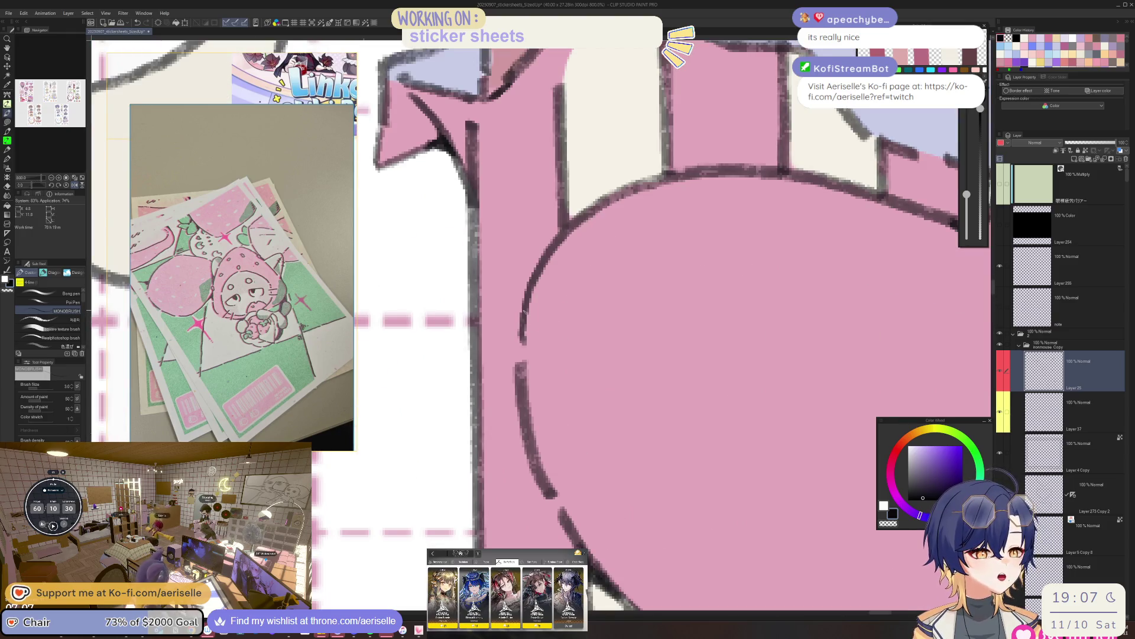
scroll(648, 278, "down", 3)
key("h")
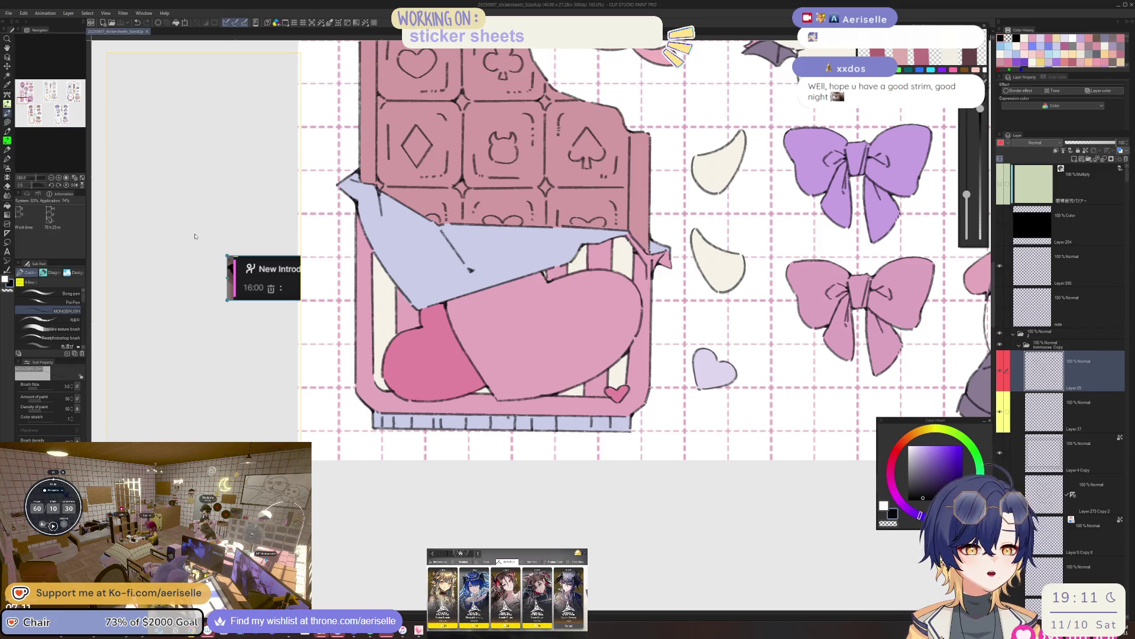
Draw dark purple strokes where the chocolate bar's top lines meet.
left_click(230, 296)
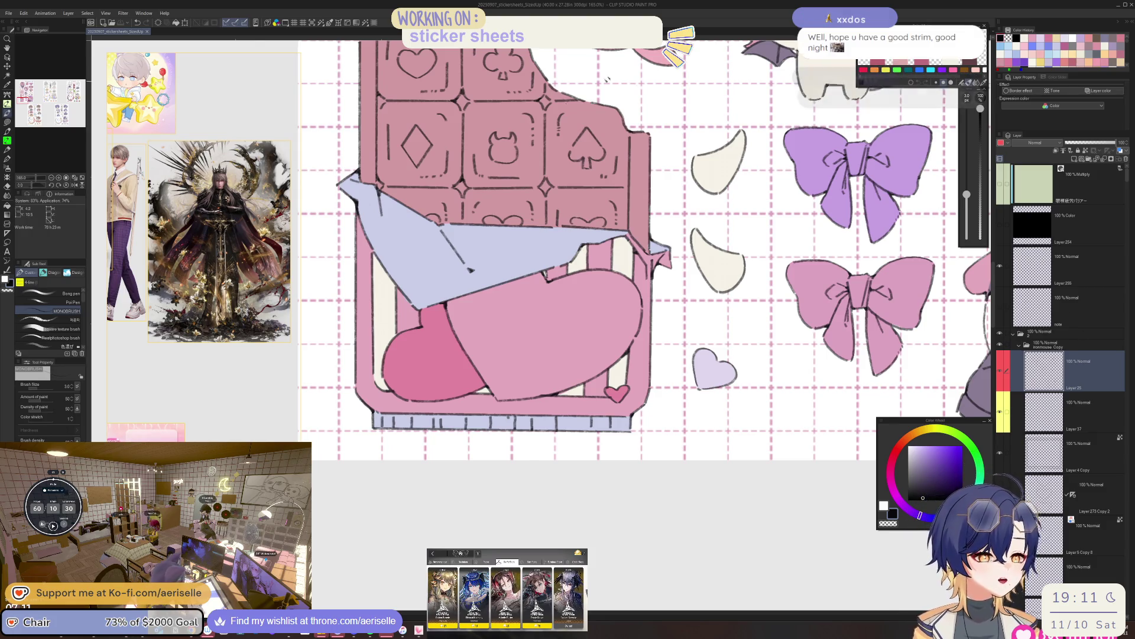
scroll(696, 203, "down", 1)
scroll(697, 203, "down", 2)
scroll(560, 237, "up", 3)
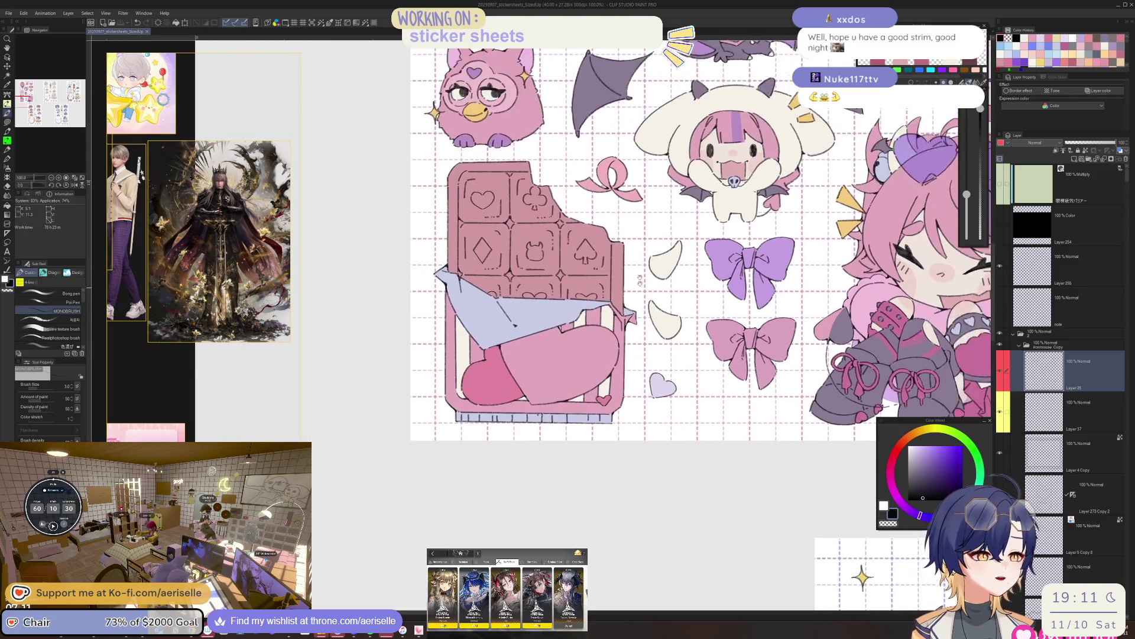
scroll(531, 249, "up", 4)
scroll(531, 249, "up", 2)
left_click_drag(510, 246, 588, 247)
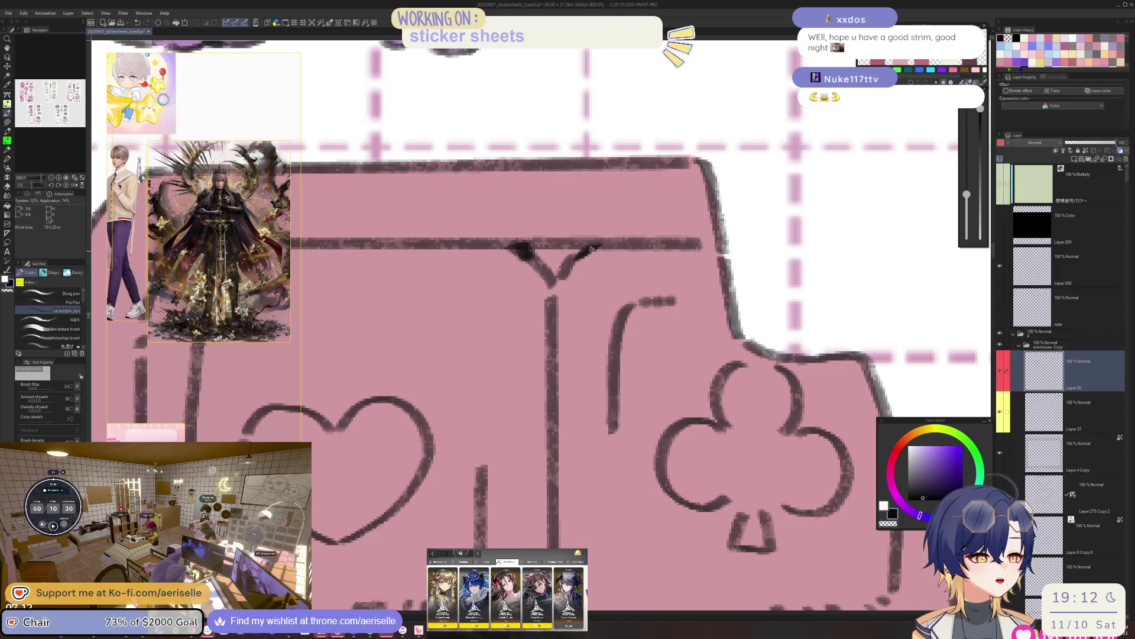
Pan across the sticker sheets down to the cake stamp's lower-right corner.
scroll(585, 254, "down", 5)
scroll(591, 263, "up", 2)
scroll(594, 267, "up", 5)
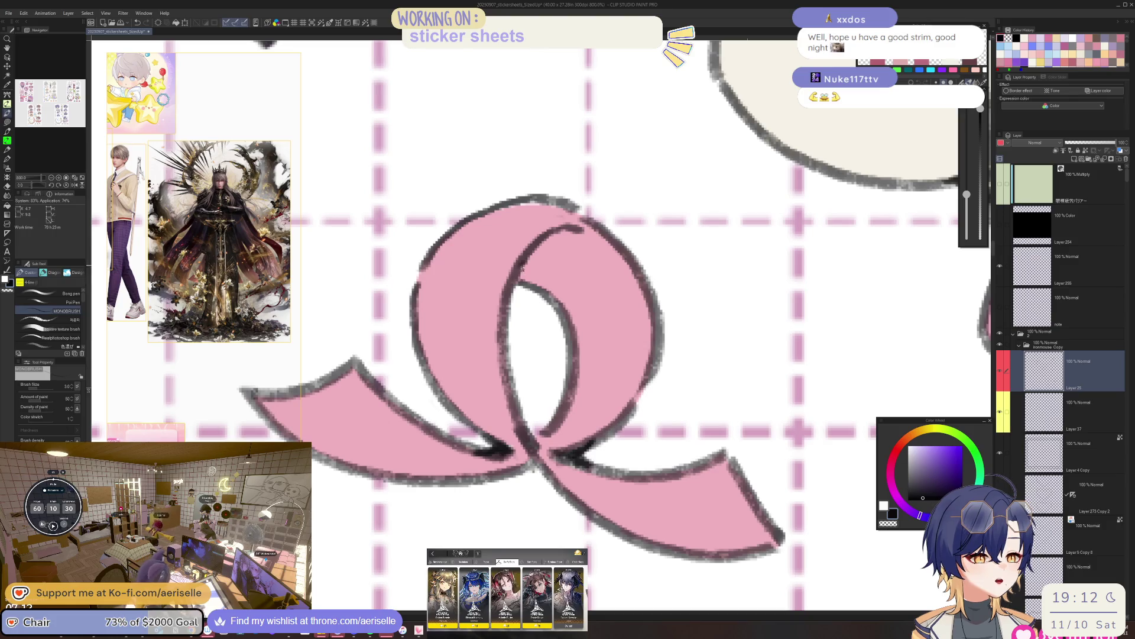
scroll(524, 263, "down", 7)
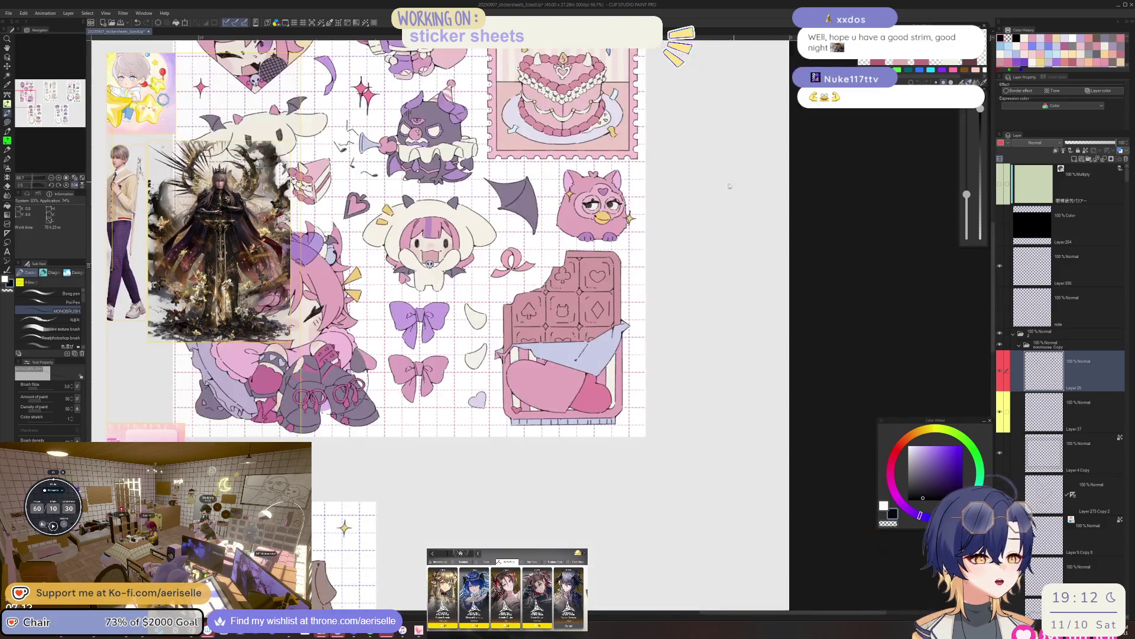
scroll(735, 184, "down", 3)
mouse_move(674, 292)
left_mouse_down()
mouse_move(689, 378)
mouse_move(663, 355)
mouse_move(751, 338)
left_mouse_up()
scroll(656, 352, "down", 1)
scroll(651, 348, "up", 1)
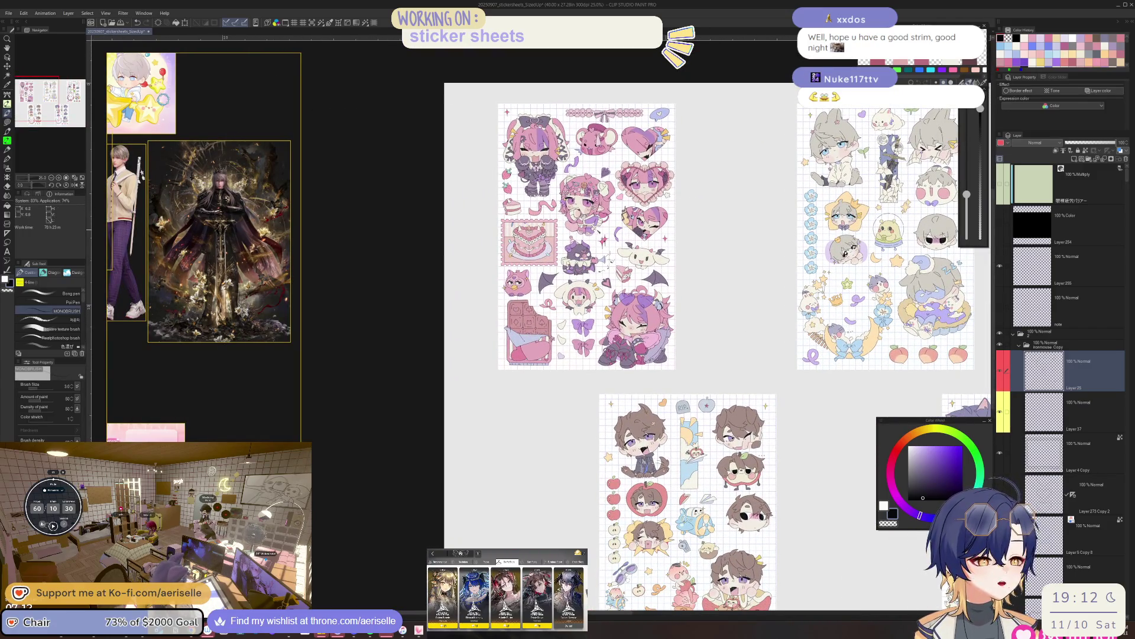
mouse_move(802, 414)
left_mouse_down()
mouse_move(565, 250)
mouse_move(873, 388)
mouse_move(842, 363)
left_mouse_up()
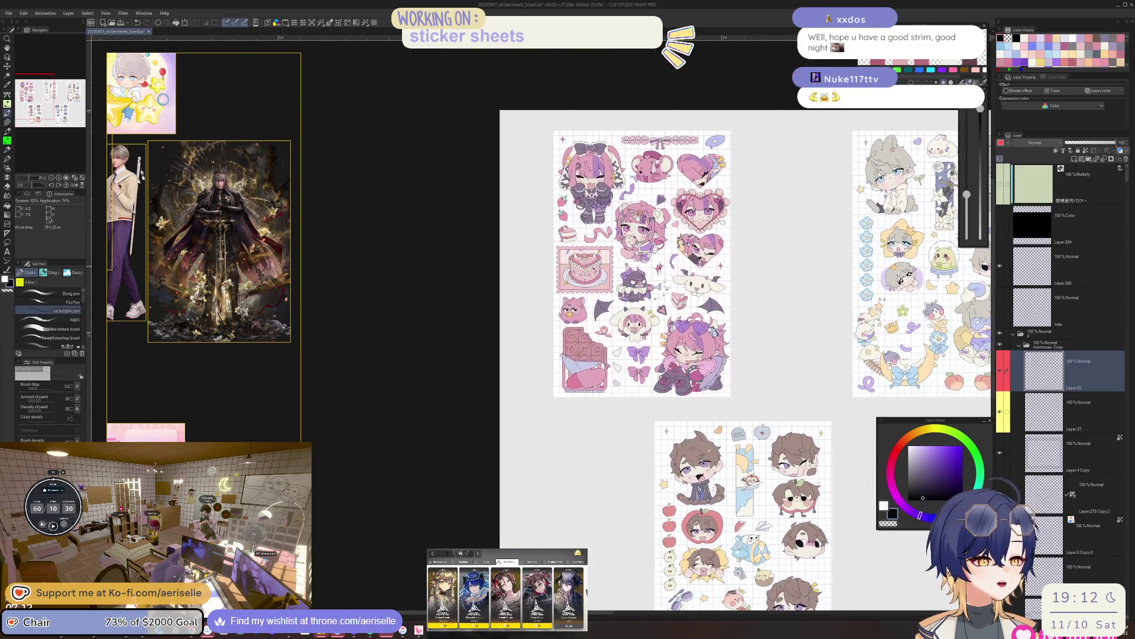
scroll(591, 154, "up", 5)
left_click_drag(704, 451, 615, 359)
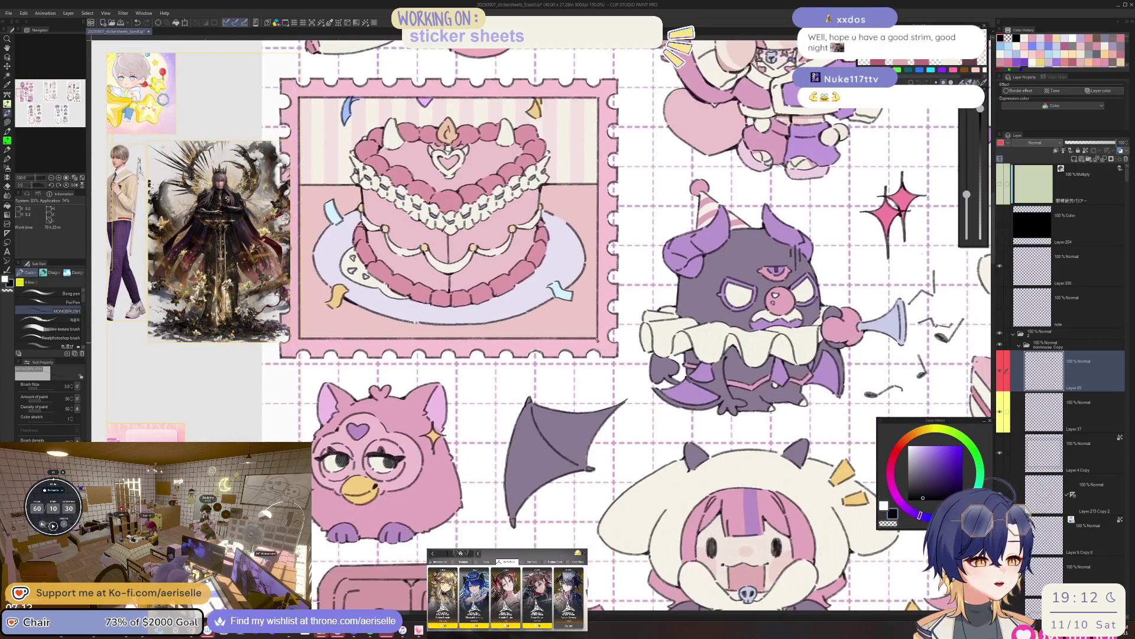
scroll(592, 342, "up", 4)
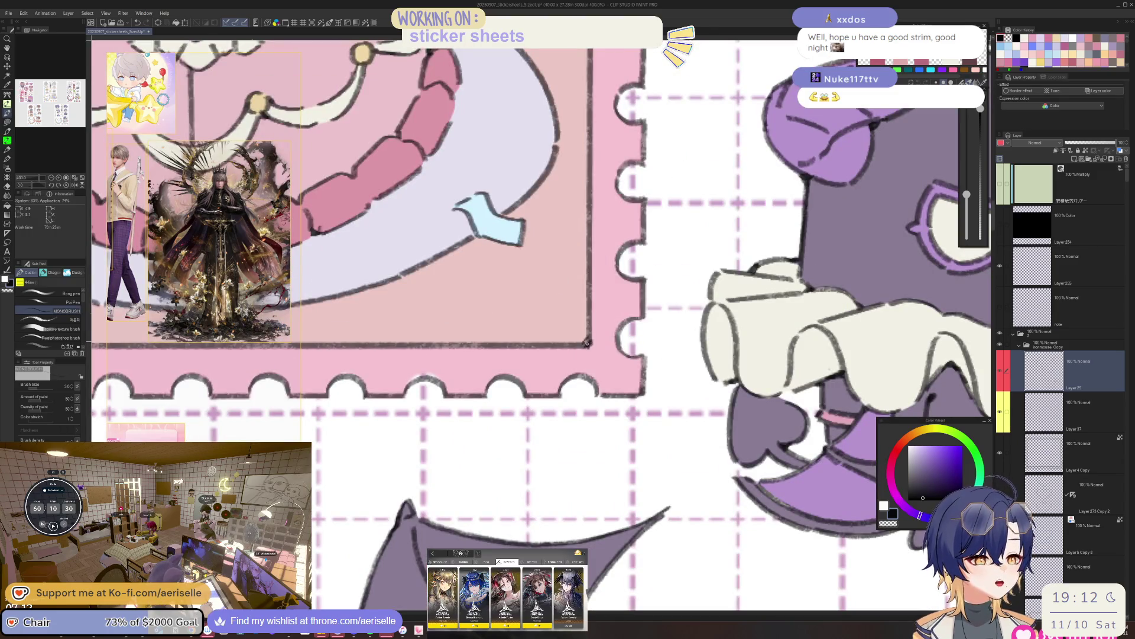
scroll(586, 341, "down", 4)
scroll(439, 305, "up", 4)
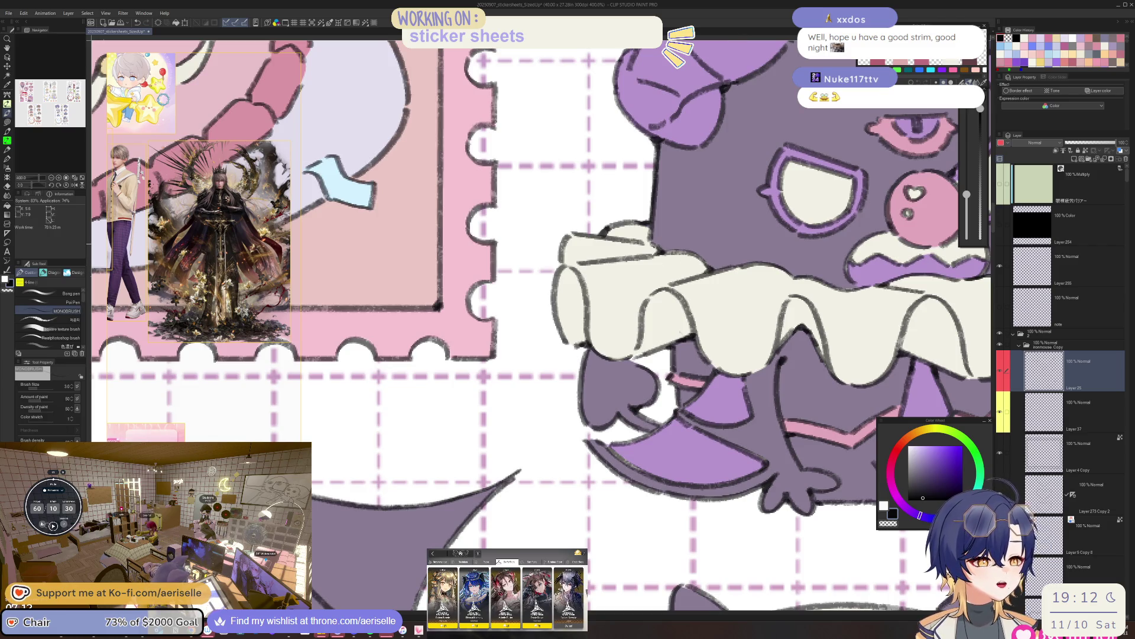
scroll(652, 239, "down", 5)
scroll(716, 285, "up", 3)
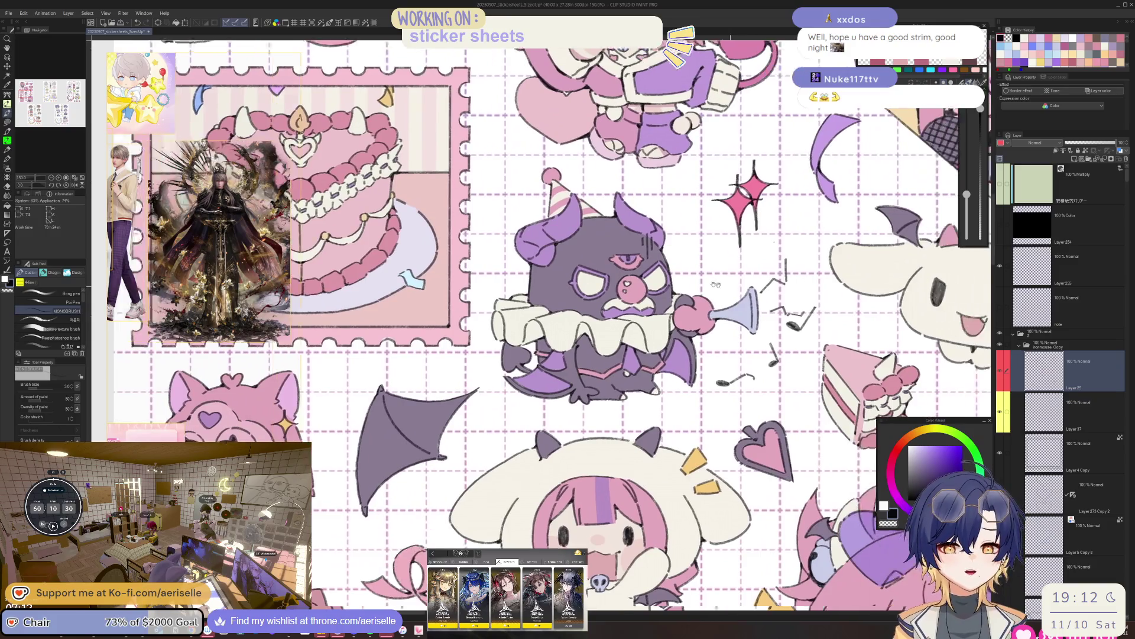
left_click_drag(715, 284, 659, 263)
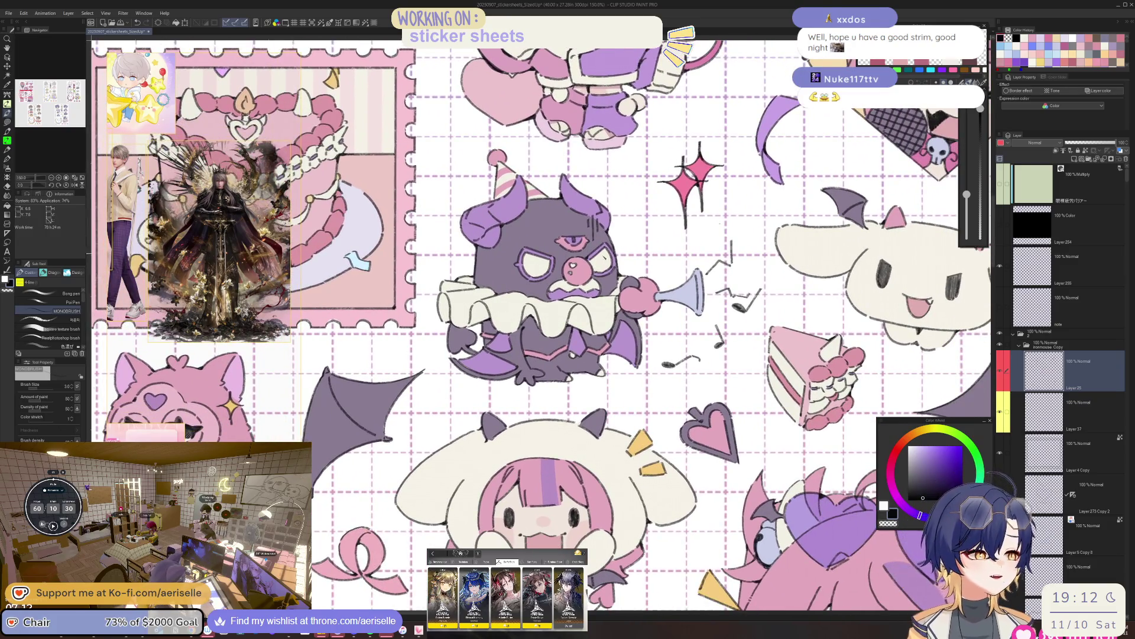
scroll(598, 255, "up", 4)
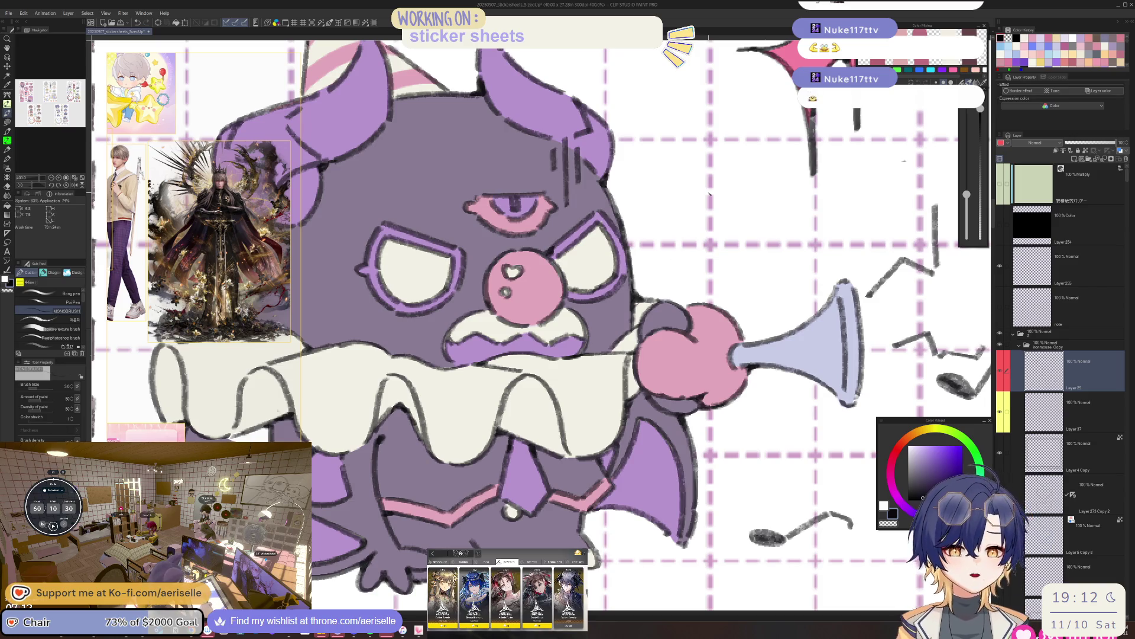
key("h")
scroll(632, 300, "down", 2)
scroll(563, 255, "up", 4)
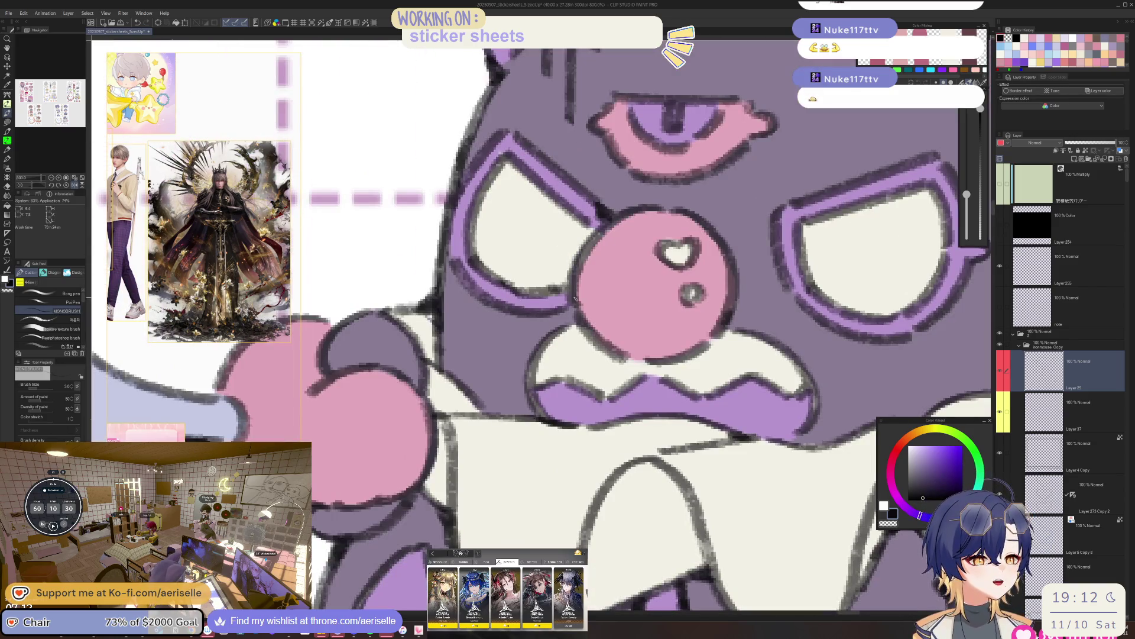
key("h")
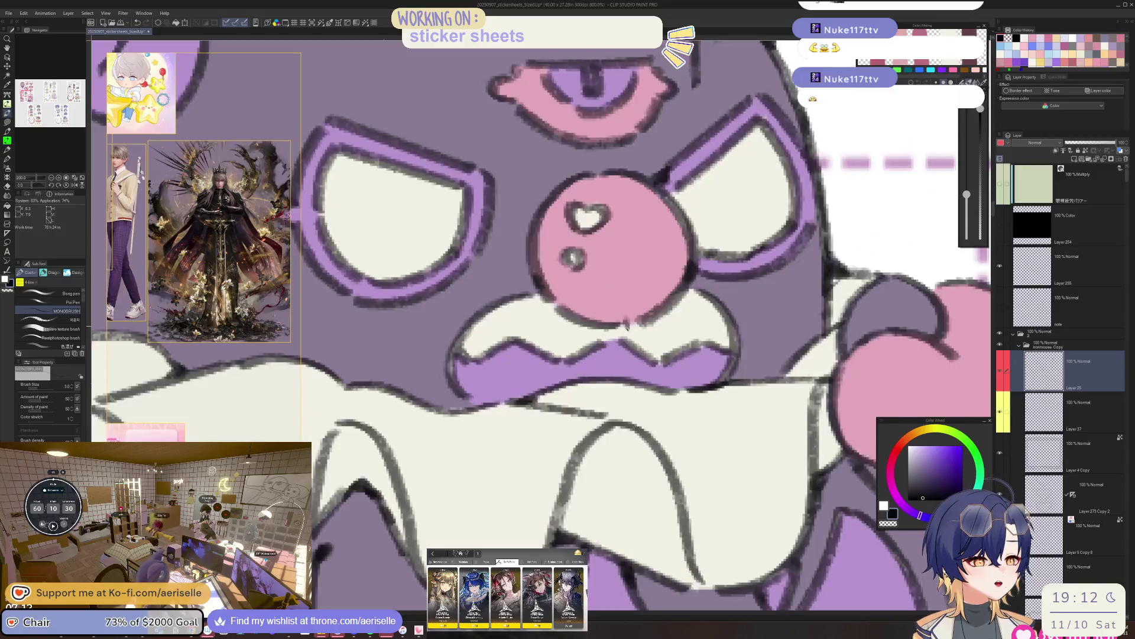
scroll(629, 324, "down", 4)
key("h")
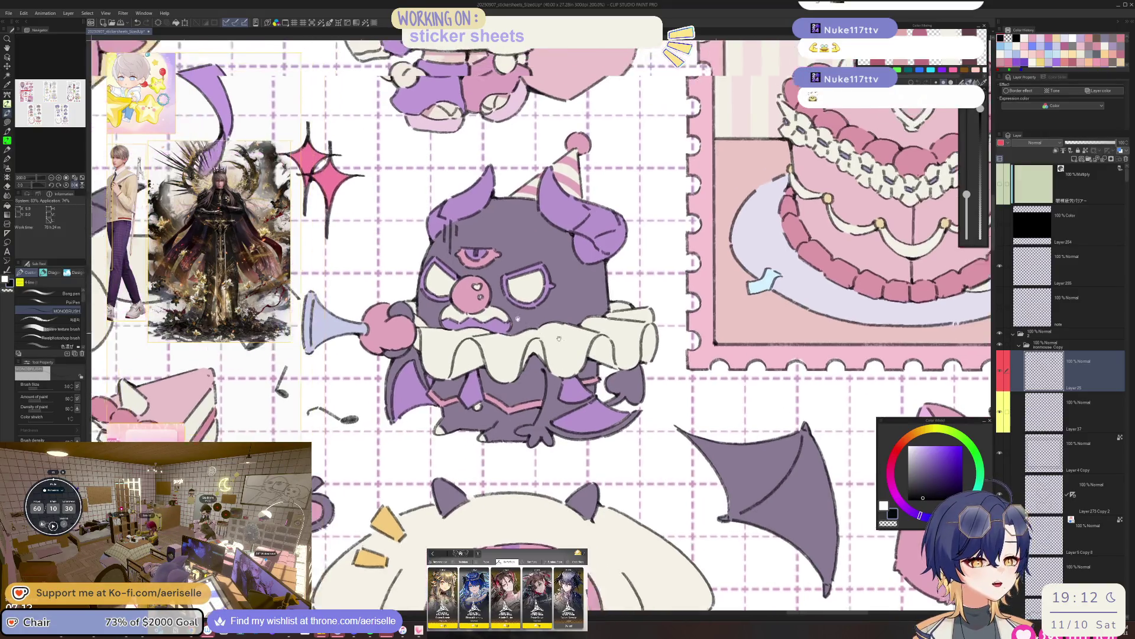
scroll(655, 282, "up", 2)
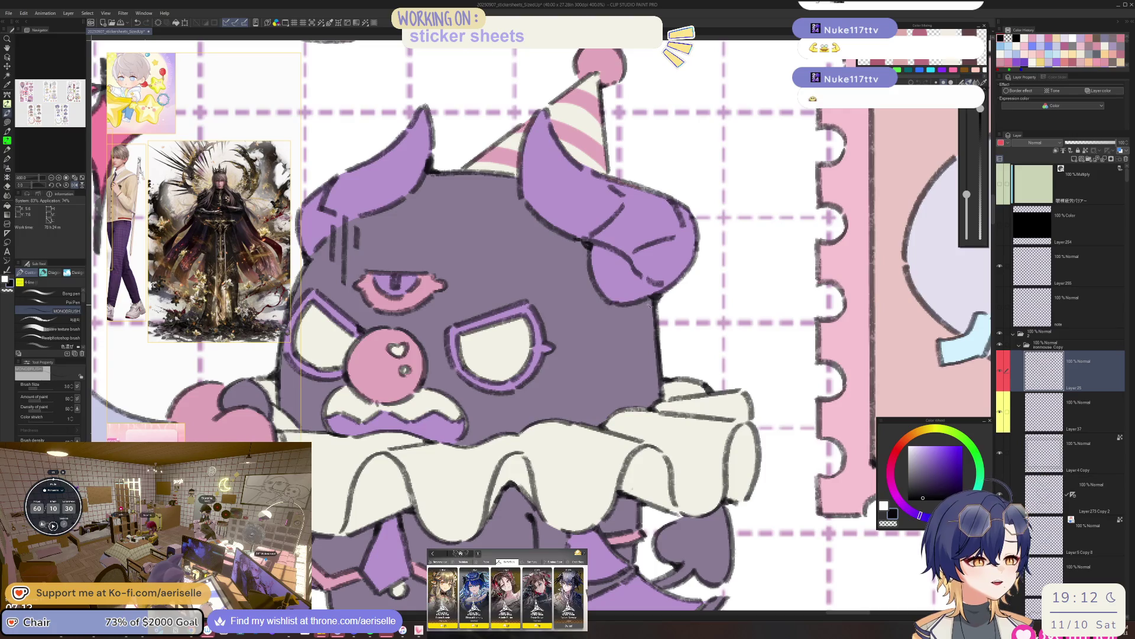
scroll(650, 302, "down", 4)
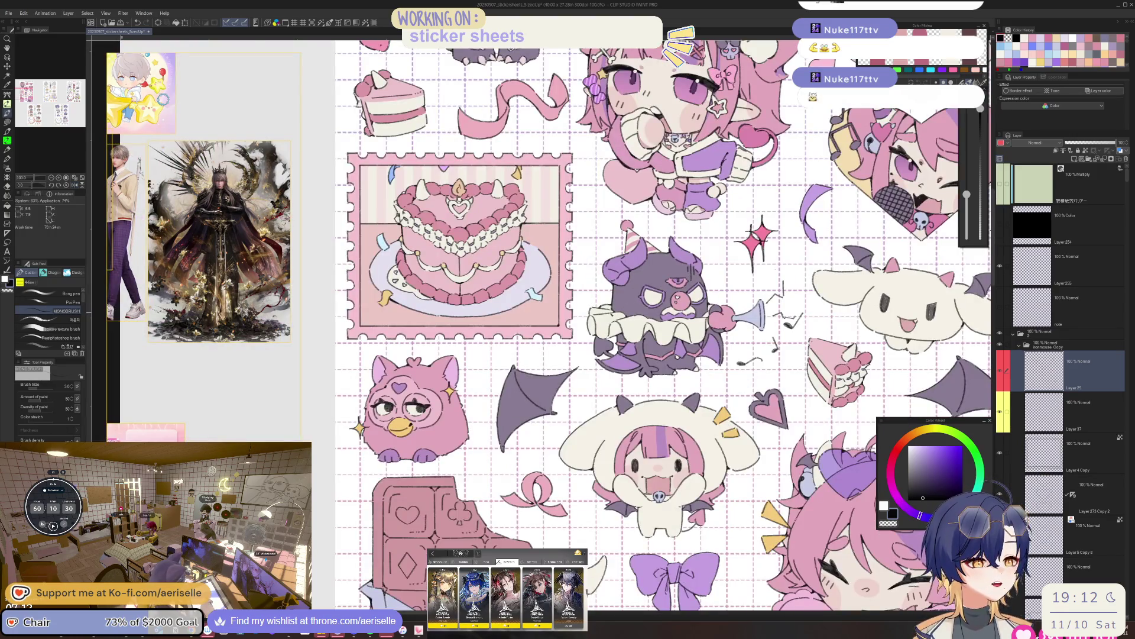
scroll(601, 323, "up", 4)
key("minus")
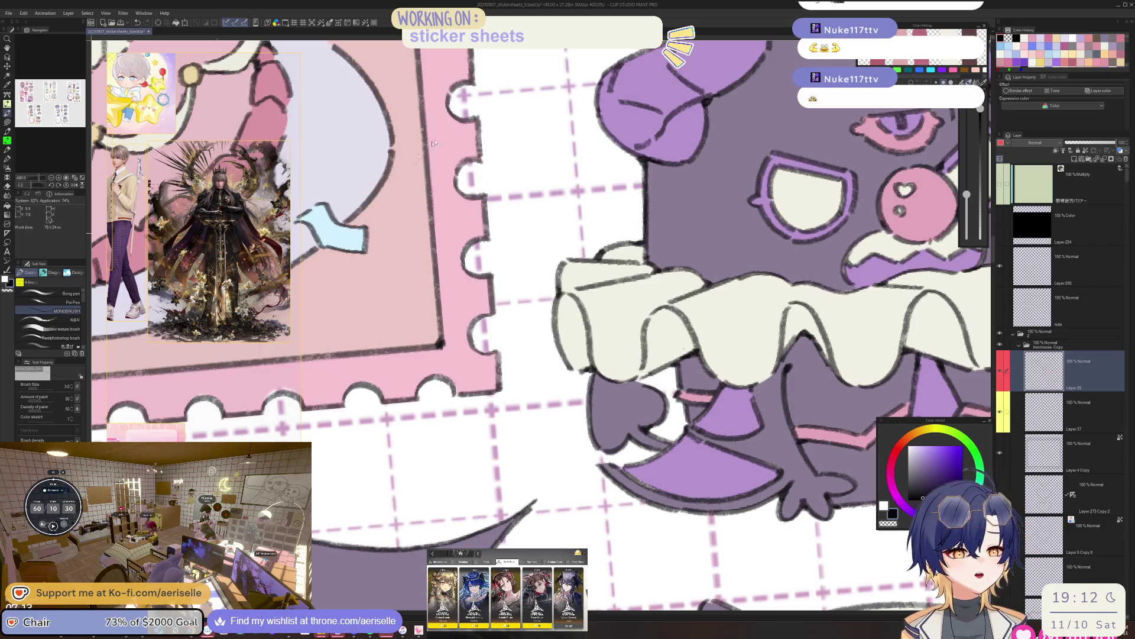
scroll(281, 259, "down", 3)
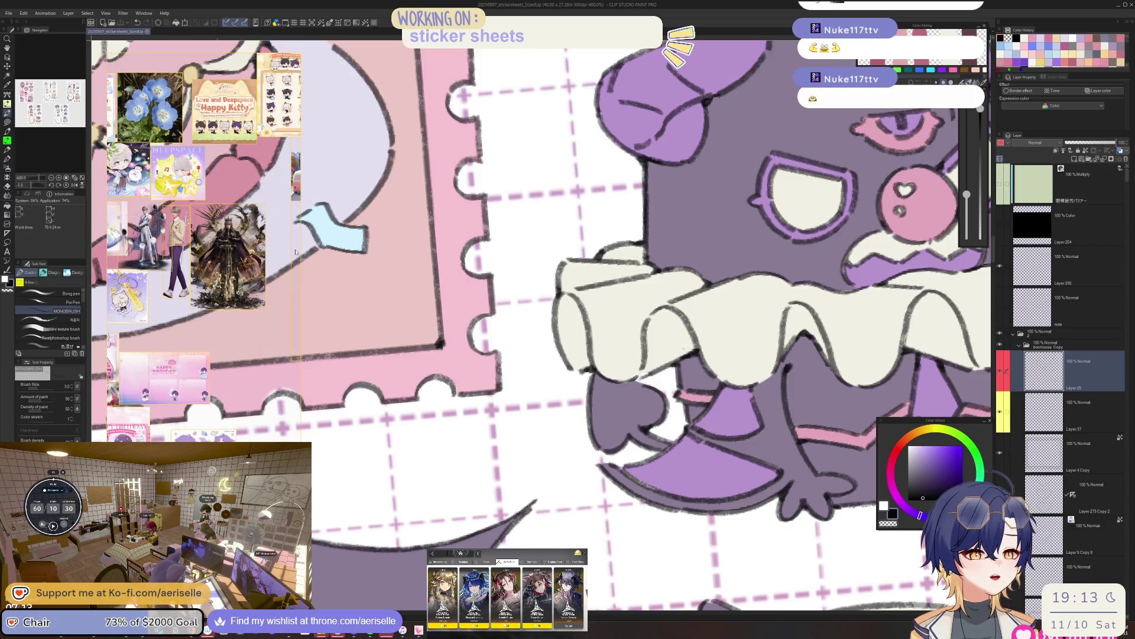
Scroll the reference board to the strawberry-sticker photo and widen it to enlarge the photo.
scroll(201, 274, "up", 2)
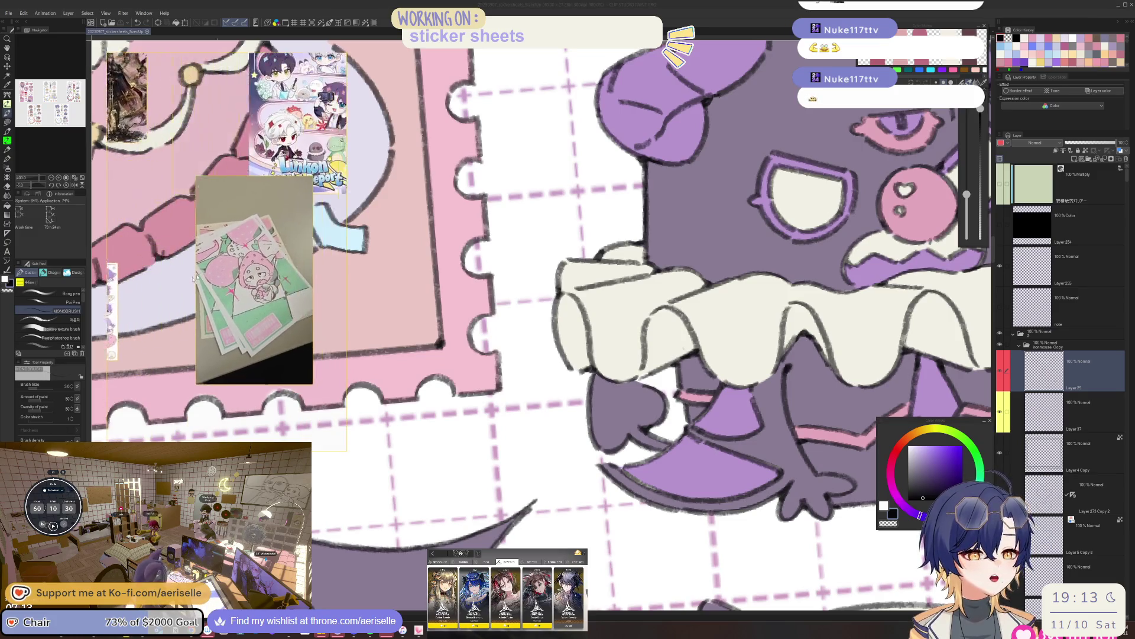
scroll(202, 274, "up", 4)
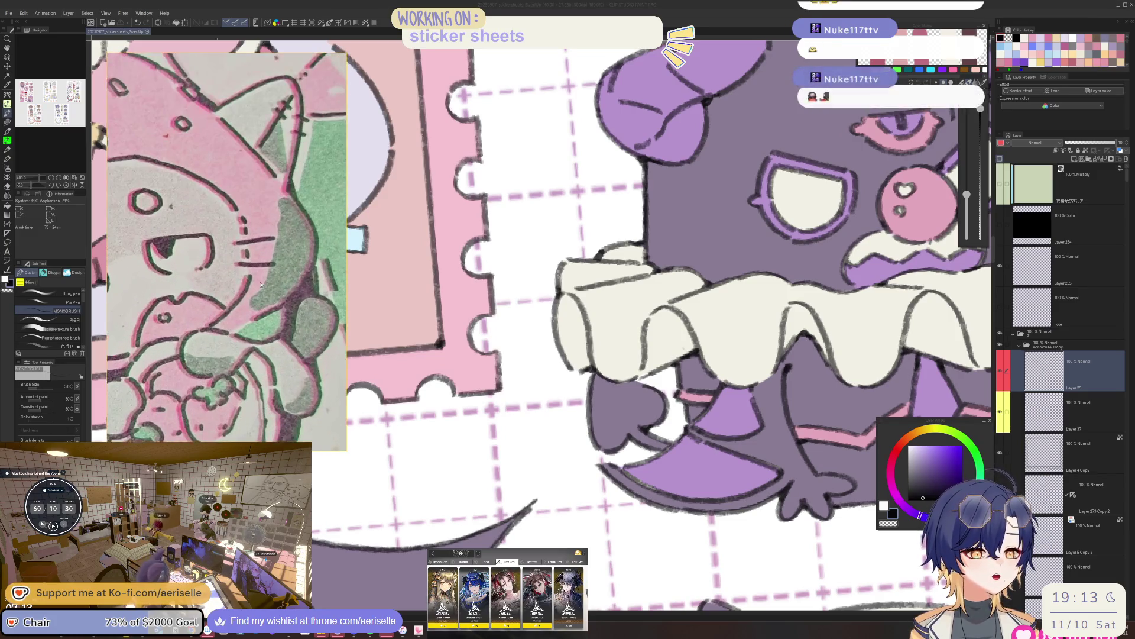
scroll(302, 255, "down", 2)
left_click(351, 241)
left_click_drag(346, 242, 453, 242)
Straighten the canvas rotation and pan to the demon's ruffle collar.
scroll(401, 336, "up", 2)
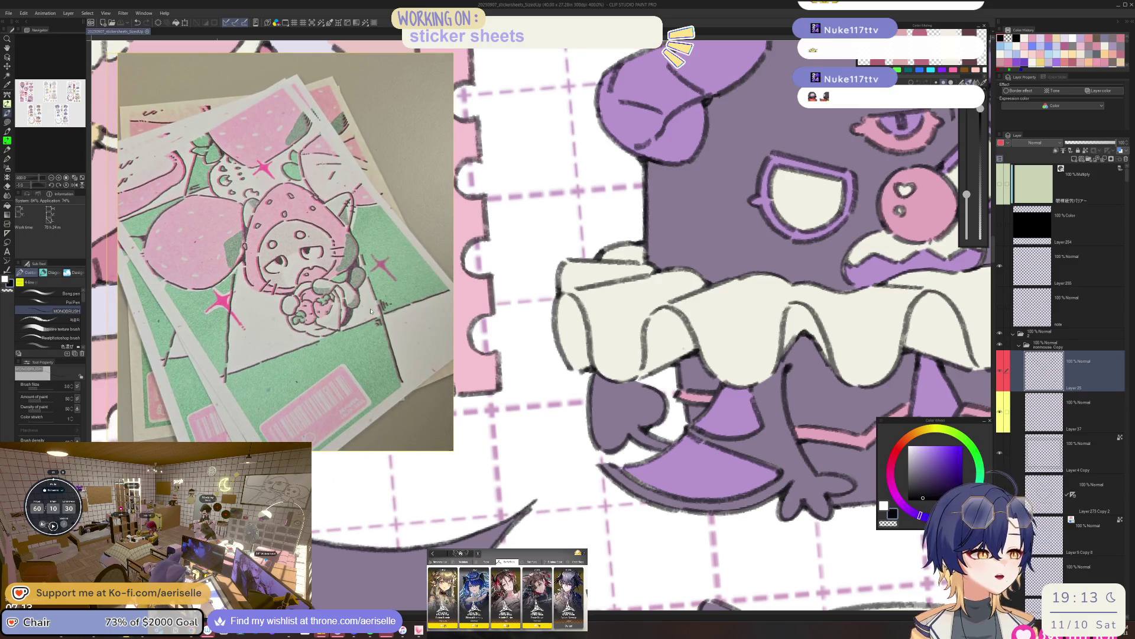
key("ctrl+at")
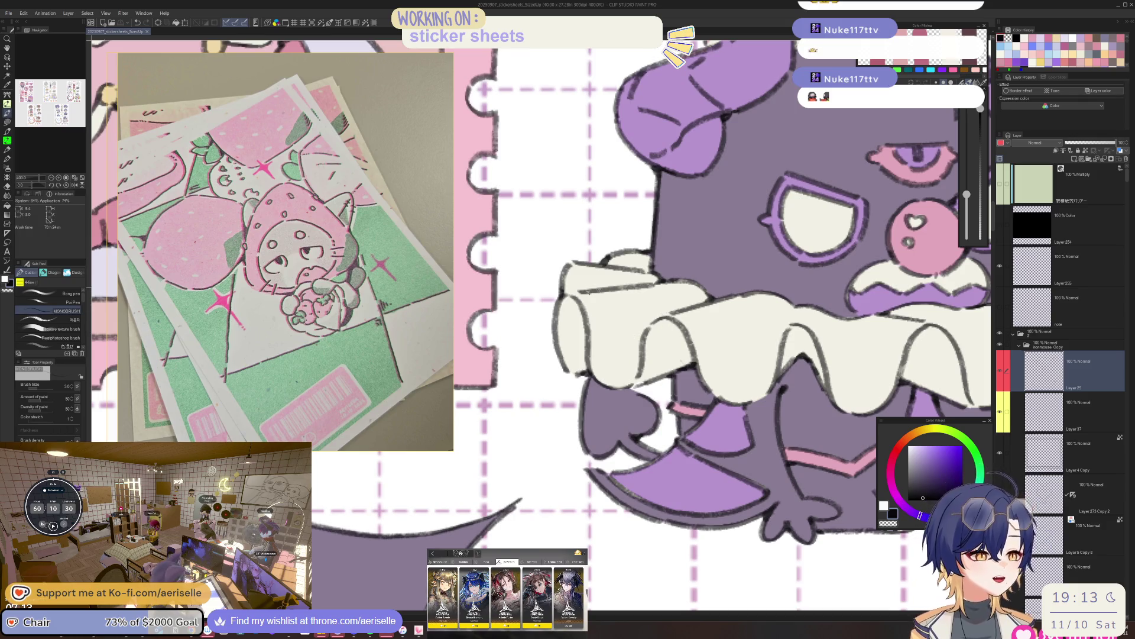
scroll(687, 373, "up", 3)
left_click_drag(696, 367, 703, 367)
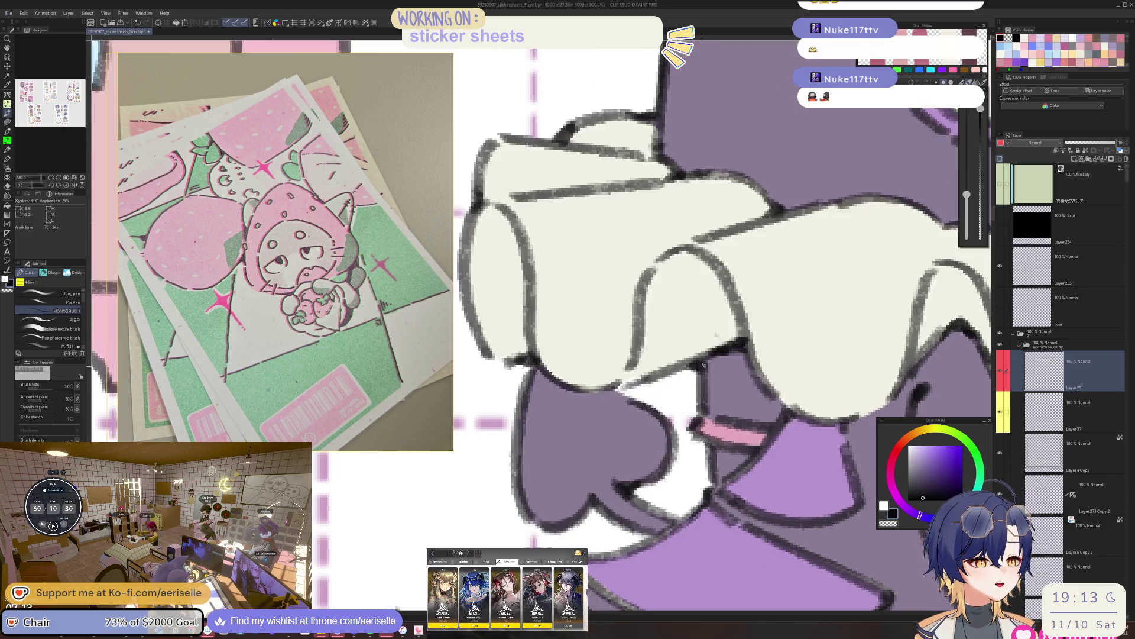
left_click_drag(940, 272, 798, 255)
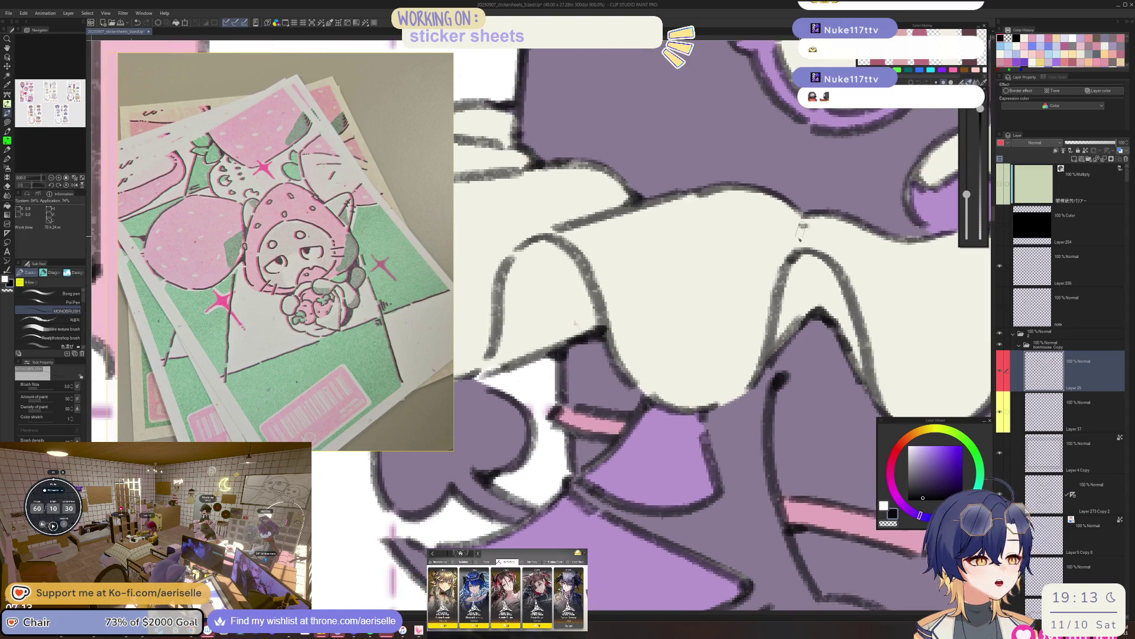
scroll(807, 221, "down", 5)
scroll(717, 313, "up", 8)
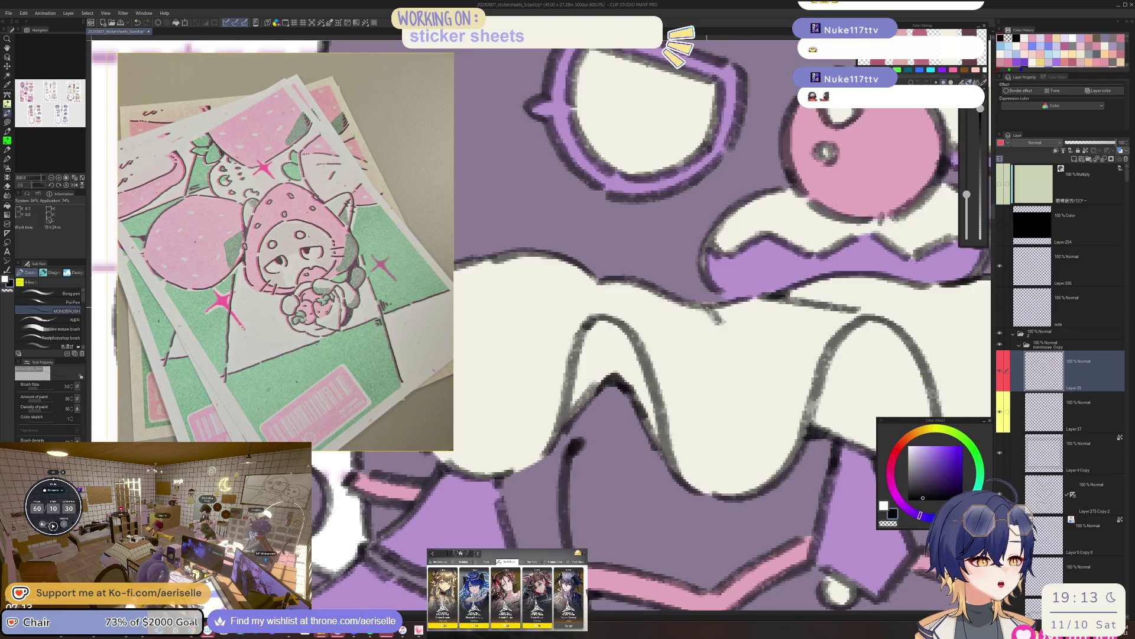
scroll(725, 295, "right", 3)
scroll(725, 295, "down", 6)
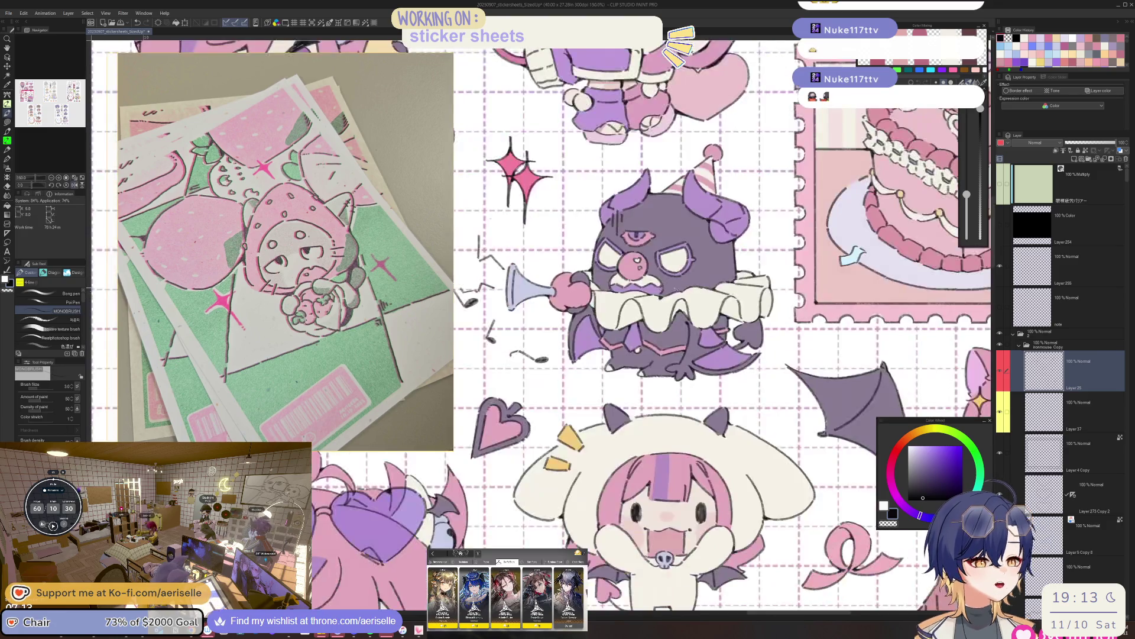
scroll(725, 296, "up", 2)
scroll(614, 318, "down", 2)
scroll(614, 318, "up", 6)
Rotate the view about 30° counter-clockwise, reset it straight, and save the sticker sheet.
key("minus")
key("minus")
scroll(627, 262, "down", 2)
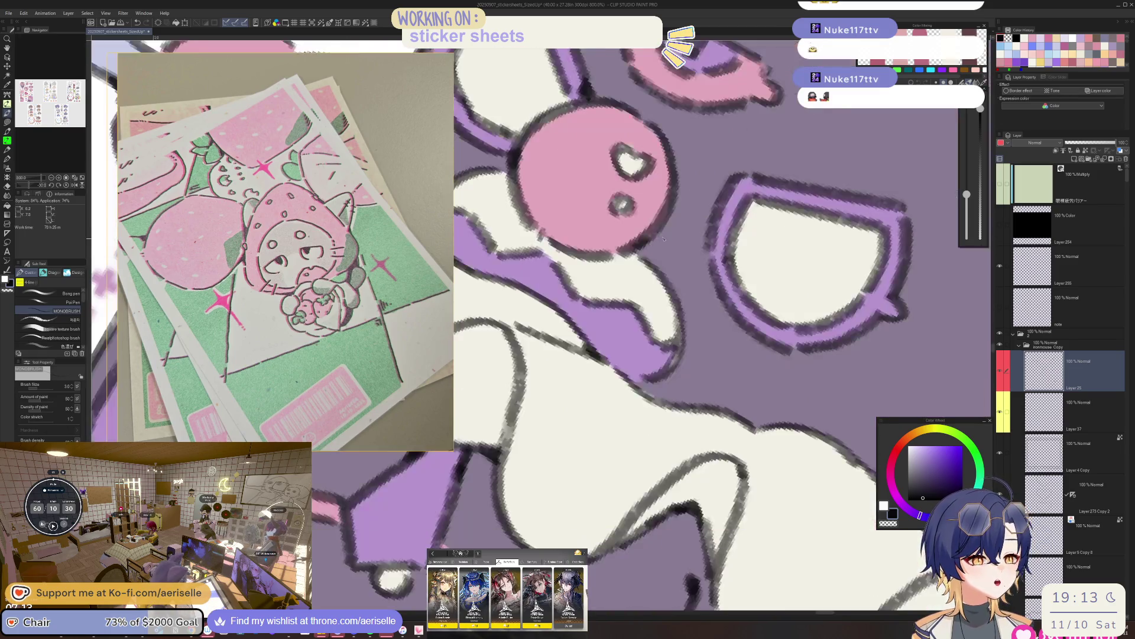
key("asciicircum")
key("asciicircum")
key("ctrl+s")
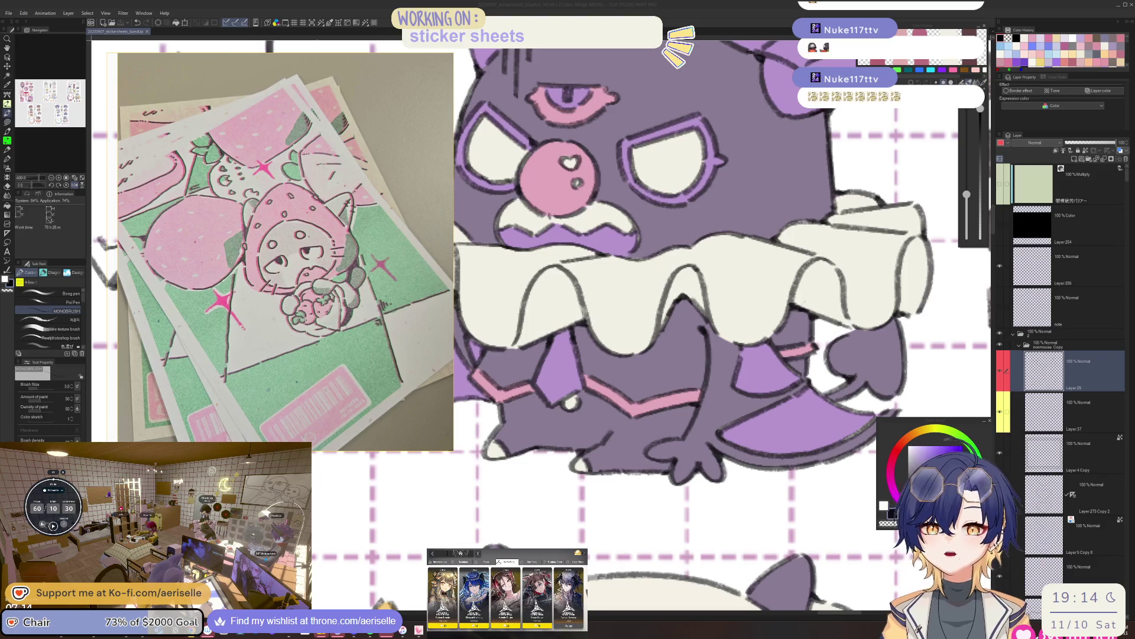
Zoom in around the clown-bat sticker to examine its nose and mouth.
left_click(551, 349)
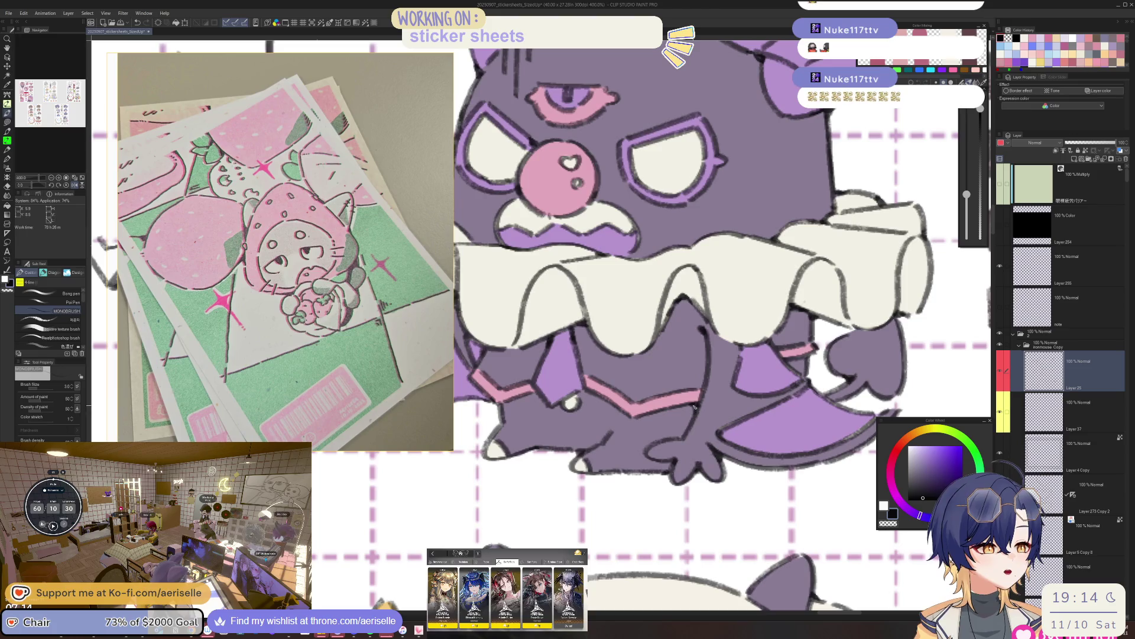
scroll(707, 417, "down", 3)
scroll(496, 254, "up", 3)
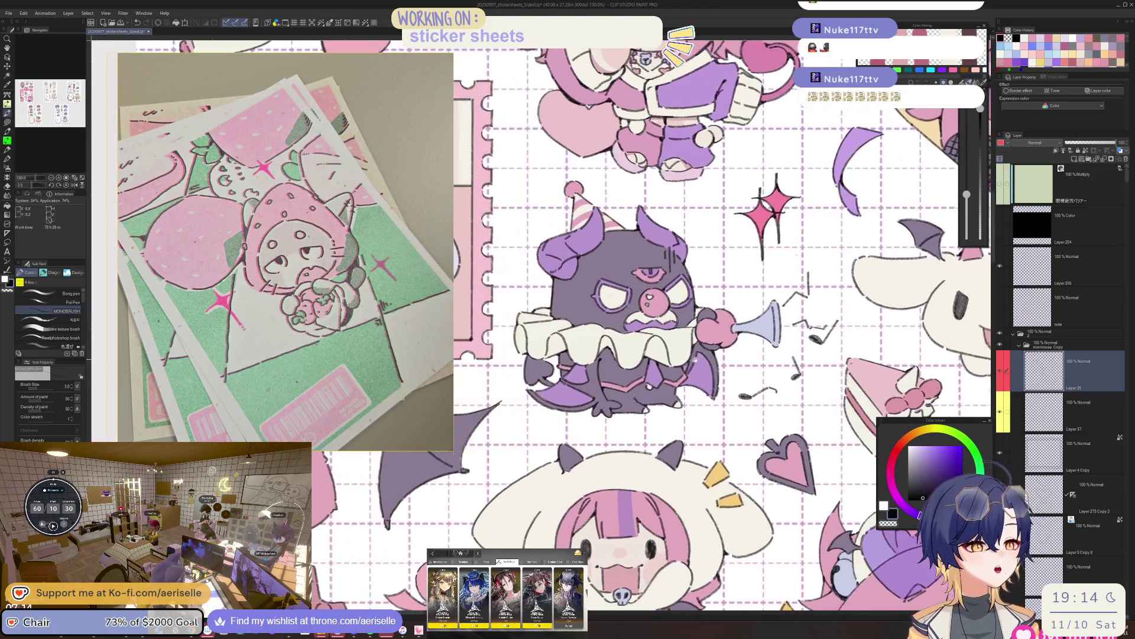
scroll(538, 376, "up", 3)
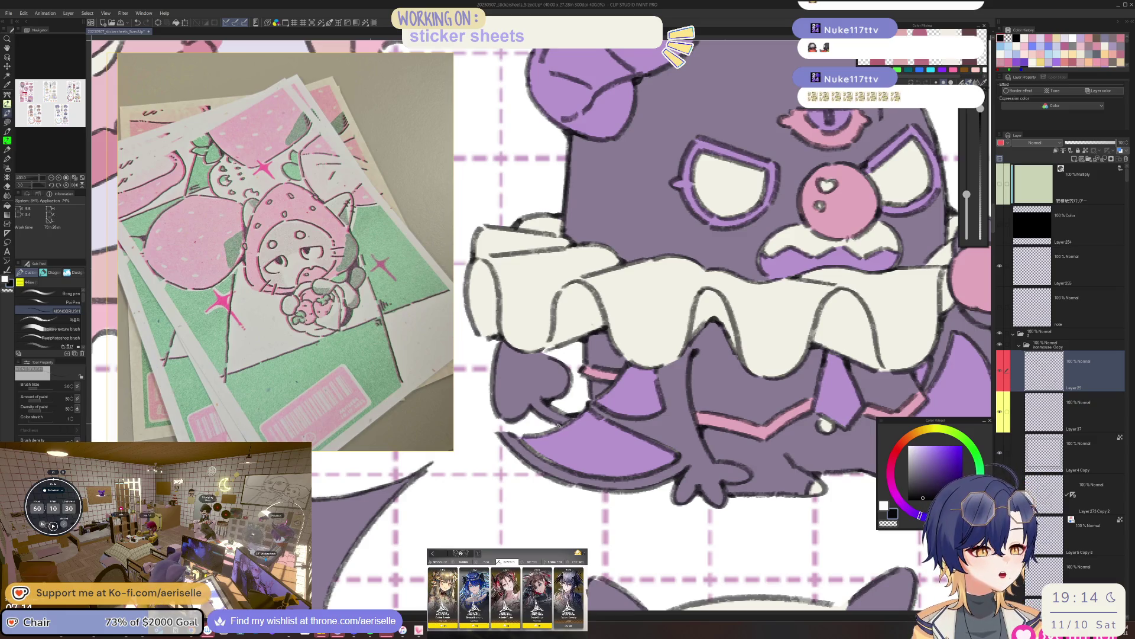
scroll(559, 426, "down", 4)
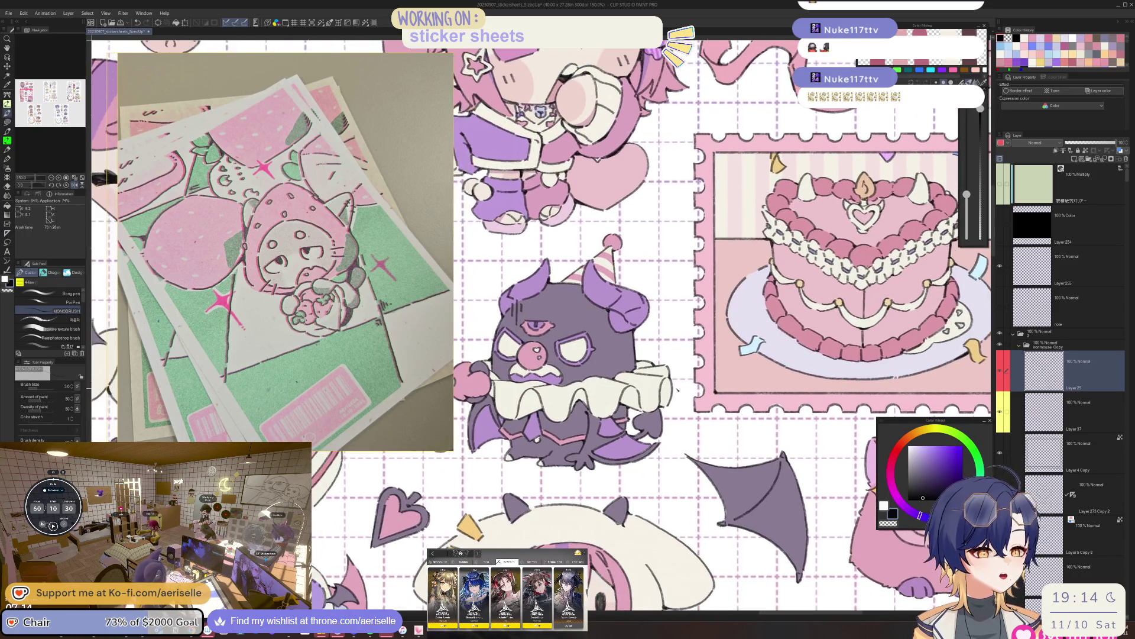
scroll(583, 271, "up", 5)
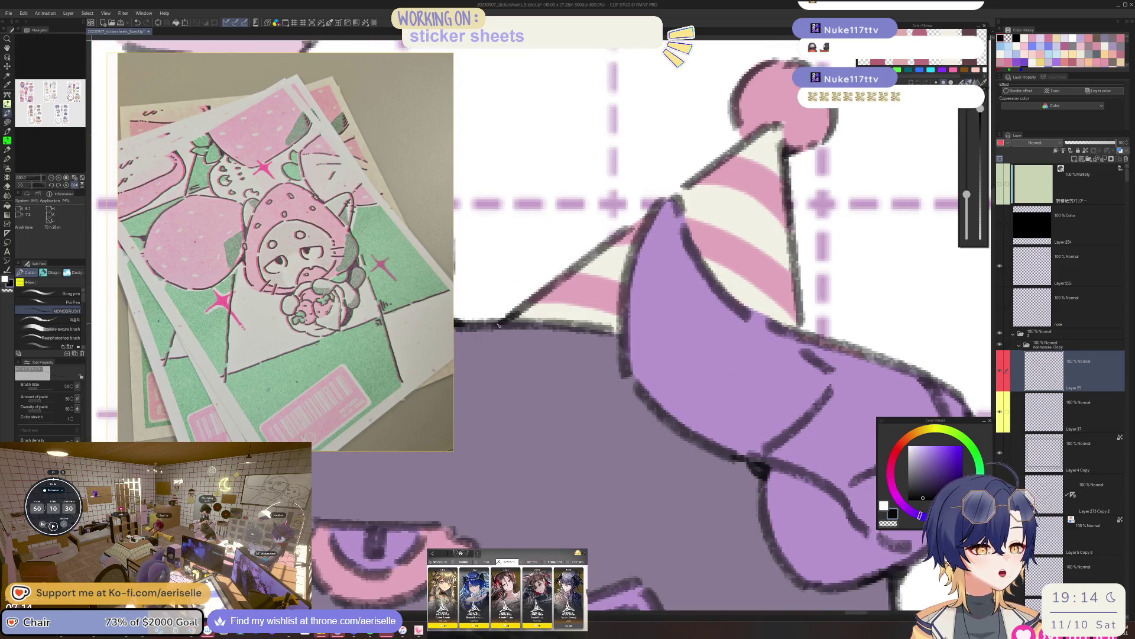
scroll(599, 267, "down", 4)
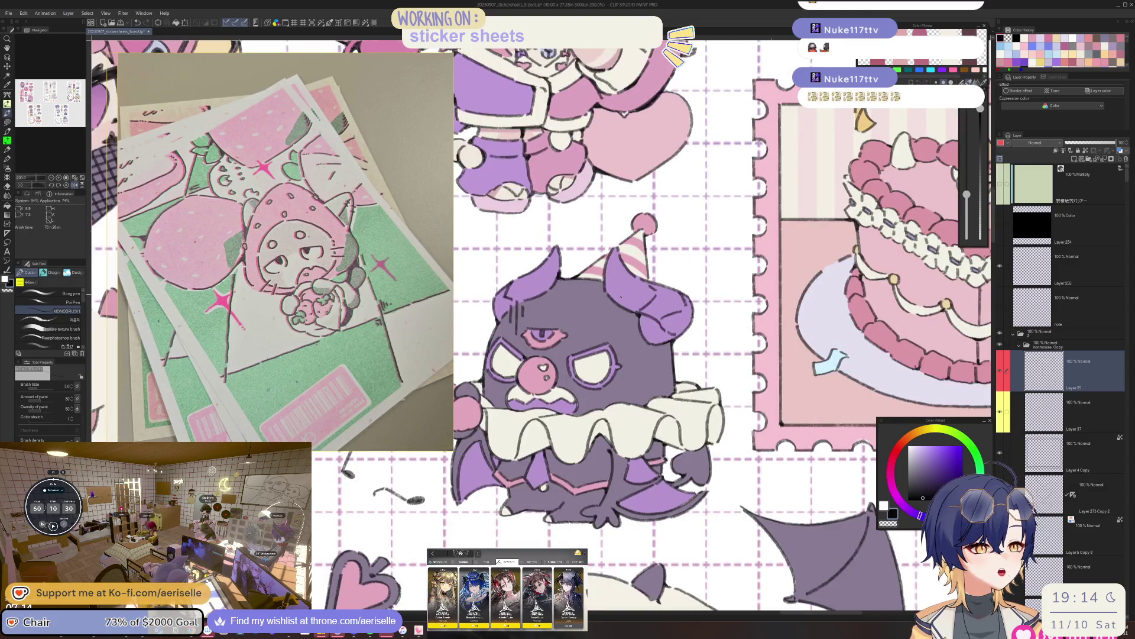
scroll(620, 296, "up", 2)
scroll(560, 388, "up", 1)
scroll(573, 393, "down", 3)
scroll(583, 398, "up", 2)
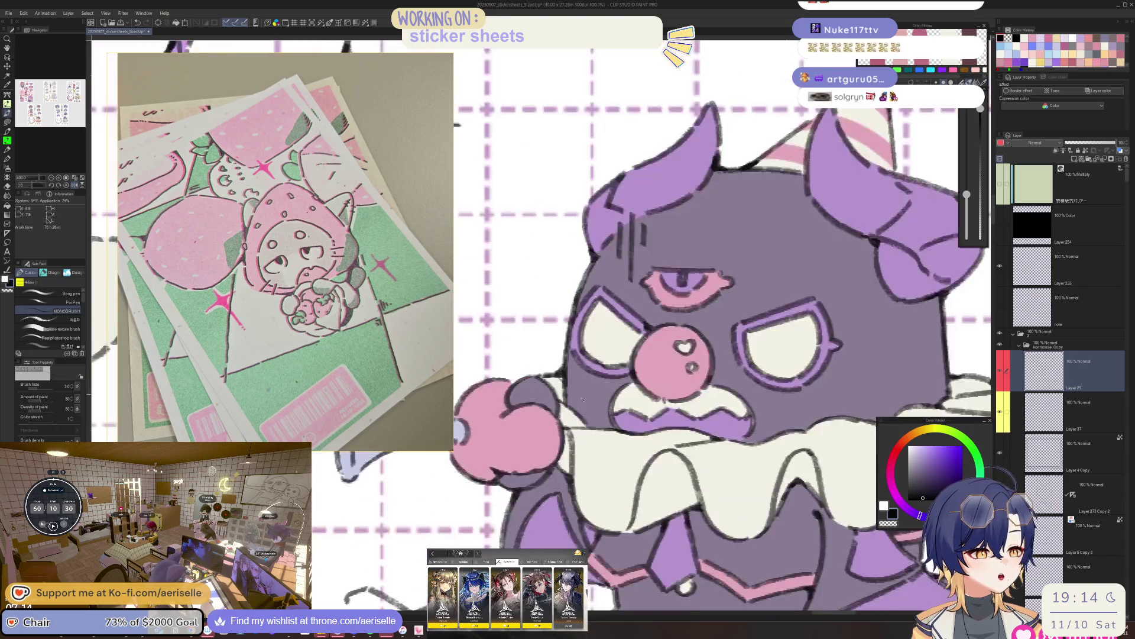
scroll(582, 398, "up", 2)
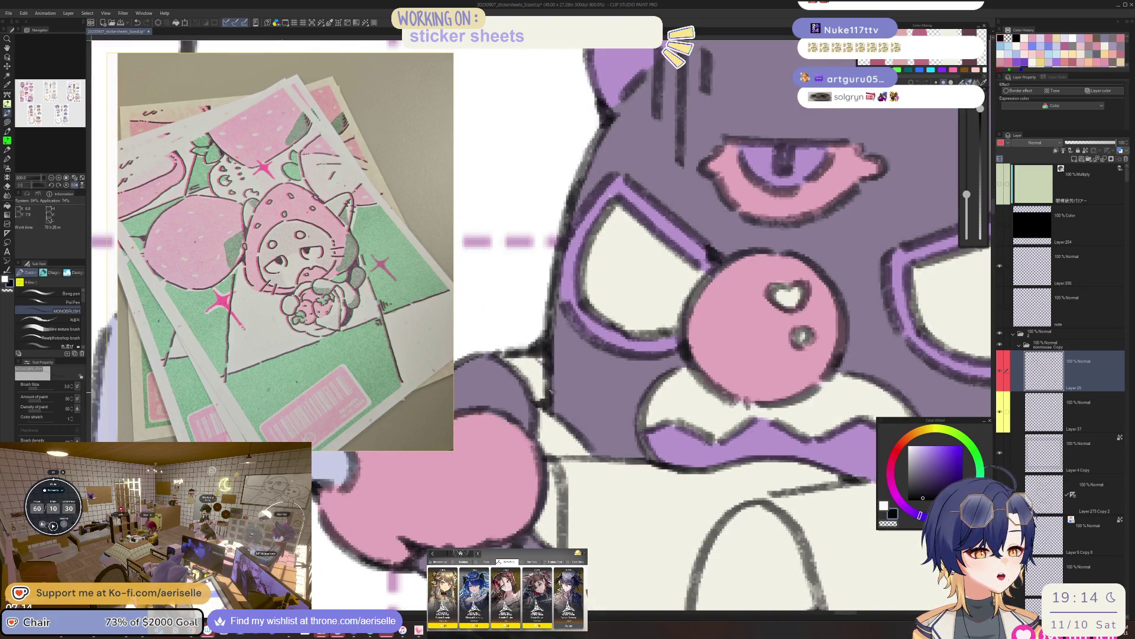
left_click_drag(551, 394, 504, 361)
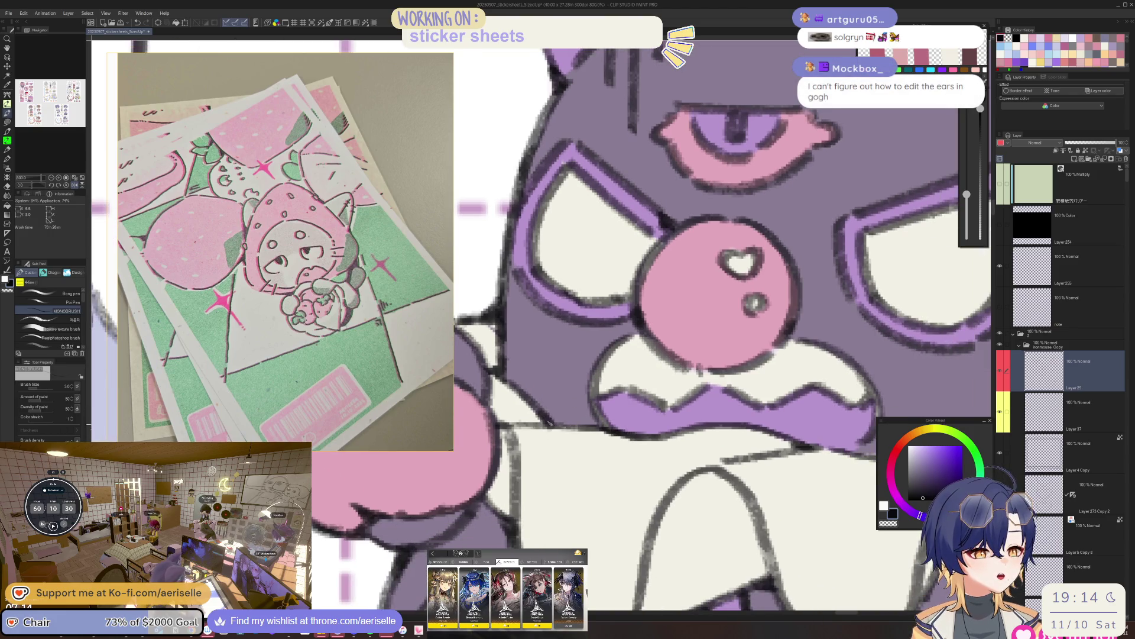
Mirror the canvas to check the clown-bat, recentre it, and save with Ctrl+S.
key("h")
scroll(644, 380, "down", 5)
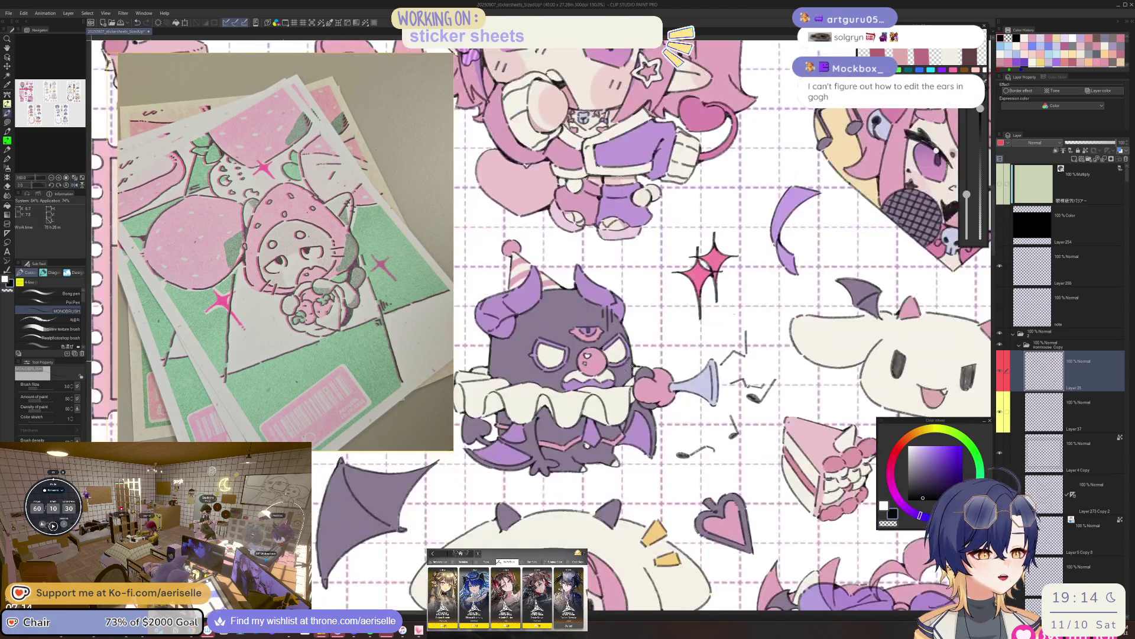
scroll(607, 376, "up", 2)
left_click_drag(607, 377, 644, 345)
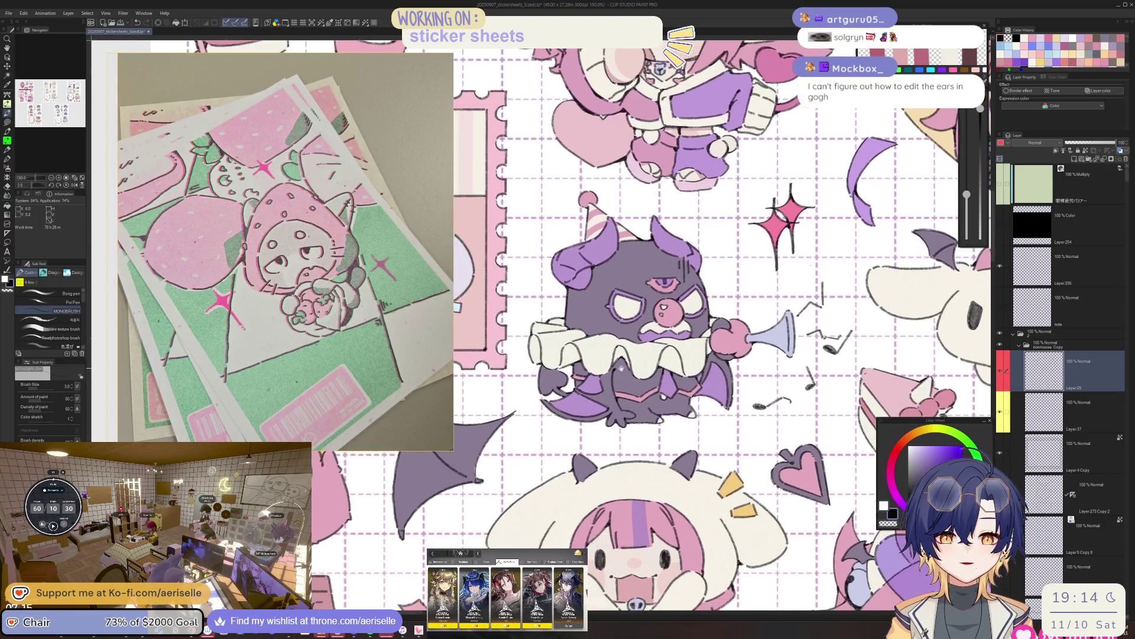
key("ctrl+s")
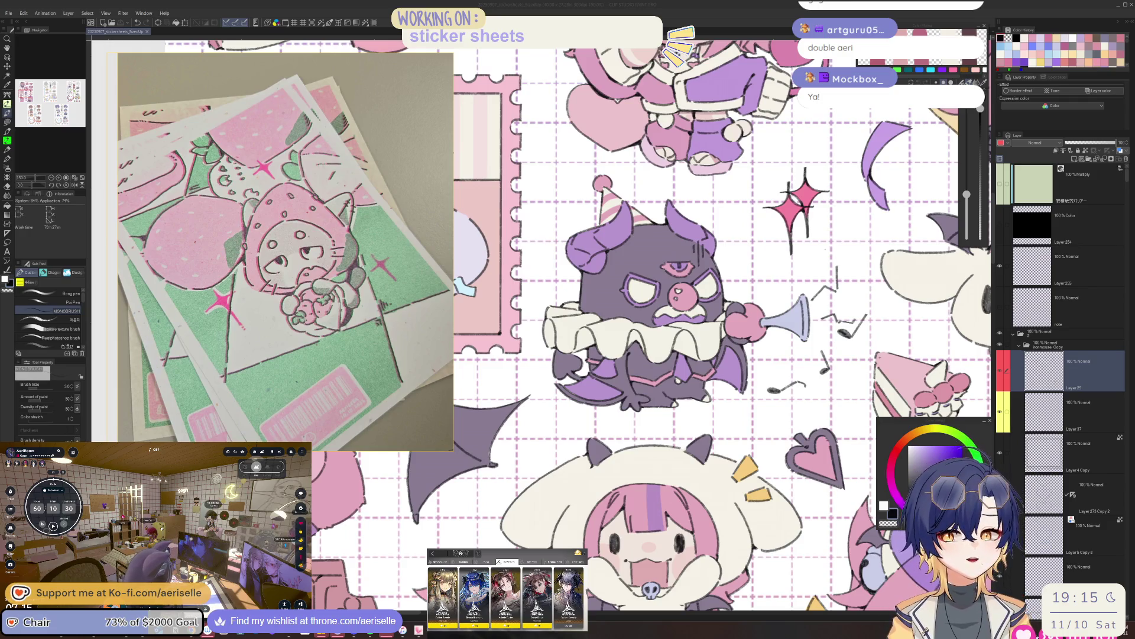
left_click(1050, 370)
scroll(622, 271, "up", 3)
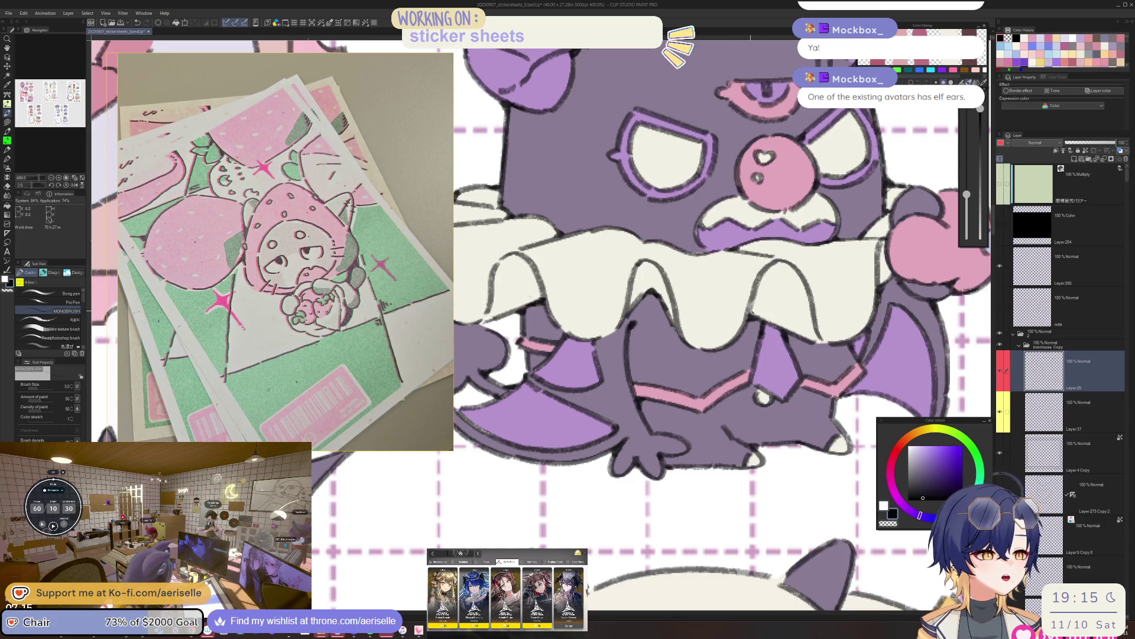
scroll(462, 210, "down", 4)
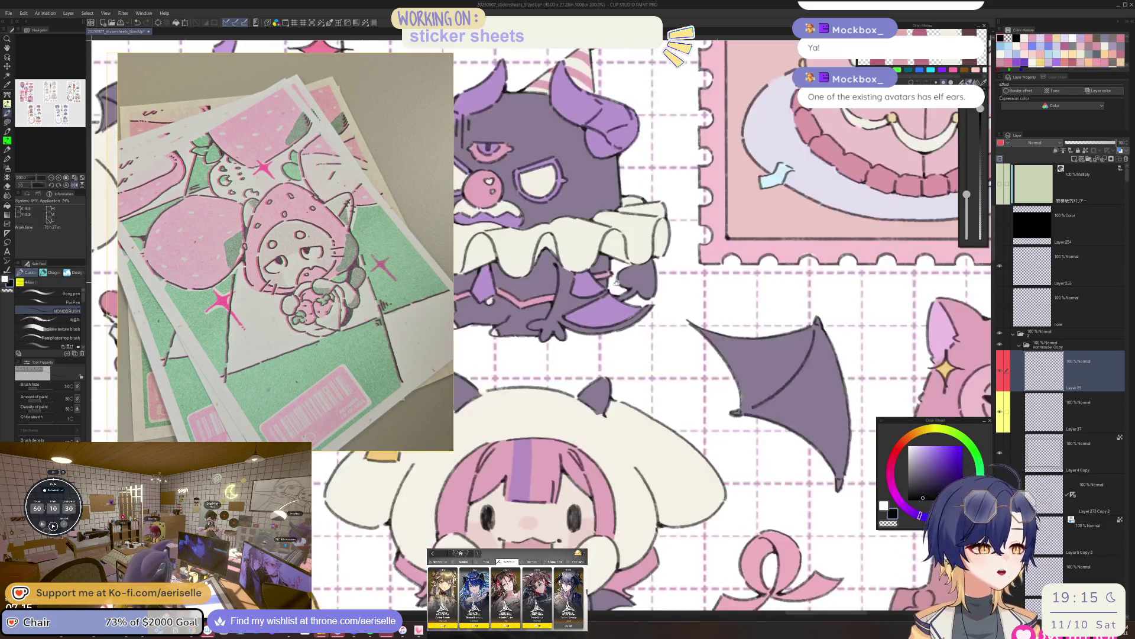
scroll(669, 251, "up", 4)
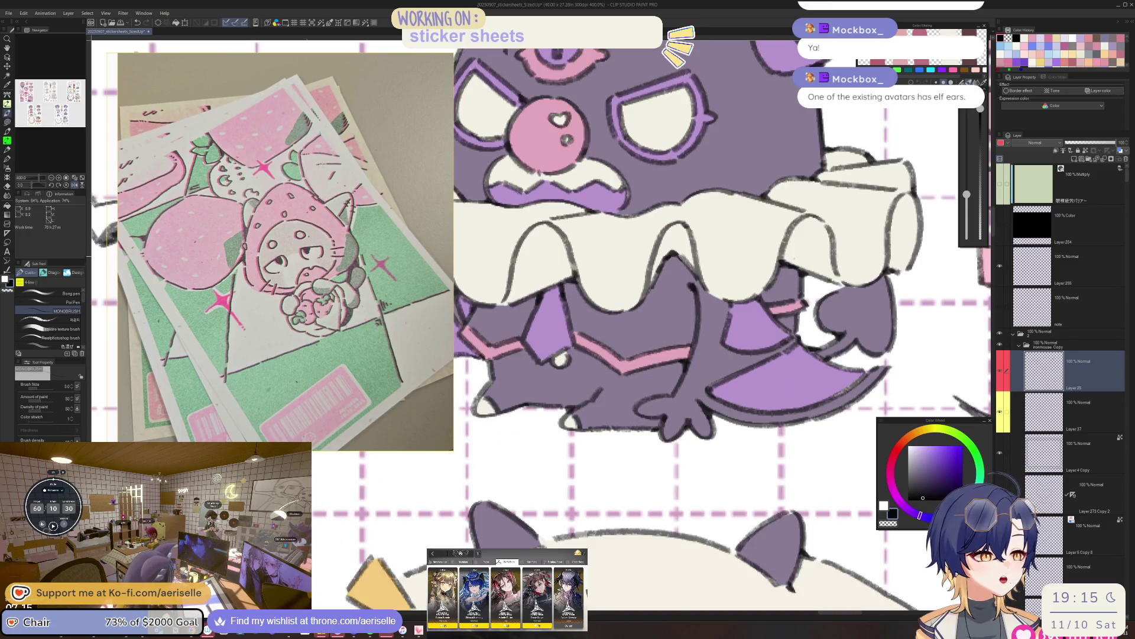
key("e")
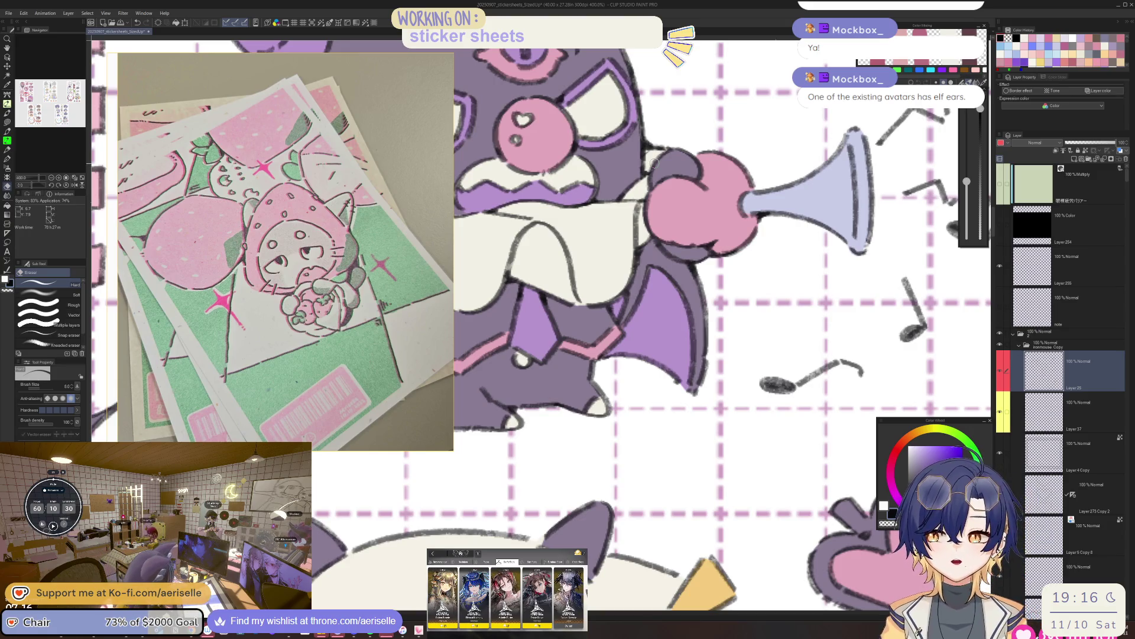
key("p")
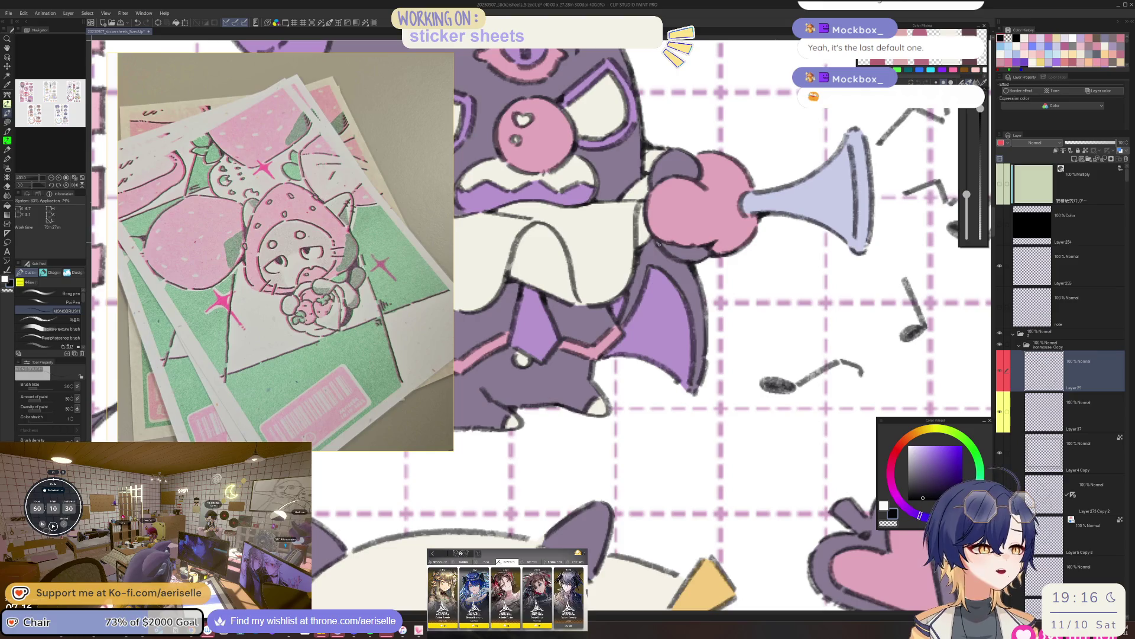
key("h")
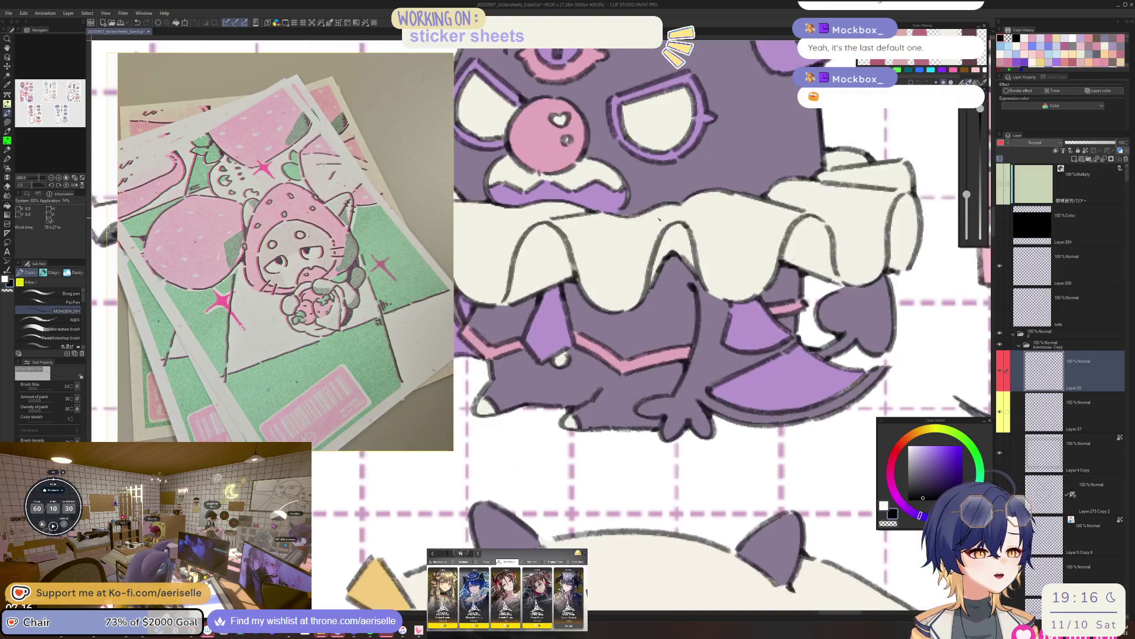
mouse_move(555, 294)
left_mouse_down()
mouse_move(588, 276)
mouse_move(650, 314)
mouse_move(714, 334)
left_mouse_up()
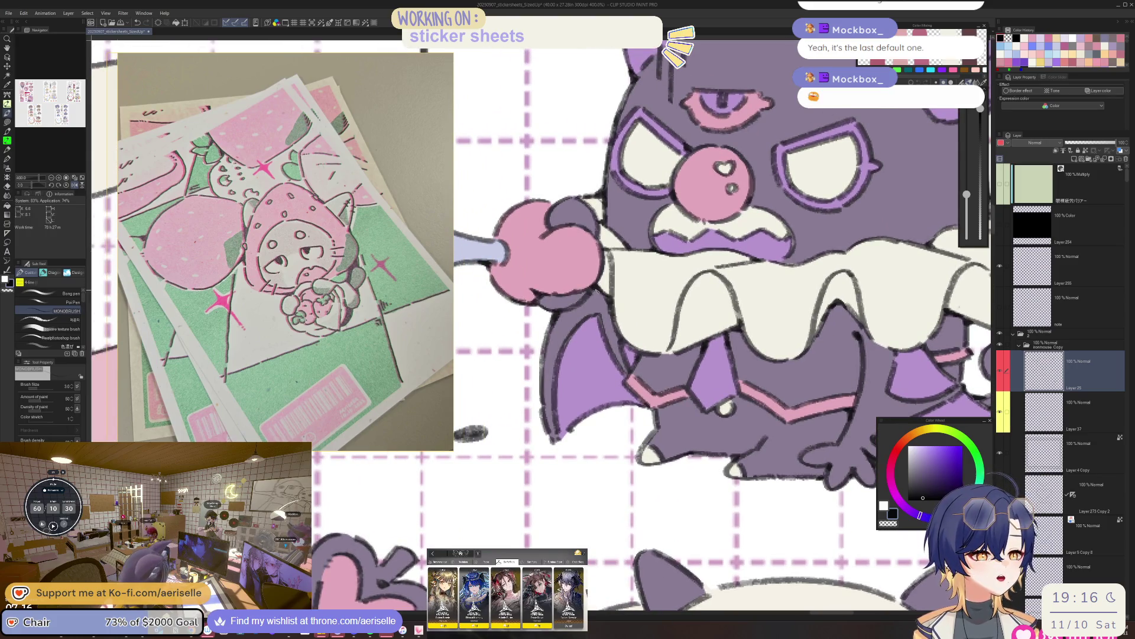
key("h")
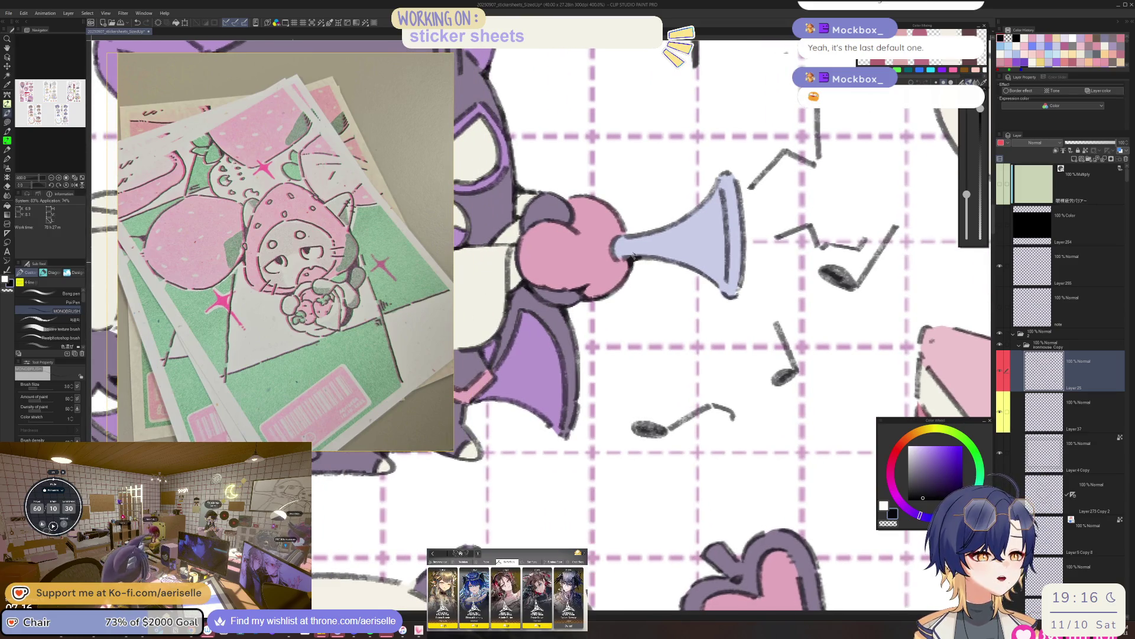
key("h")
key("ctrl+minus")
key("ctrl+minus")
key("ctrl+minus")
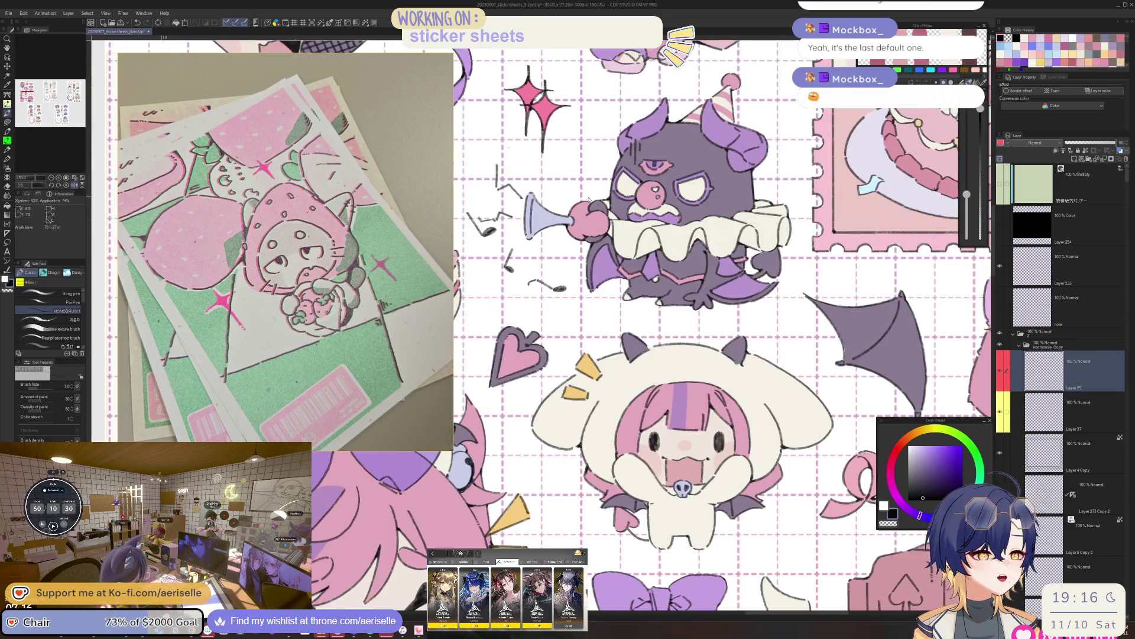
scroll(589, 200, "up", 5)
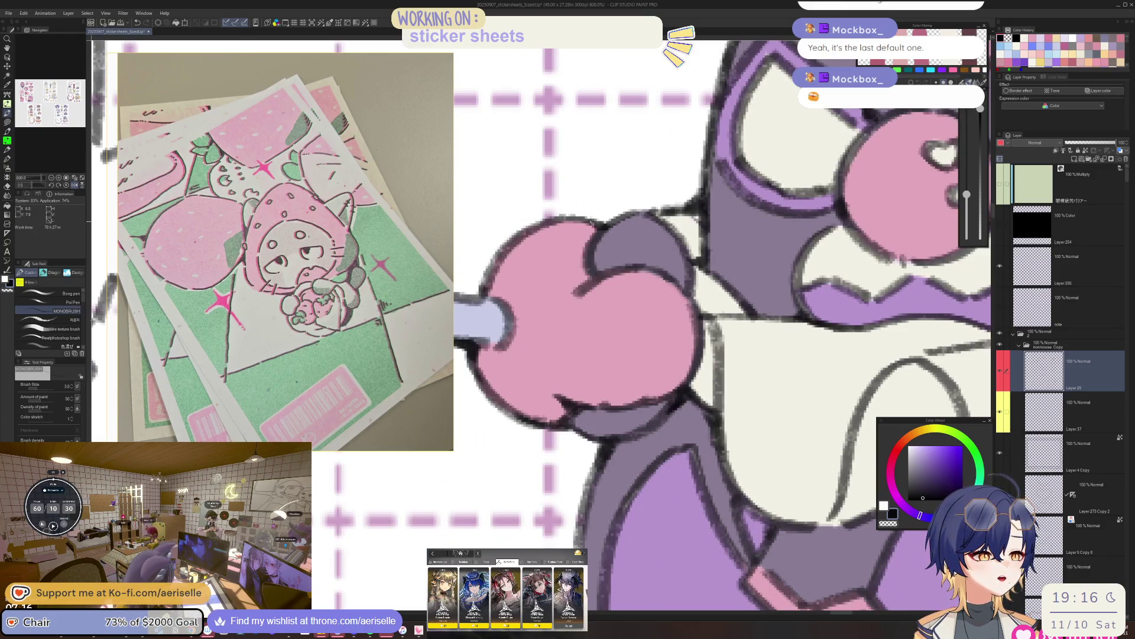
scroll(592, 223, "down", 4)
scroll(591, 225, "up", 4)
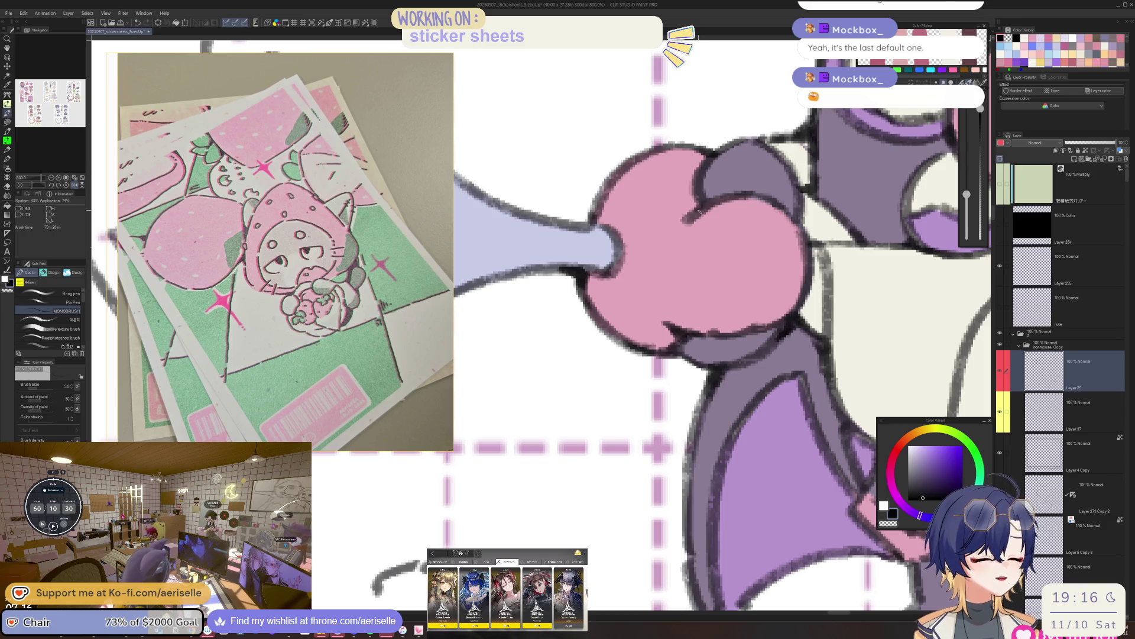
scroll(699, 208, "down", 6)
mouse_move(726, 226)
left_mouse_down()
mouse_move(626, 228)
mouse_move(592, 249)
left_mouse_up()
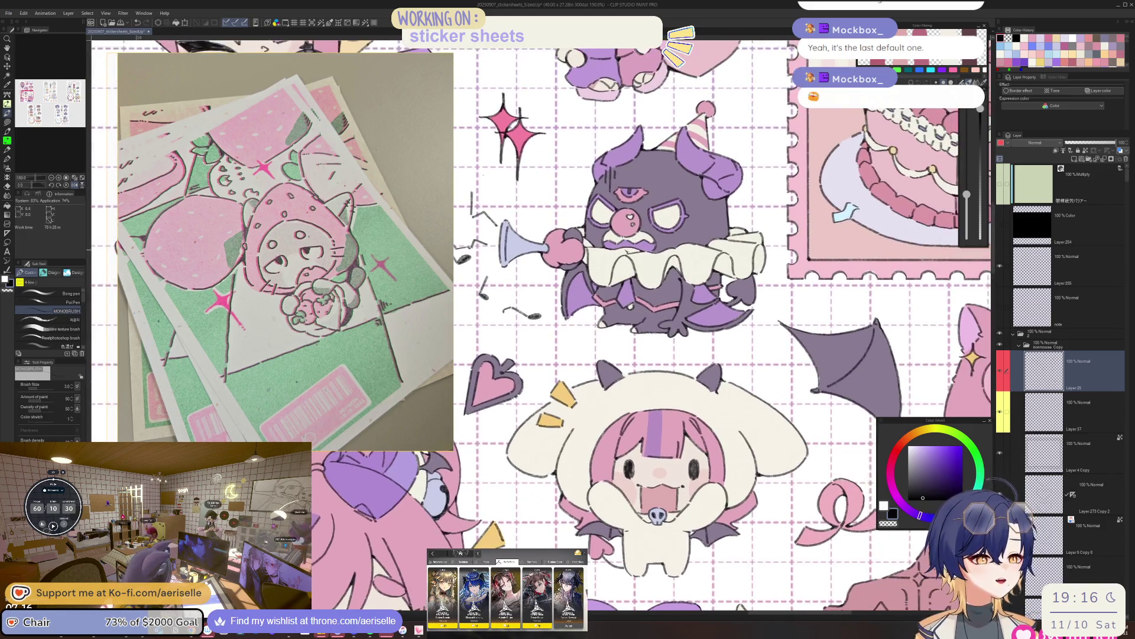
left_click_drag(674, 195, 653, 262)
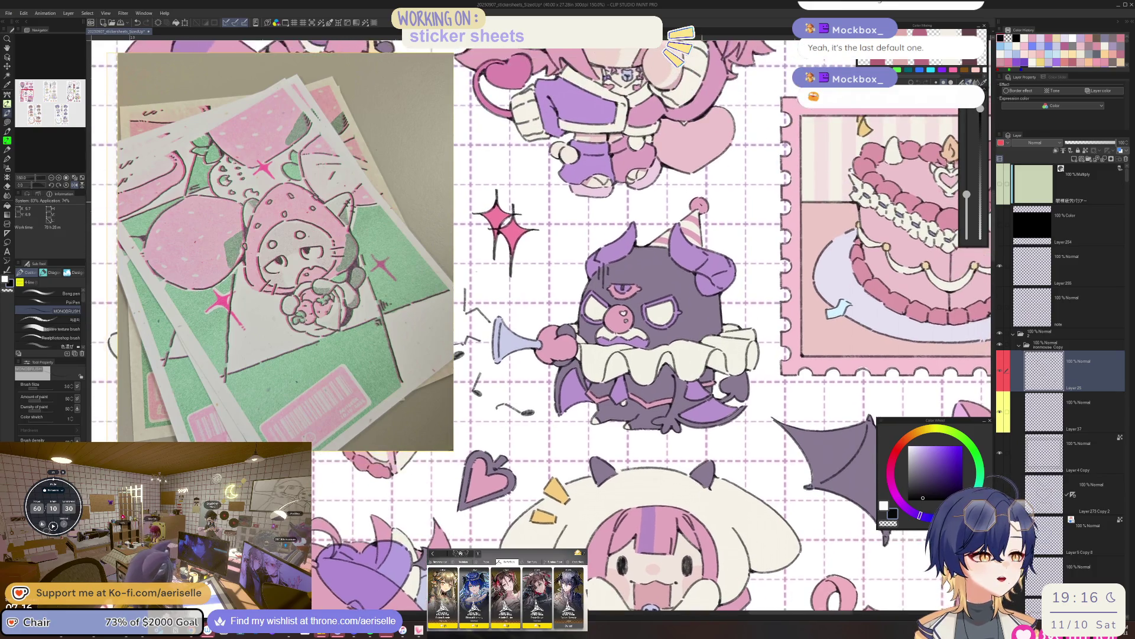
scroll(687, 195, "up", 6)
scroll(722, 243, "down", 7)
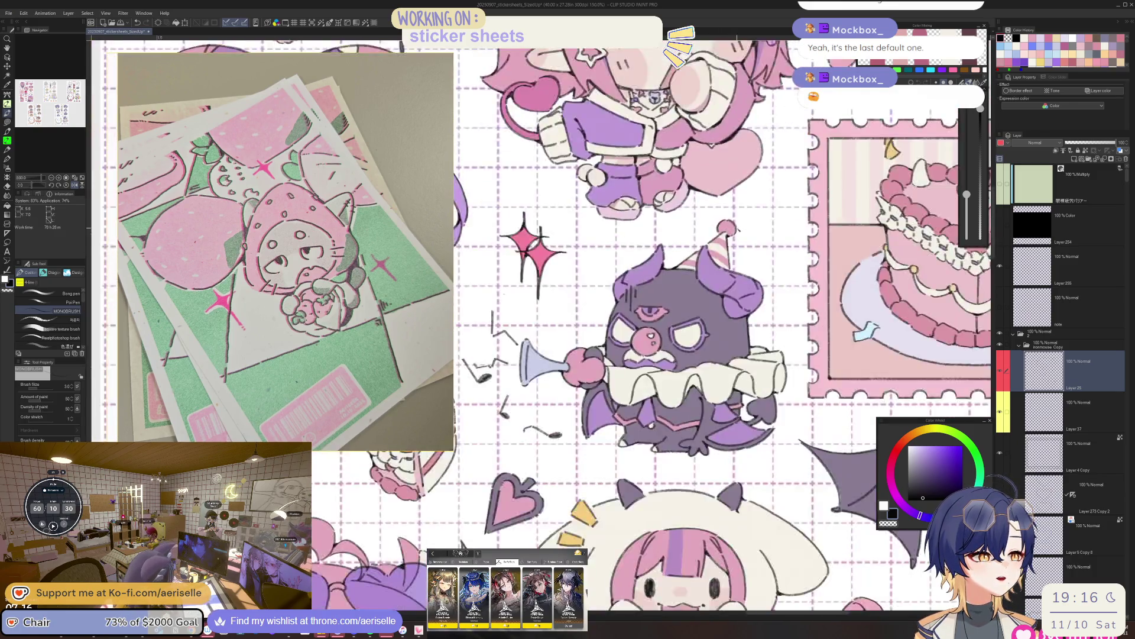
scroll(694, 250, "up", 5)
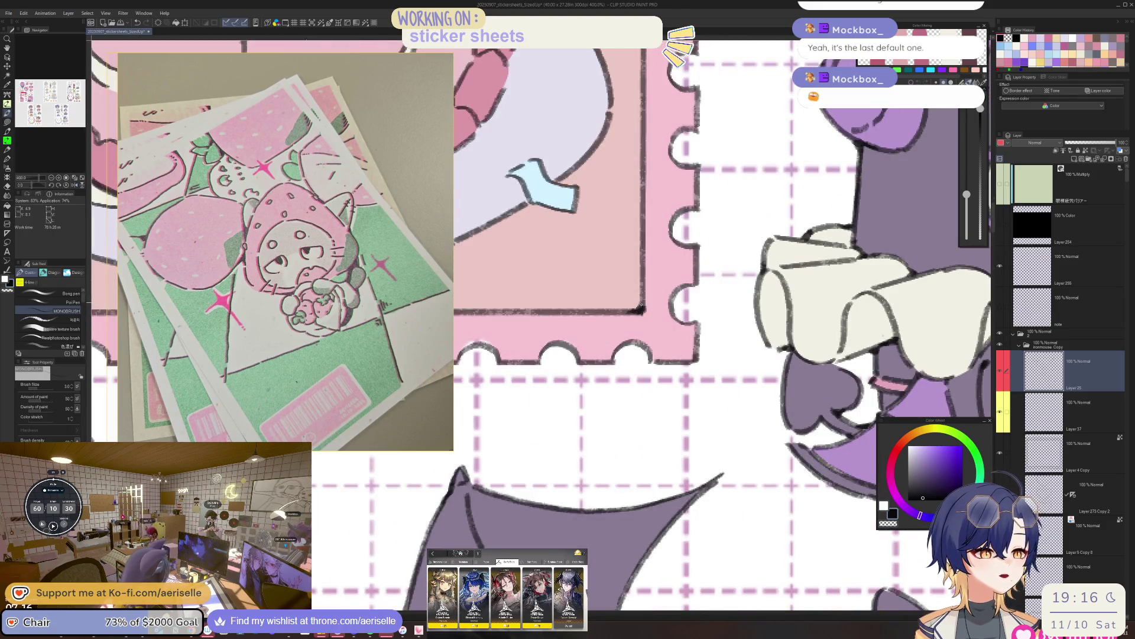
Zoom in on the heart cake stamp and ink a darker line over the plate creature's left eye.
scroll(643, 307, "down", 4)
left_click_drag(489, 61, 631, 178)
scroll(631, 179, "up", 5)
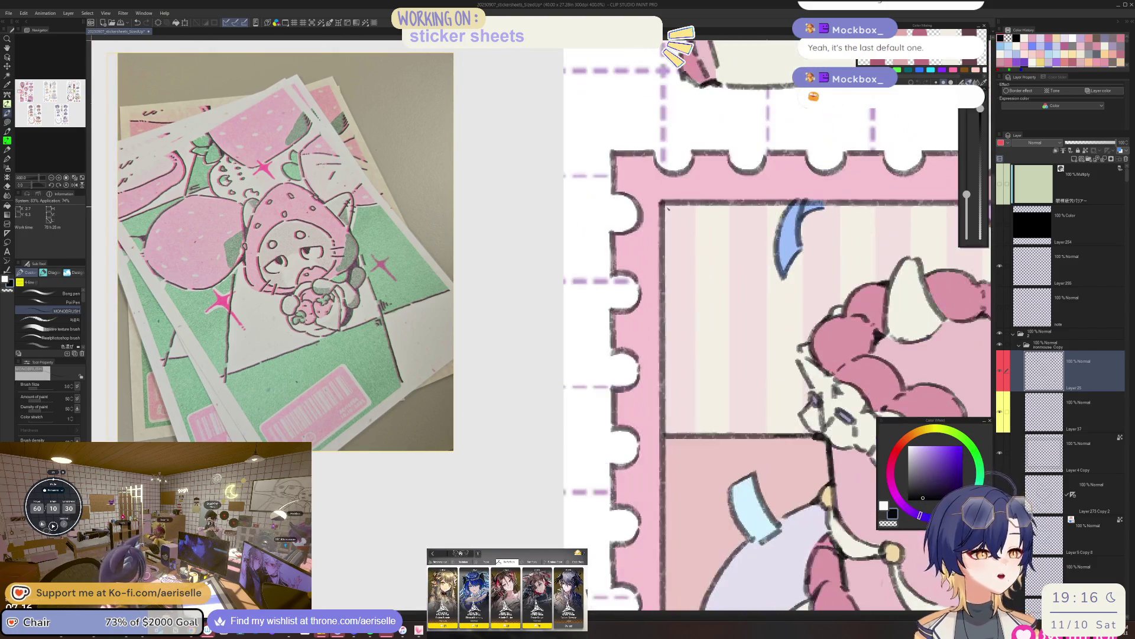
scroll(663, 203, "down", 5)
scroll(631, 223, "up", 5)
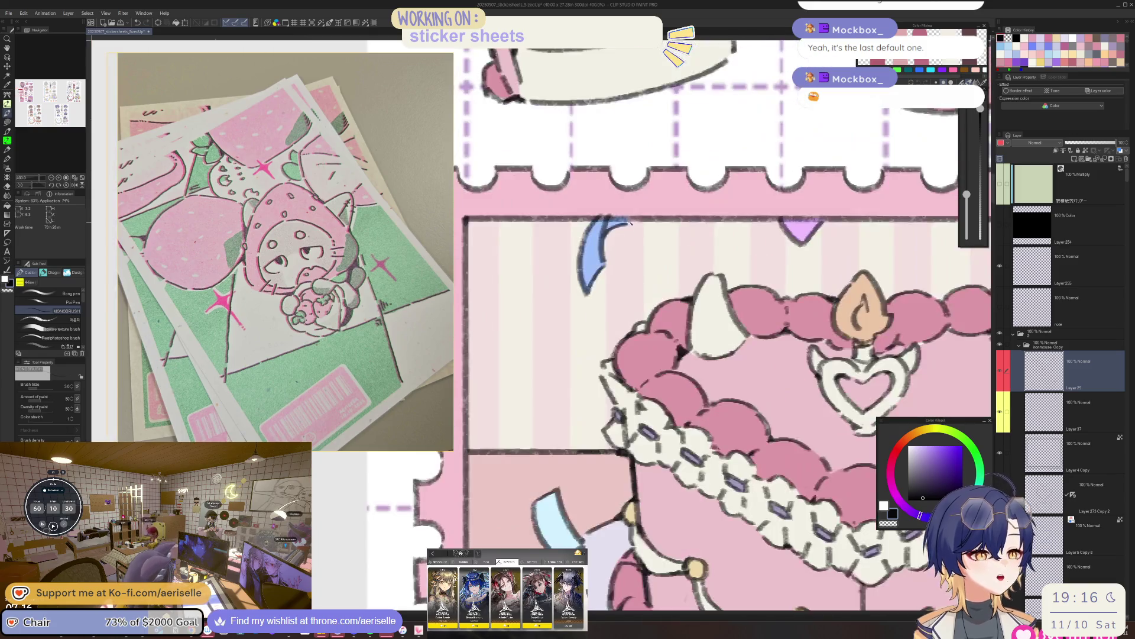
scroll(632, 222, "down", 5)
scroll(544, 288, "up", 5)
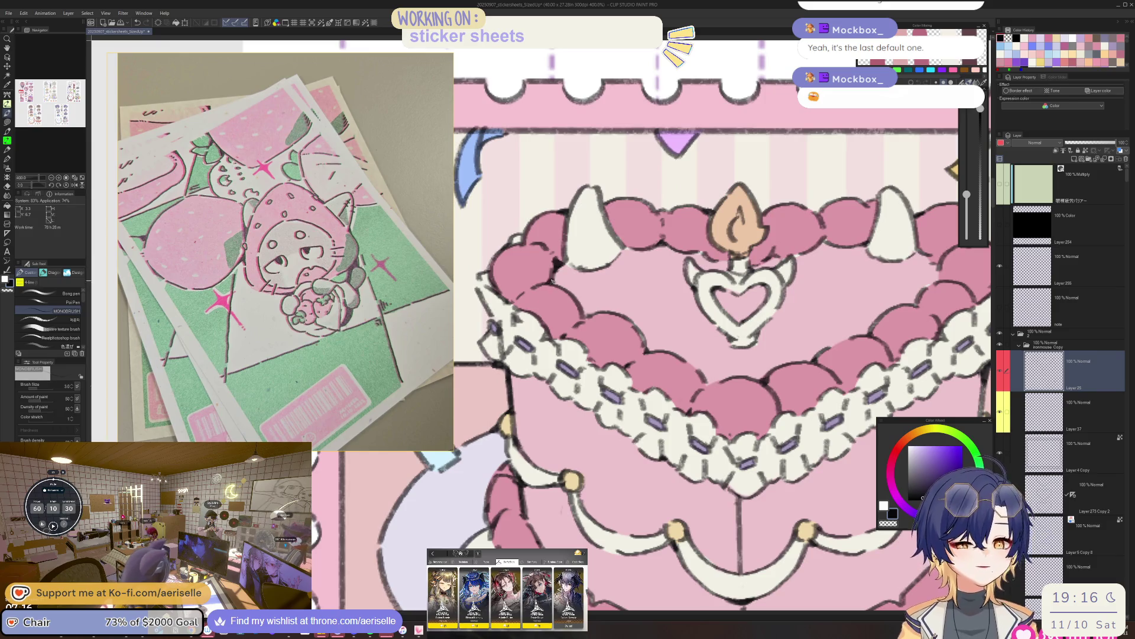
left_click_drag(551, 283, 468, 253)
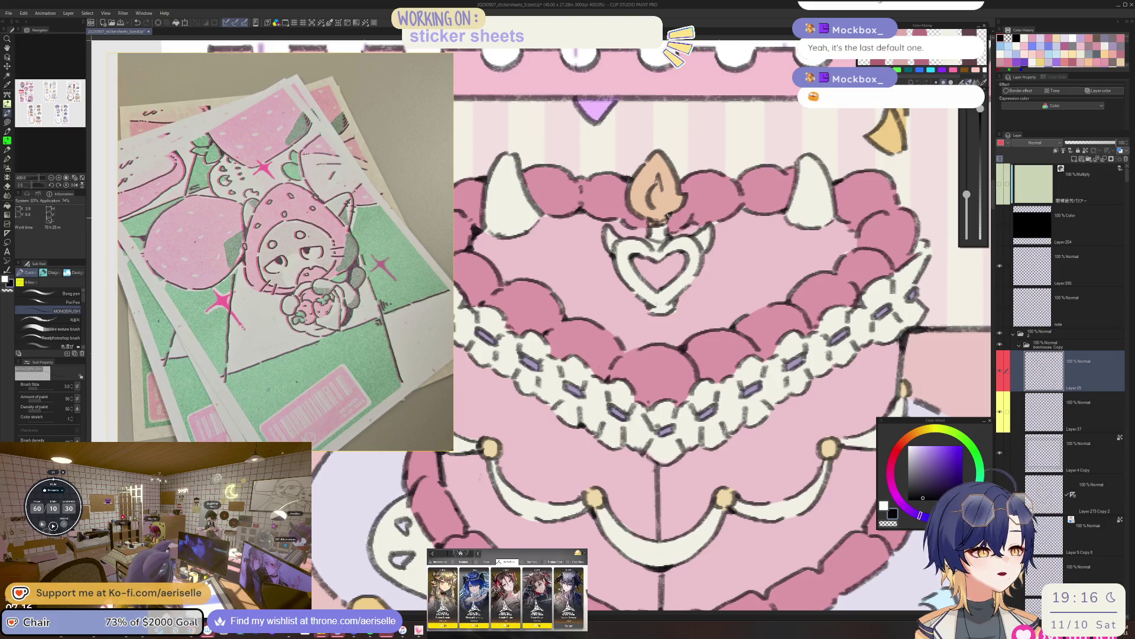
left_click_drag(643, 273, 667, 177)
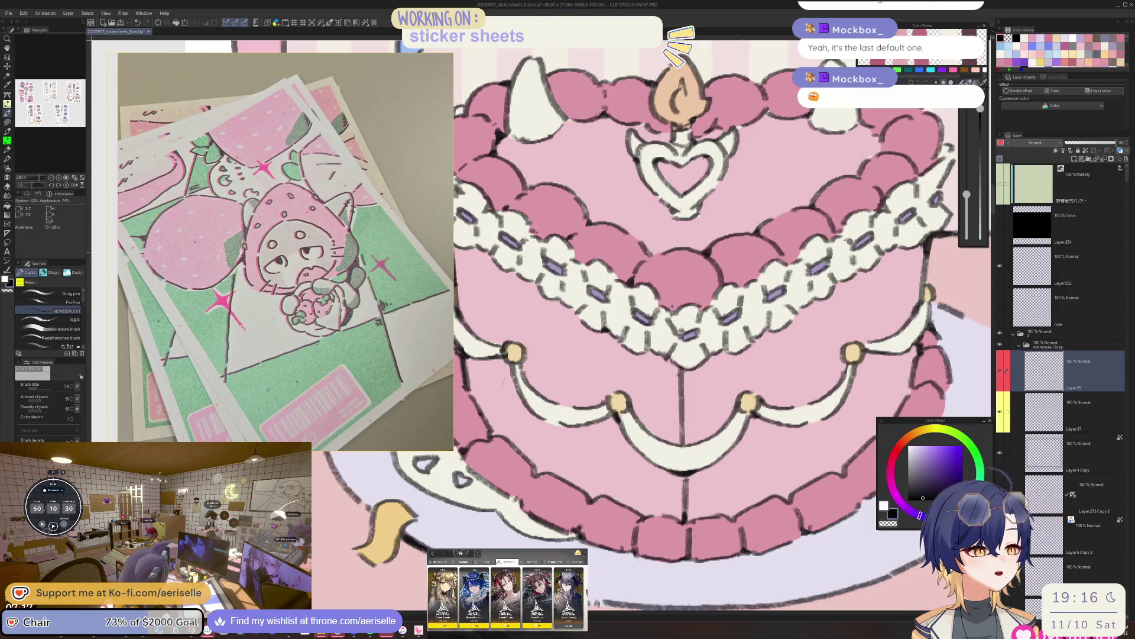
scroll(665, 259, "down", 5)
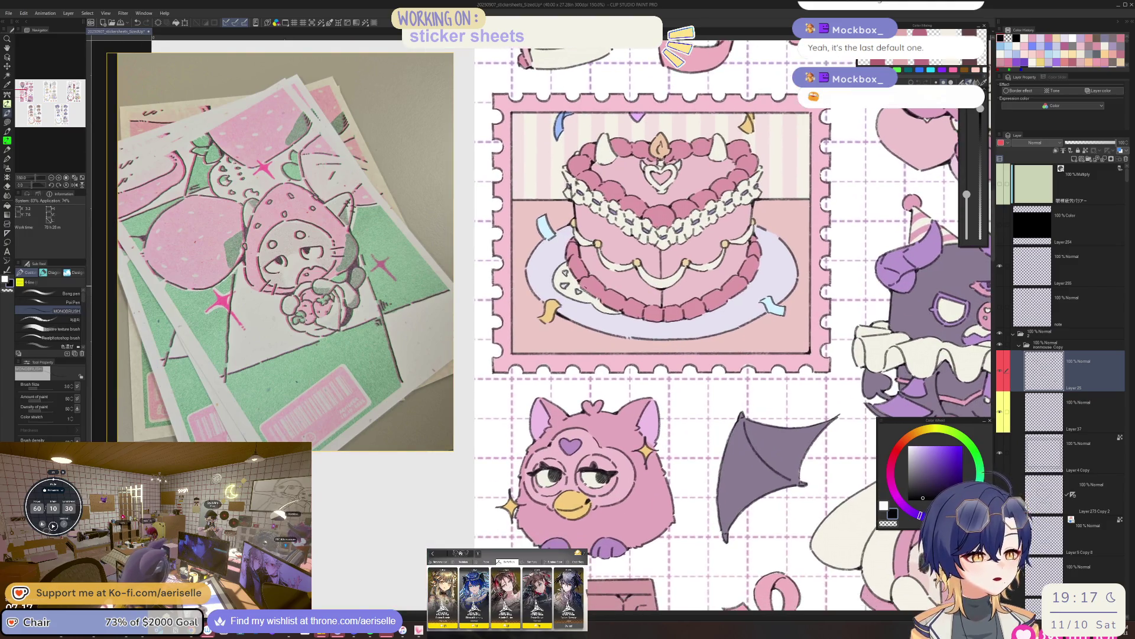
scroll(573, 282, "up", 8)
left_click_drag(531, 313, 548, 311)
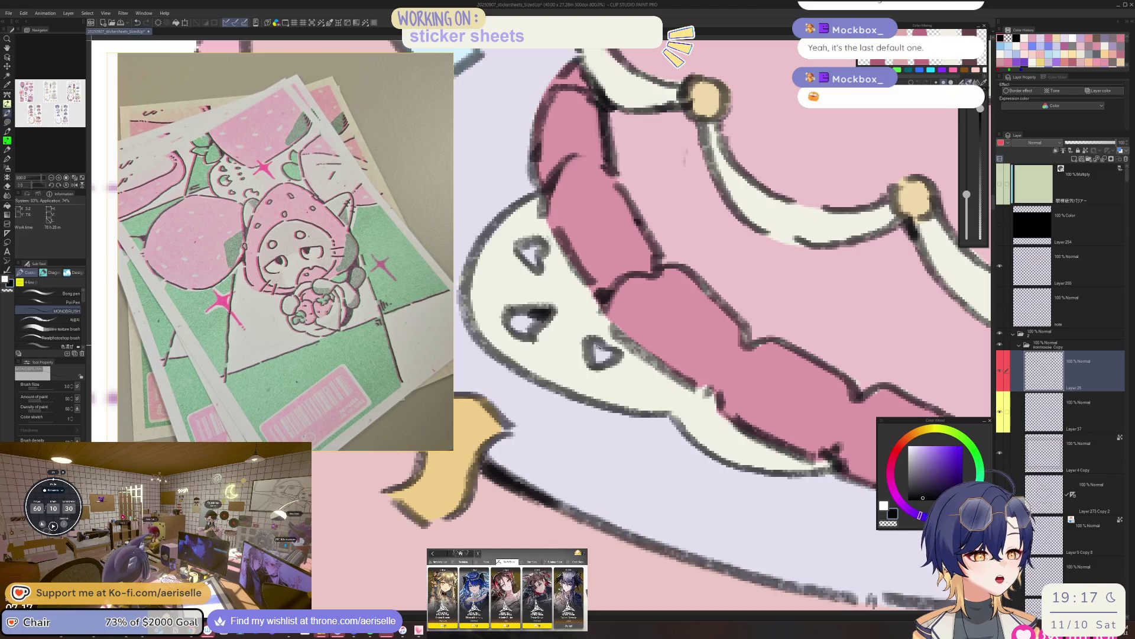
Tilt the view along the cake plate, then straighten it and zoom out to the whole sticker sheet.
scroll(615, 328, "down", 3)
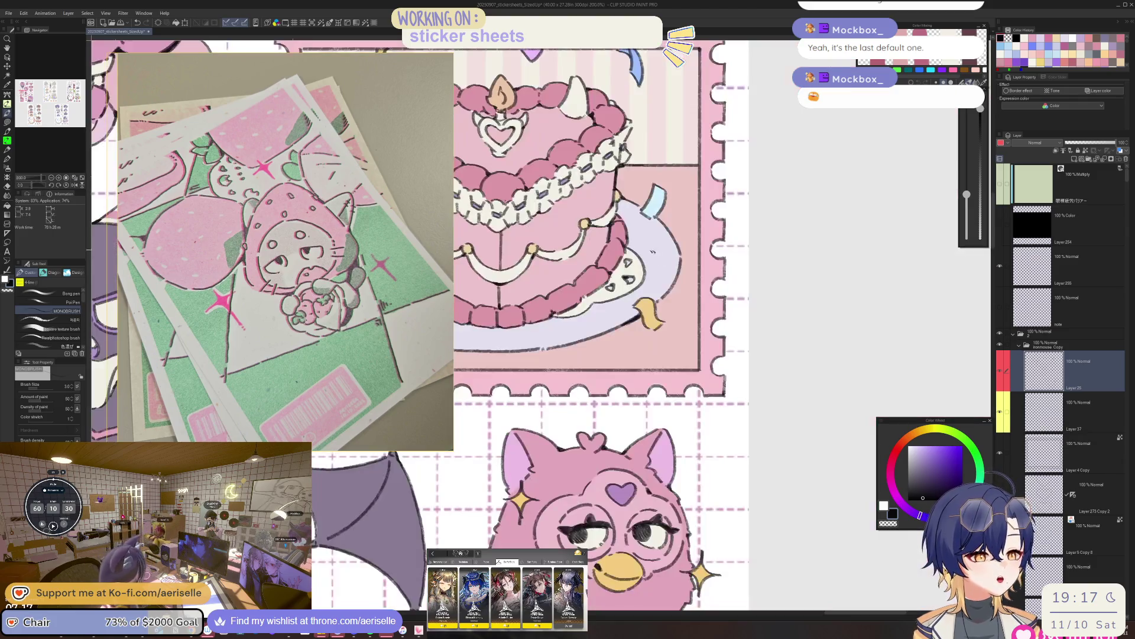
scroll(616, 329, "up", 3)
scroll(598, 294, "down", 3)
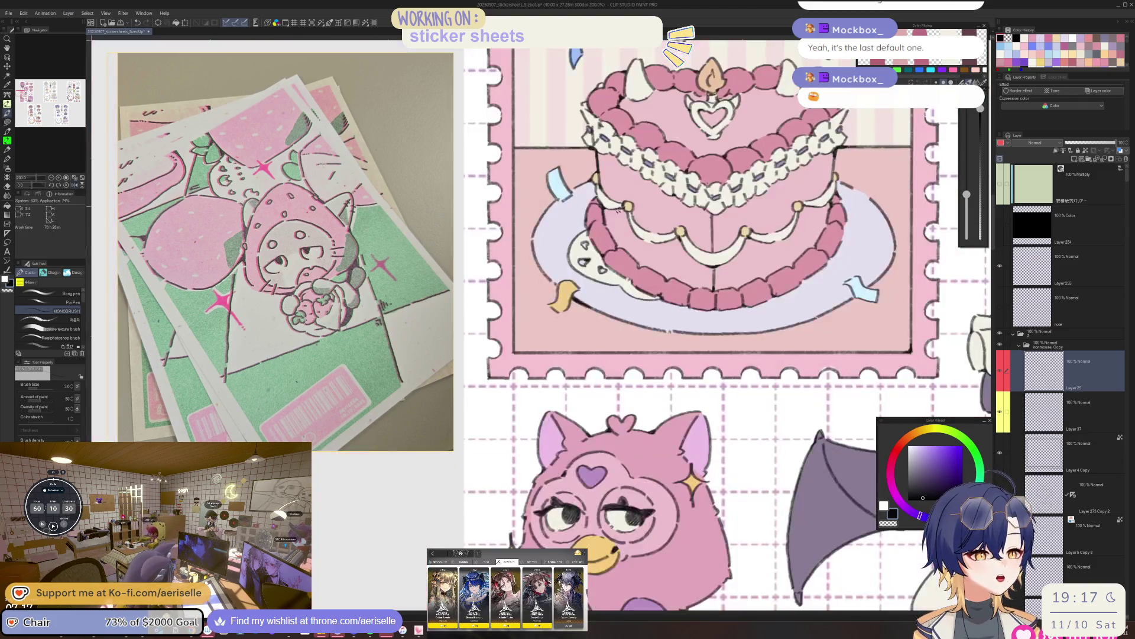
scroll(601, 235, "up", 3)
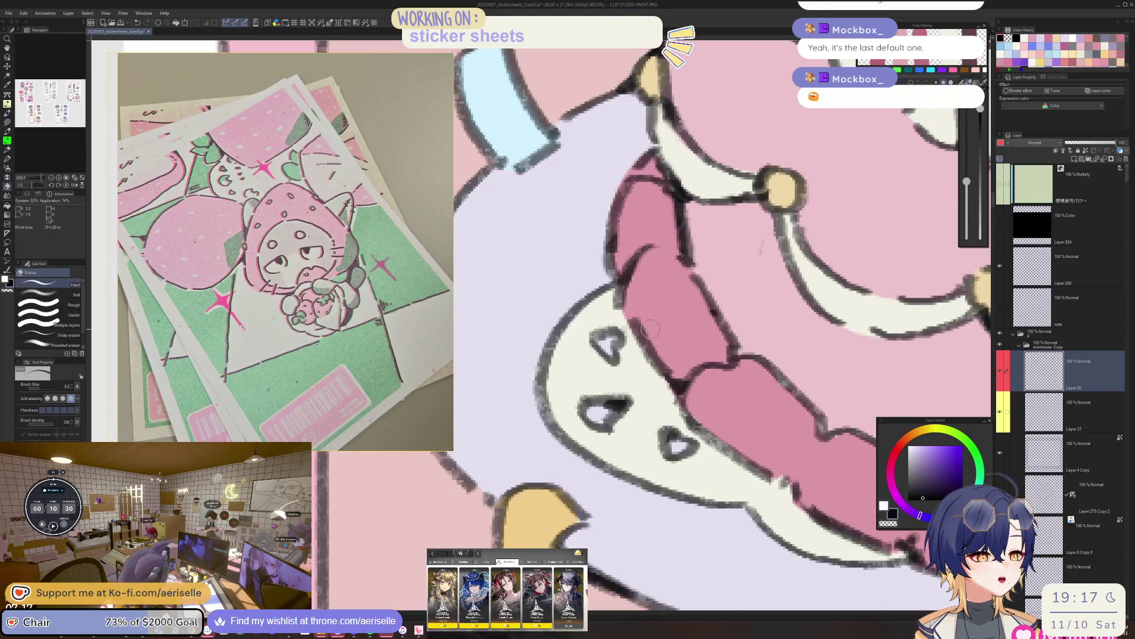
scroll(663, 260, "down", 5)
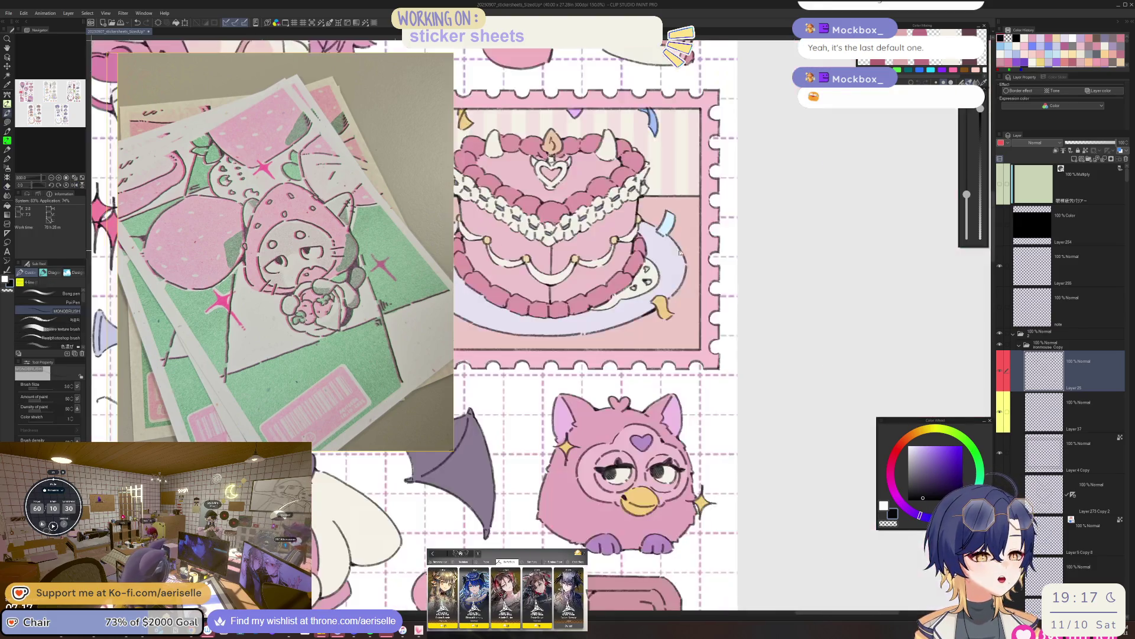
scroll(649, 269, "up", 1)
scroll(634, 299, "up", 2)
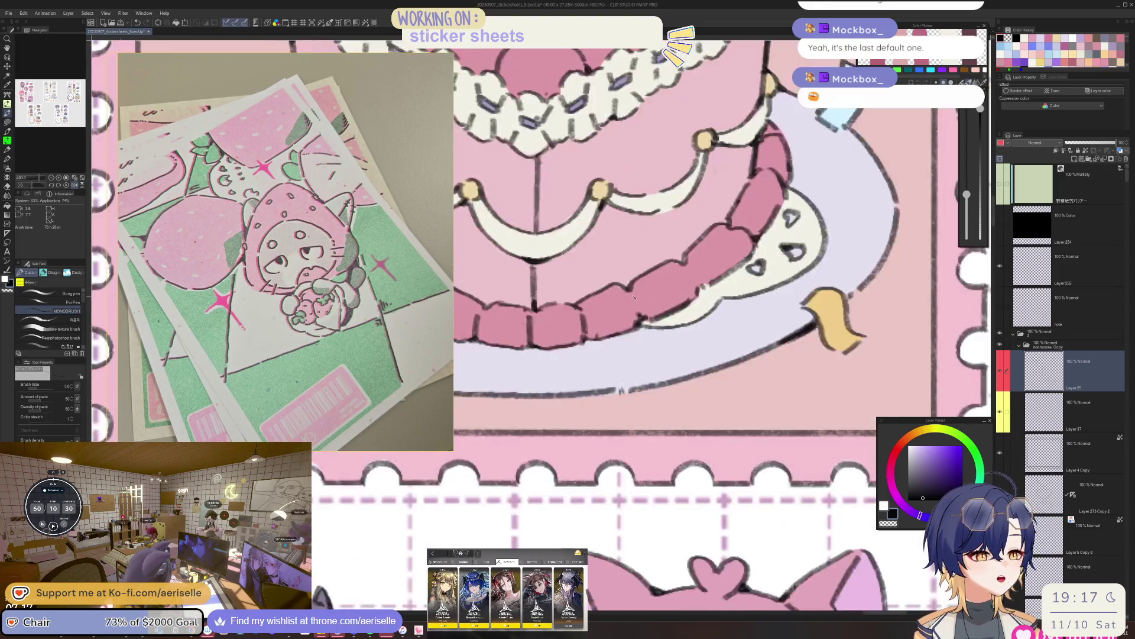
scroll(587, 288, "up", 1)
key("minus")
key("minus")
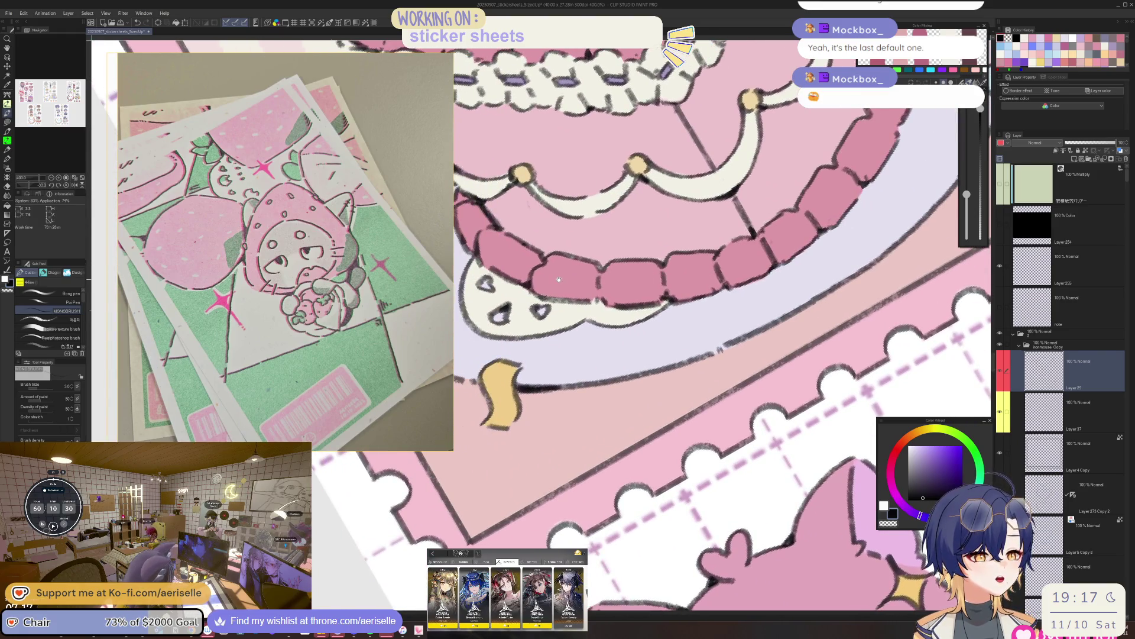
left_click_drag(559, 280, 612, 301)
key("ctrl+at")
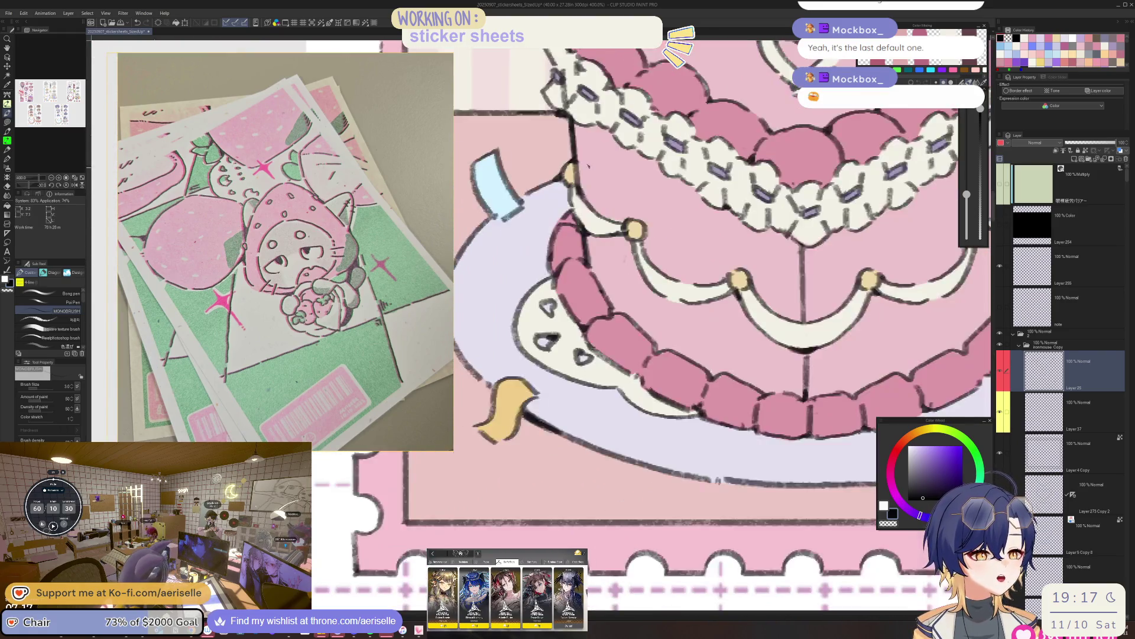
key("ctrl+minus")
key("ctrl+plus")
key("ctrl+plus")
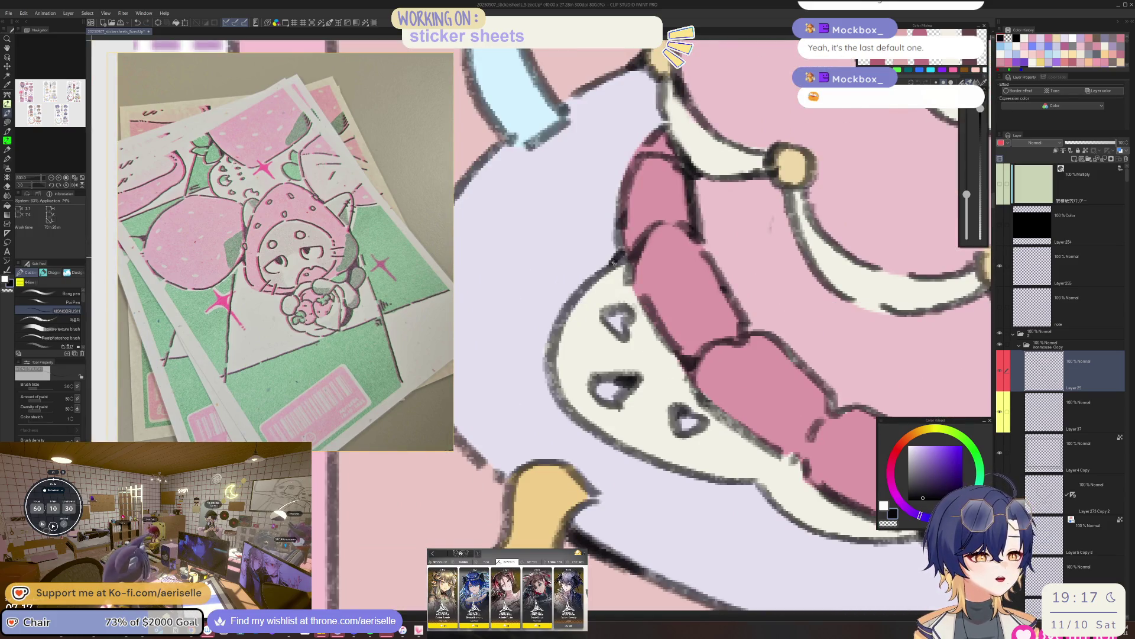
key("ctrl+minus")
key("ctrl+minus")
key("ctrl+minus")
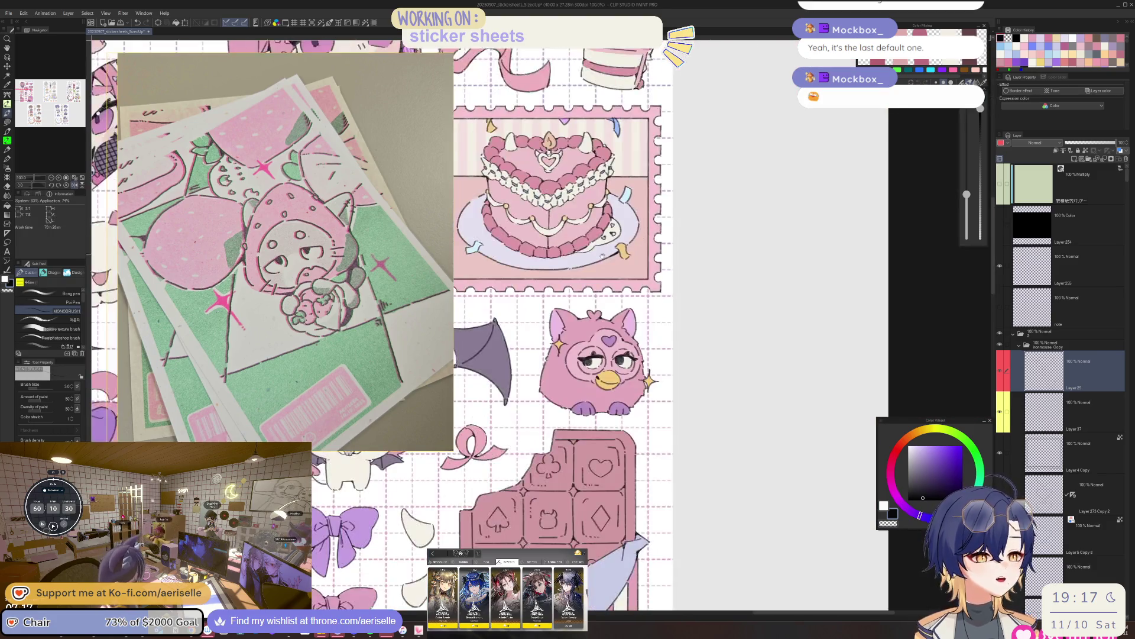
Zoom in on the cake stamp's cream swag, rotate the close-up, then fit the whole sheet in view.
scroll(642, 252, "up", 5)
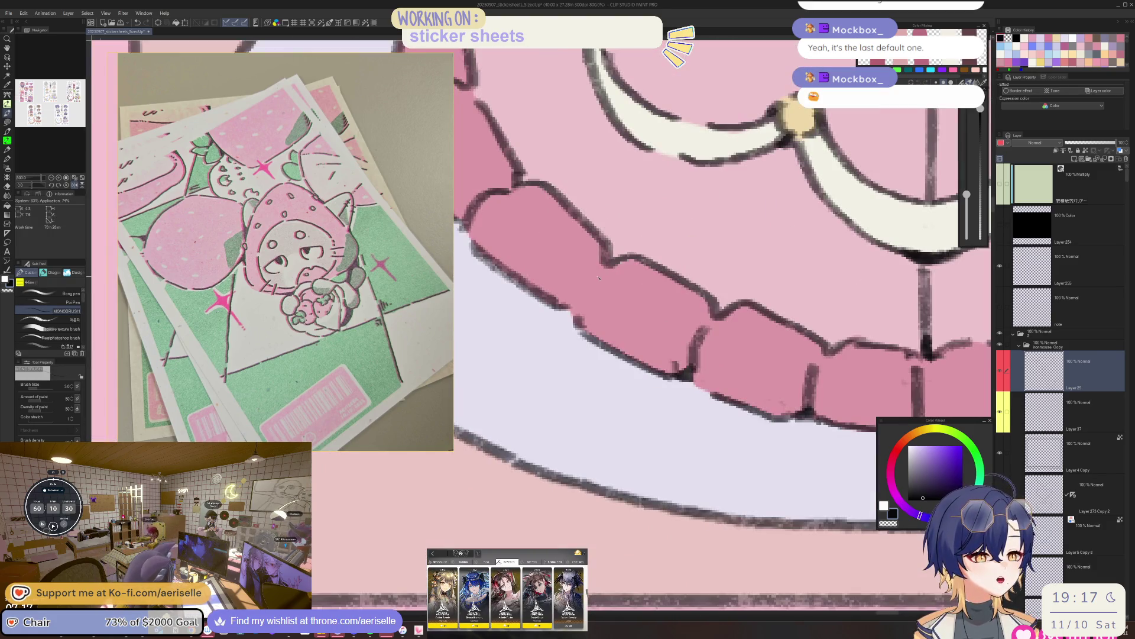
scroll(593, 295, "down", 4)
scroll(588, 299, "up", 4)
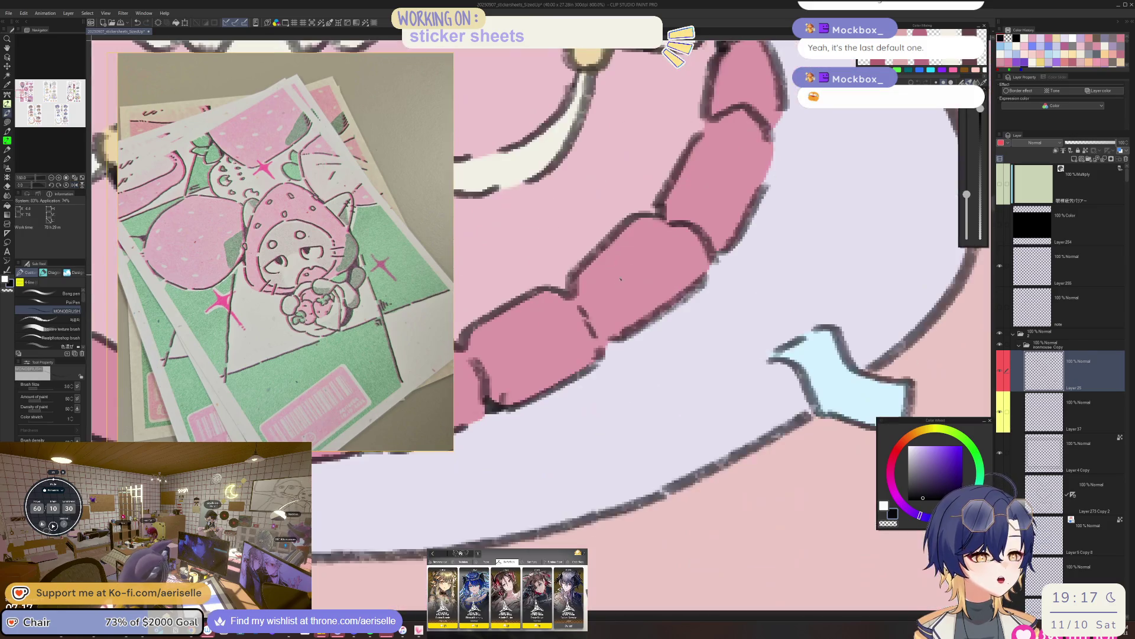
scroll(597, 331, "down", 3)
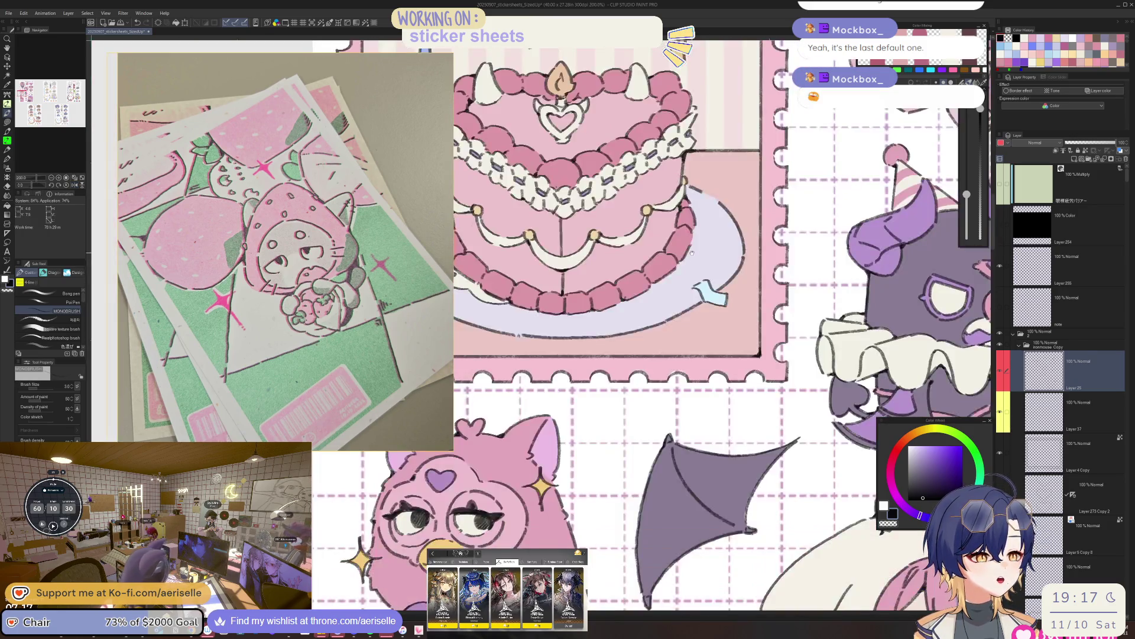
scroll(669, 259, "up", 3)
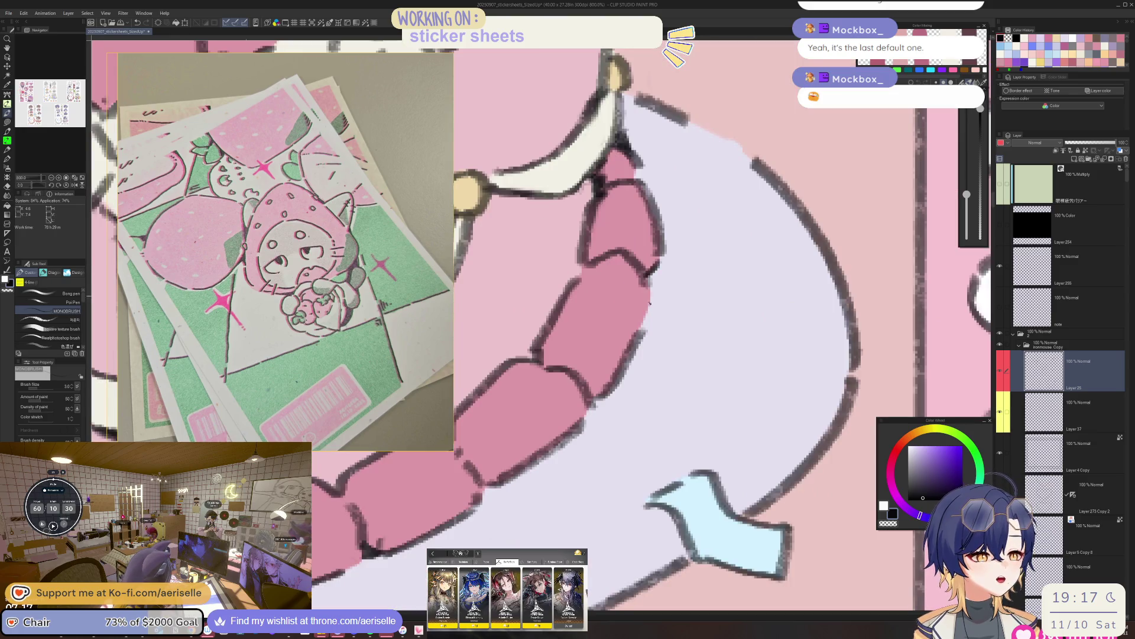
scroll(651, 302, "right", 5)
scroll(582, 295, "left", 3)
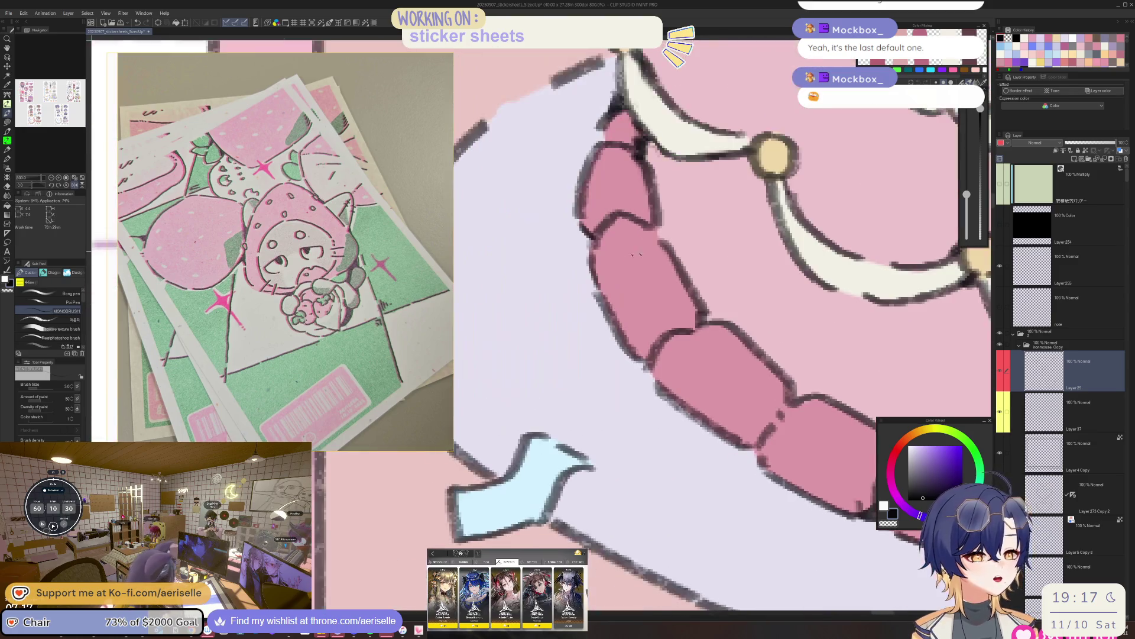
scroll(650, 325, "down", 5)
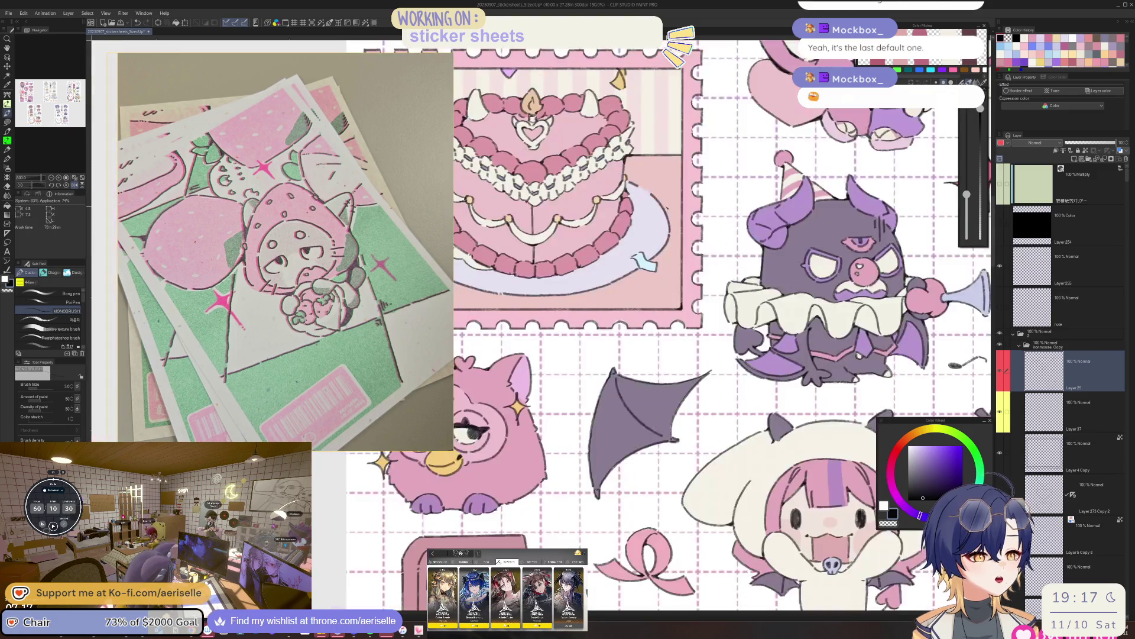
scroll(651, 325, "up", 2)
scroll(630, 322, "right", 3)
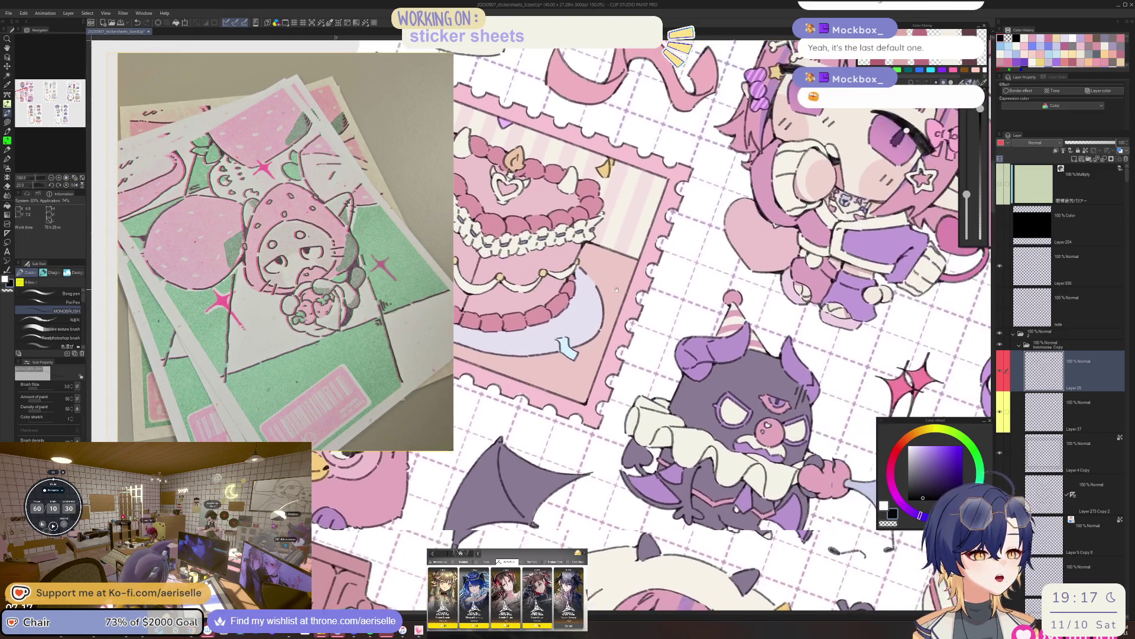
scroll(629, 322, "up", 5)
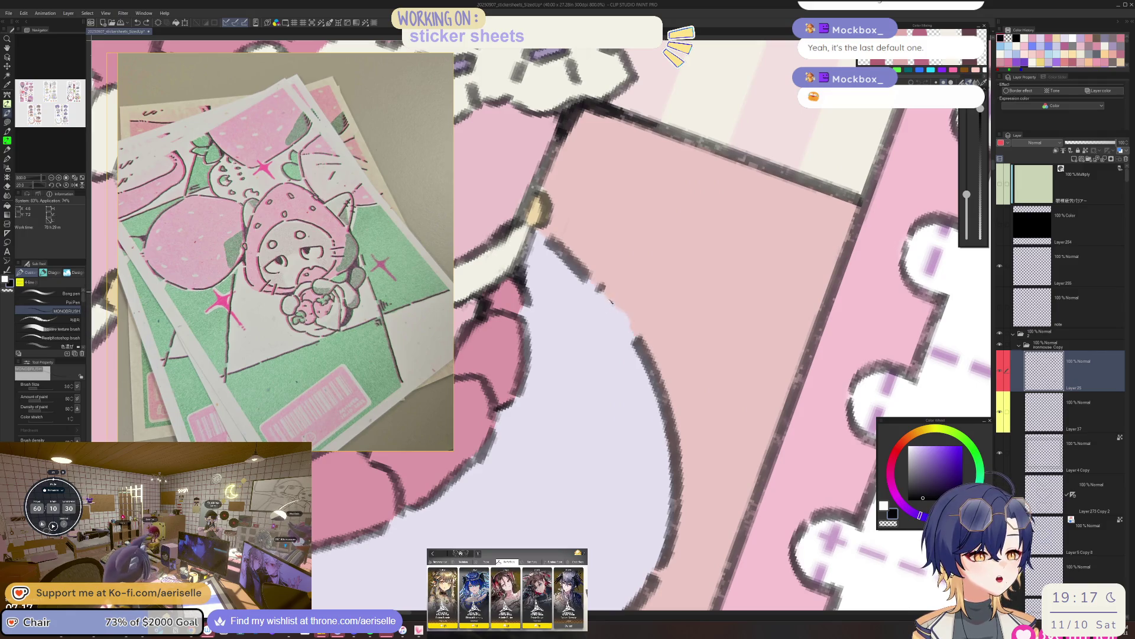
scroll(600, 286, "up", 5)
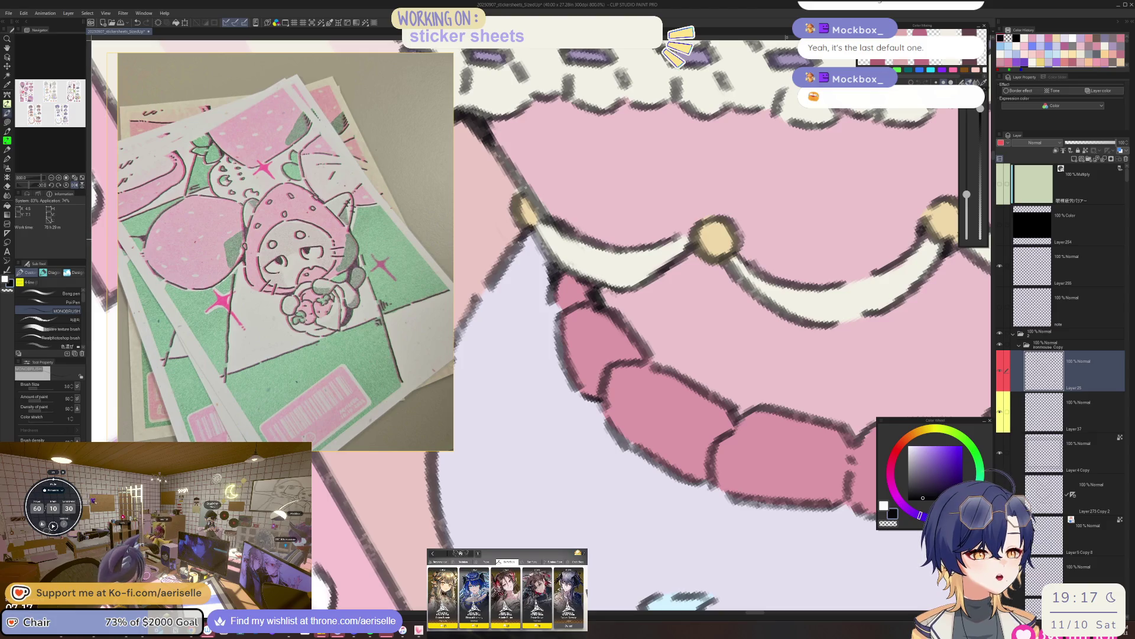
left_click_drag(528, 234, 580, 158)
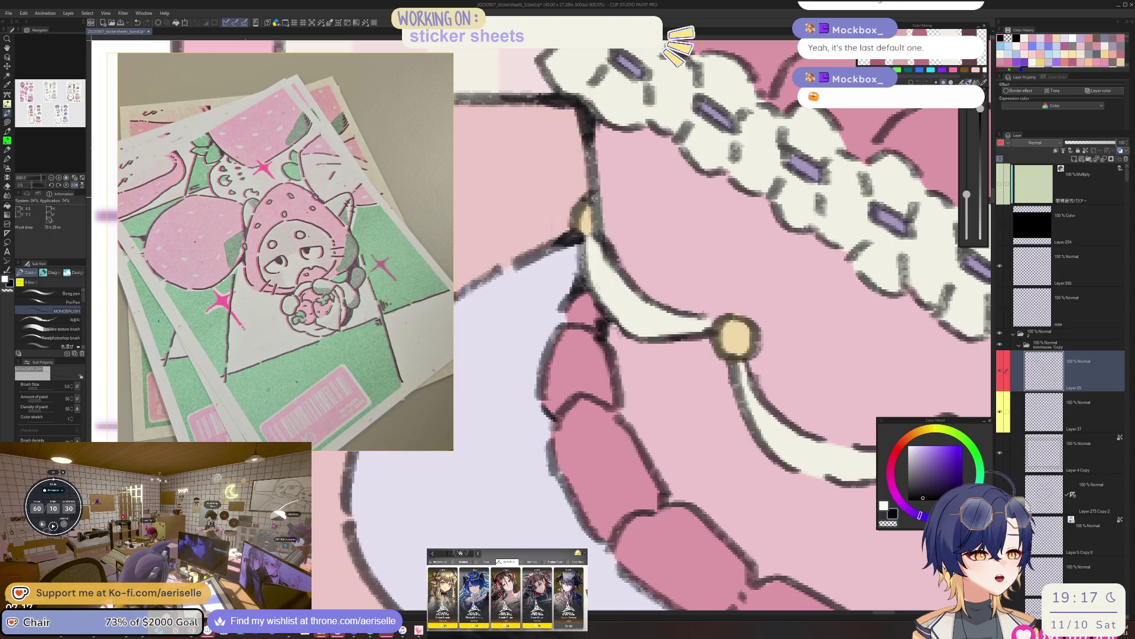
key("ctrl+alt+0")
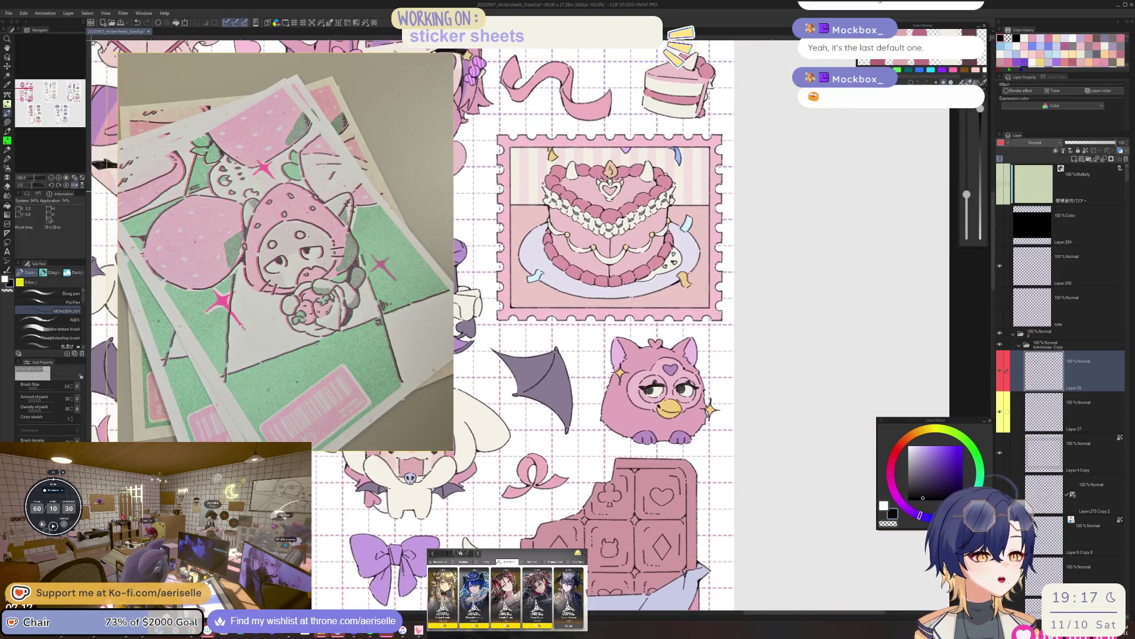
Ink a darker, thicker outline over the light-blue ribbon tip beside the plate.
scroll(544, 251, "up", 4)
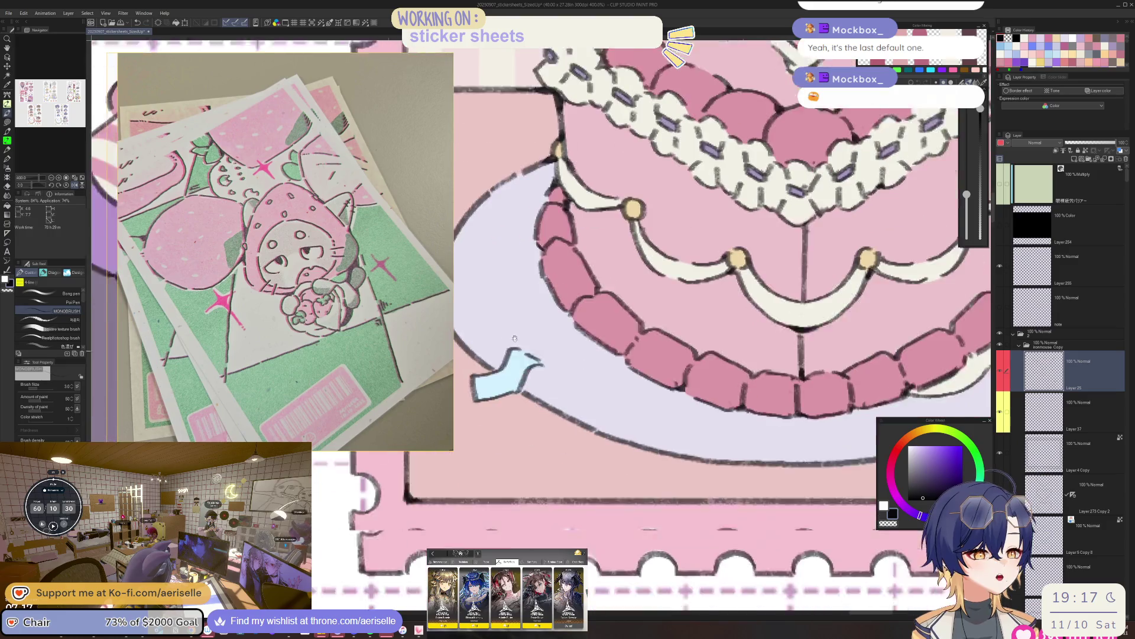
left_click_drag(530, 347, 524, 360)
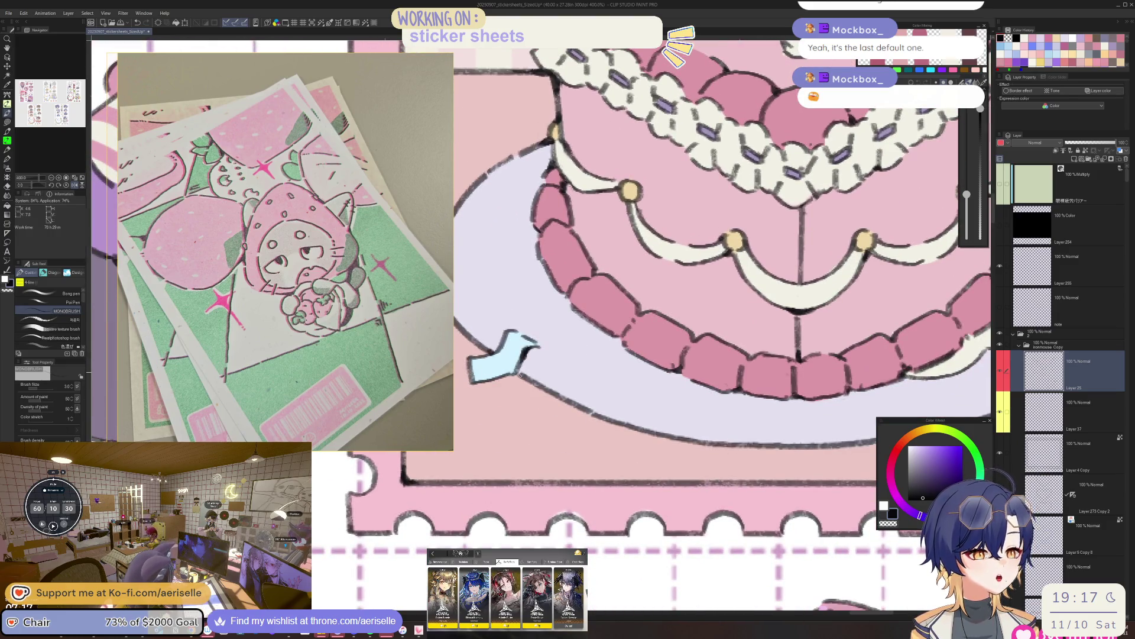
scroll(615, 271, "down", 4)
scroll(610, 305, "up", 4)
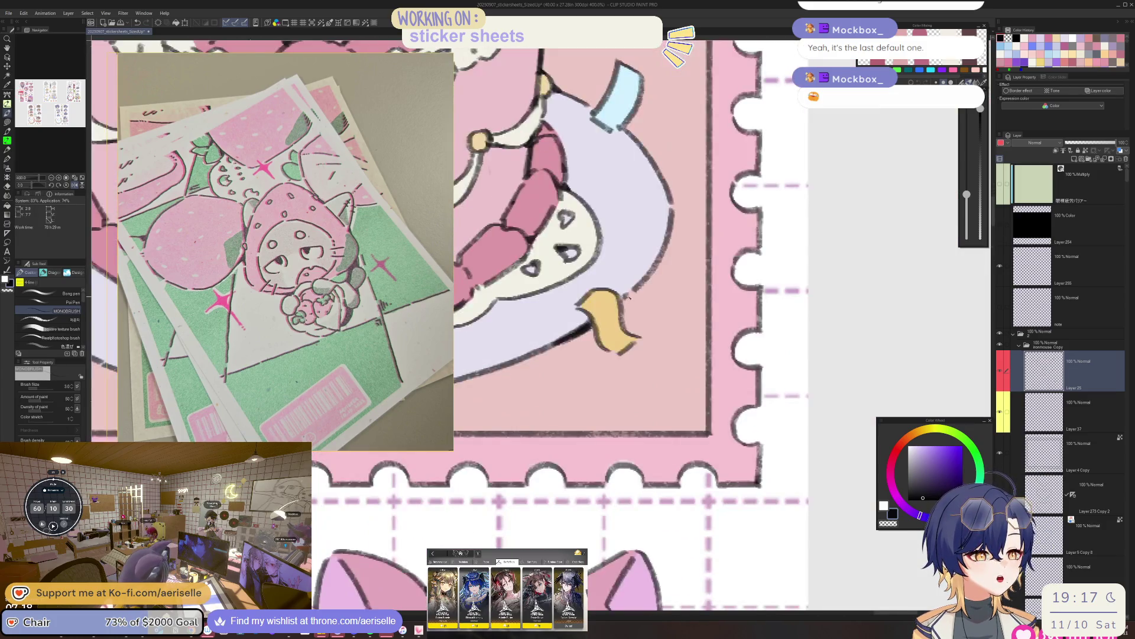
scroll(639, 291, "down", 4)
scroll(610, 299, "up", 6)
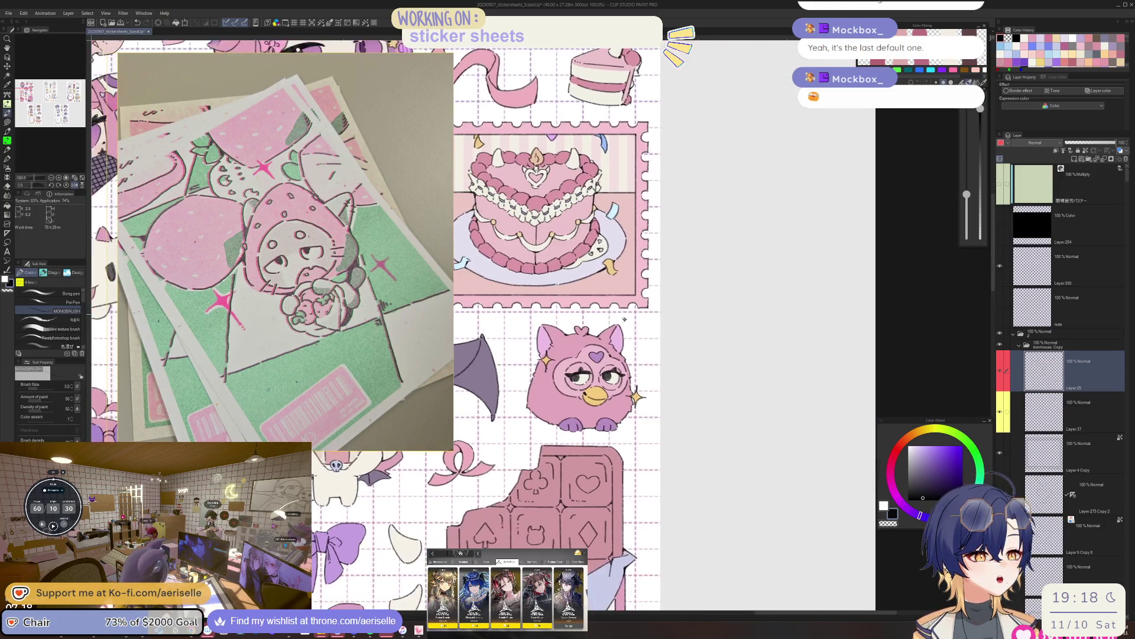
Select the stamp's layer, sample its pink, and lasso-fill the notch in the scalloped bottom edge.
left_click(712, 294, "ctrl+shift")
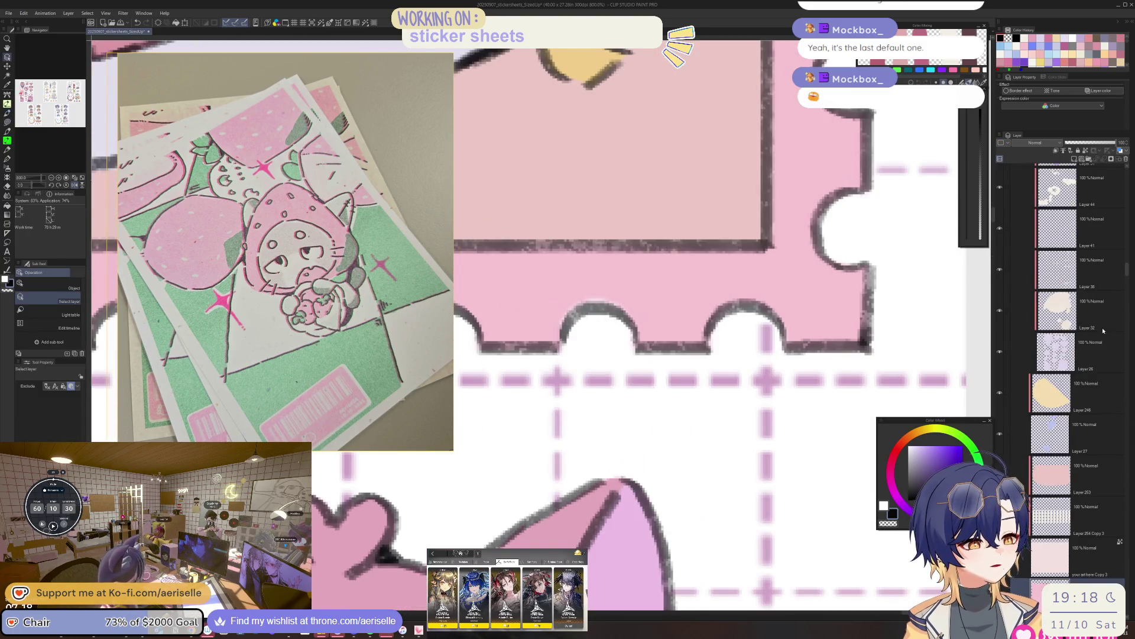
left_click(628, 299, "alt")
key("u")
mouse_move(568, 332)
left_mouse_down()
mouse_move(591, 309)
mouse_move(634, 324)
mouse_move(633, 337)
left_mouse_up()
Select the layer under the cake's bottom edge and switch back to the inking brush.
scroll(729, 276, "down", 3)
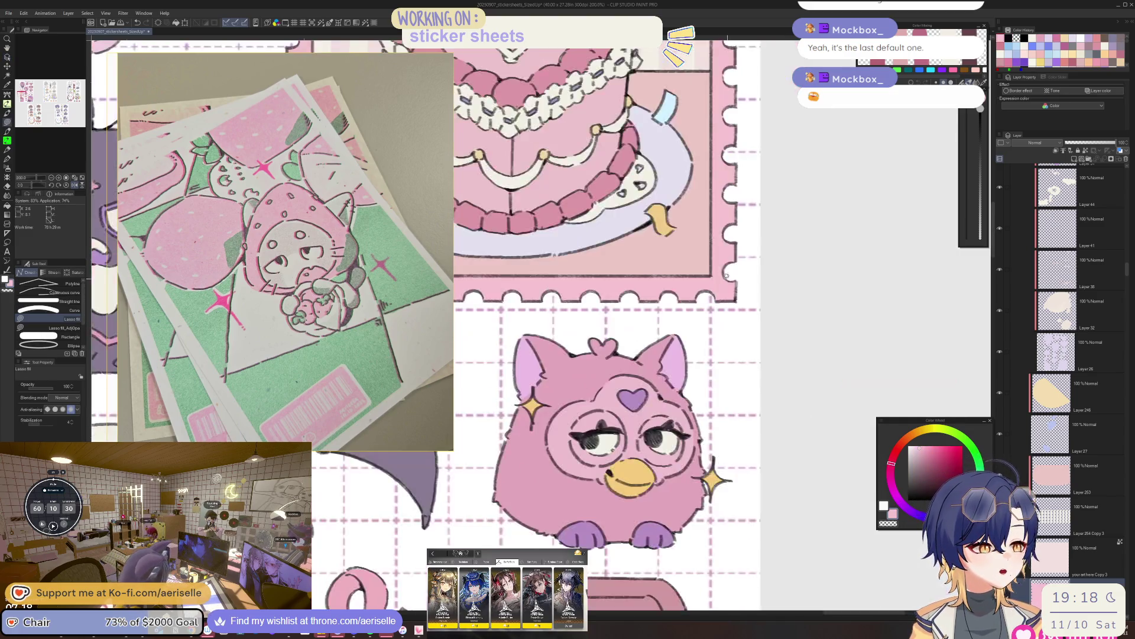
left_click_drag(729, 275, 818, 352)
scroll(747, 272, "up", 3)
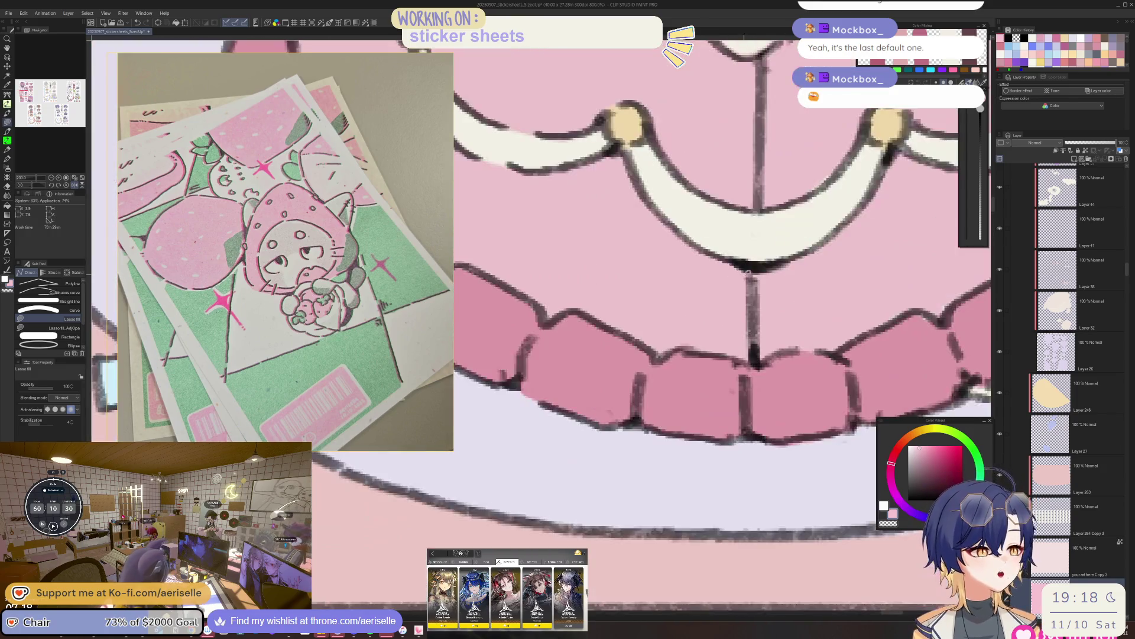
left_click(747, 272, "ctrl+shift")
scroll(570, 292, "down", 3)
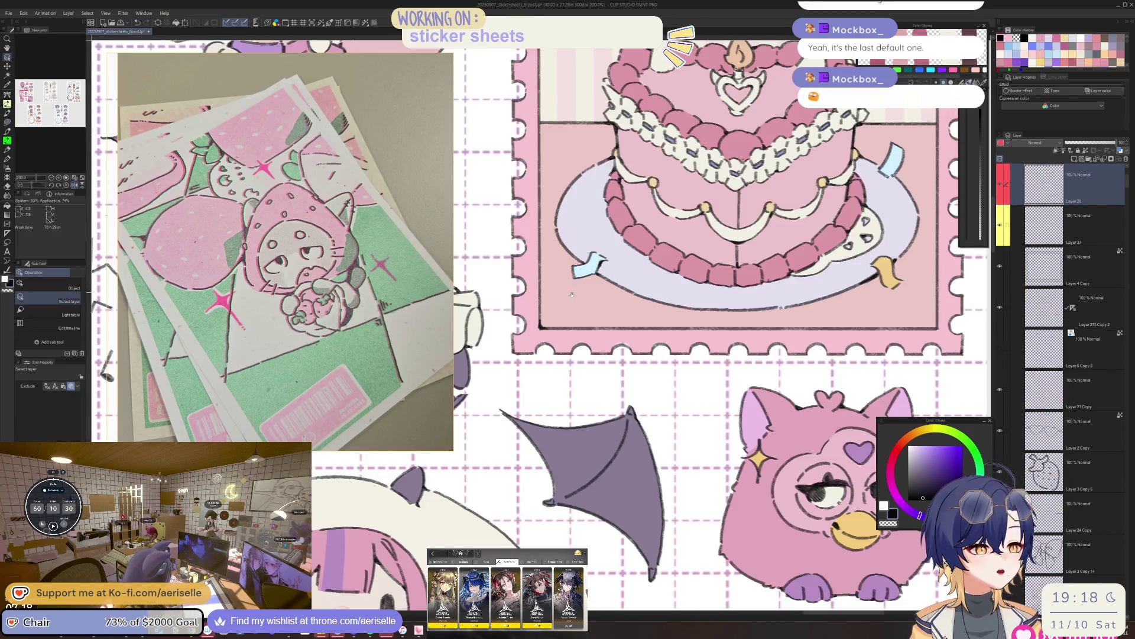
scroll(632, 230, "up", 2)
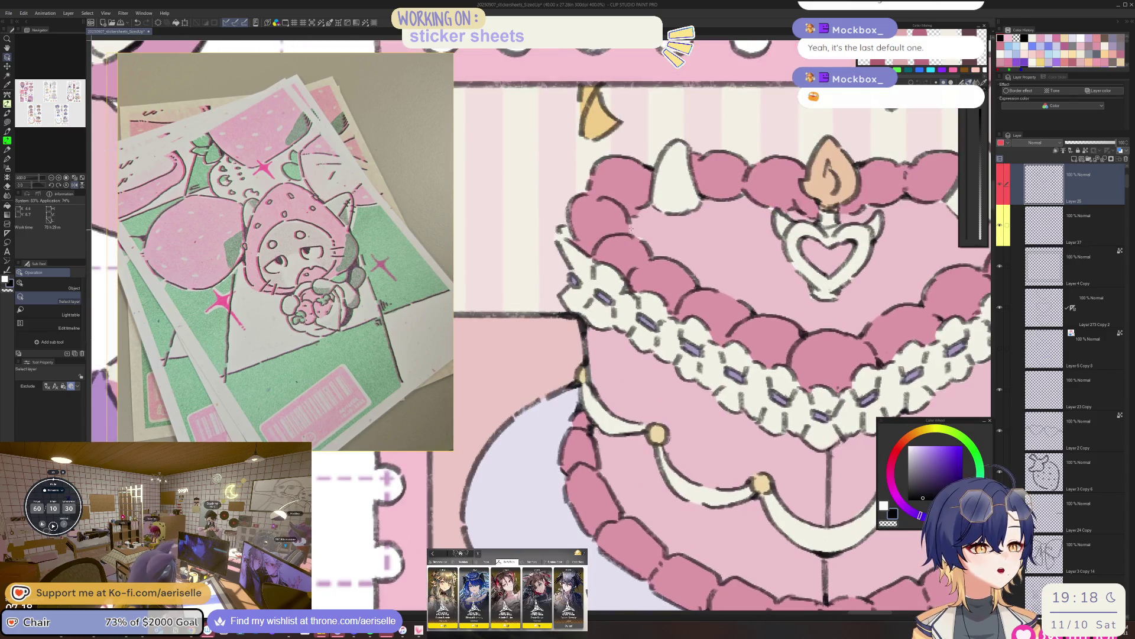
key("p")
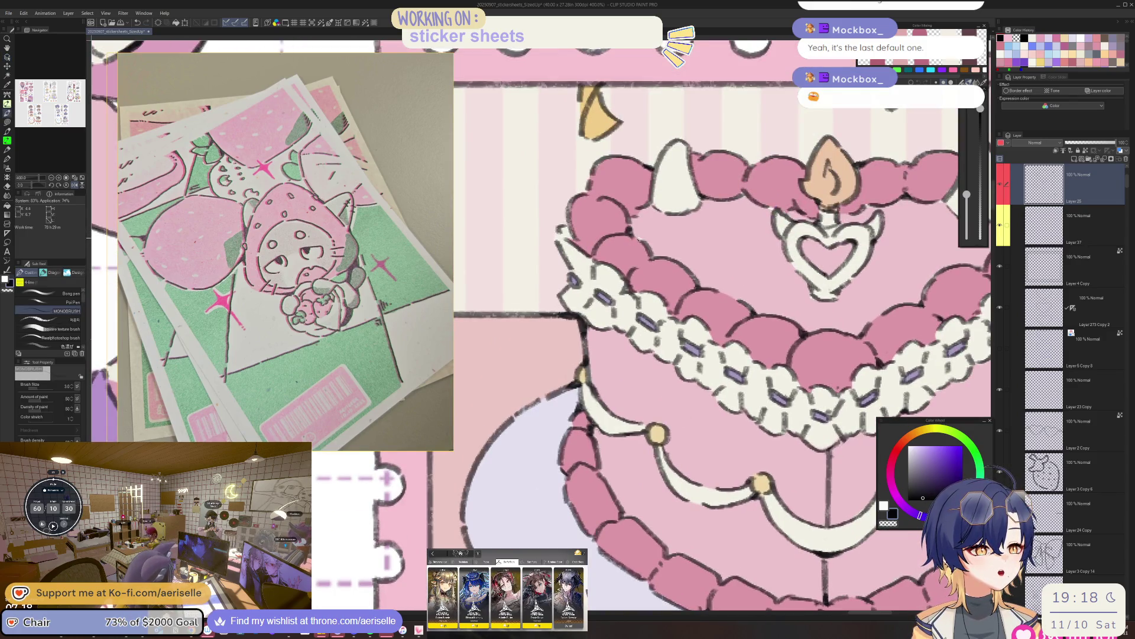
scroll(640, 241, "down", 4)
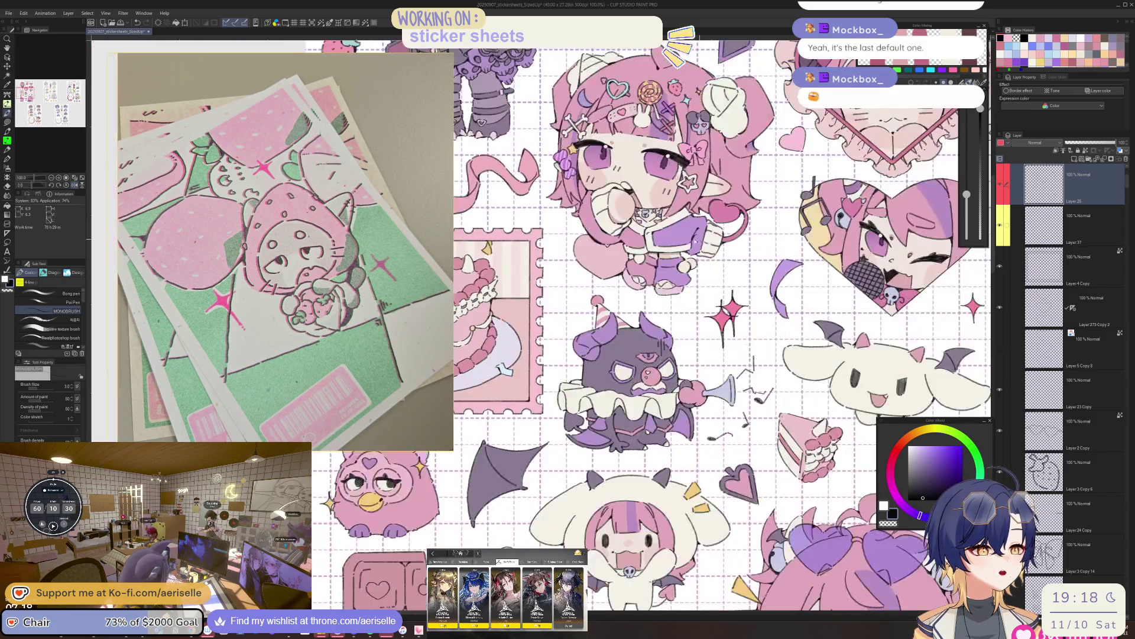
scroll(650, 295, "down", 2)
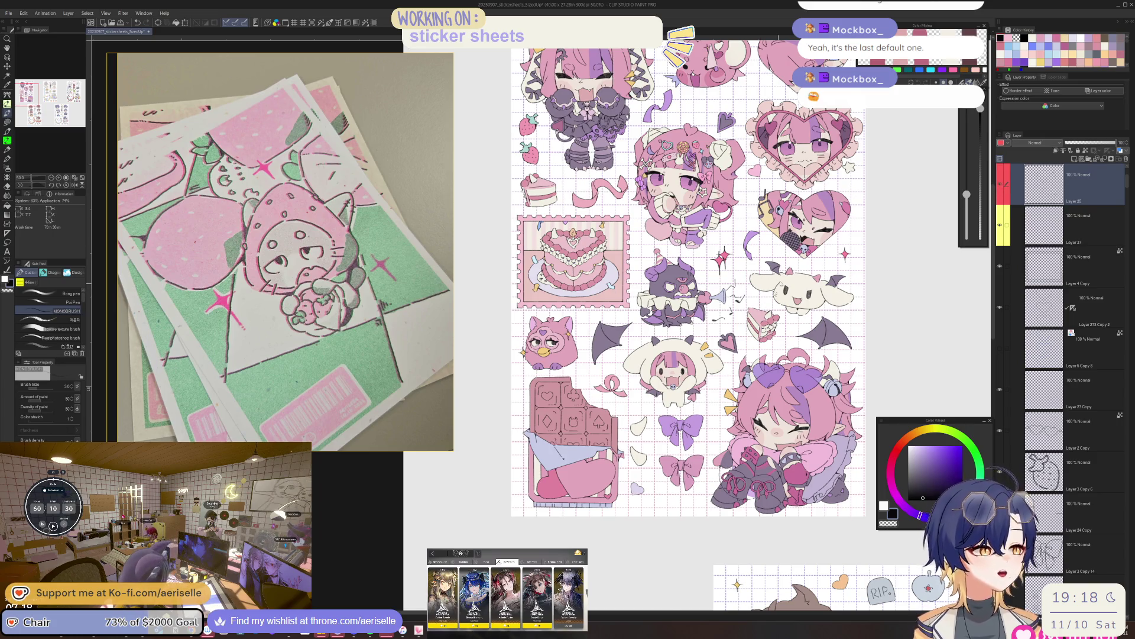
Ink a small dark touch where two outlines meet on the cream puppy's head.
scroll(703, 371, "up", 8)
mouse_move(704, 371)
left_mouse_down()
mouse_move(680, 384)
mouse_move(703, 384)
left_mouse_up()
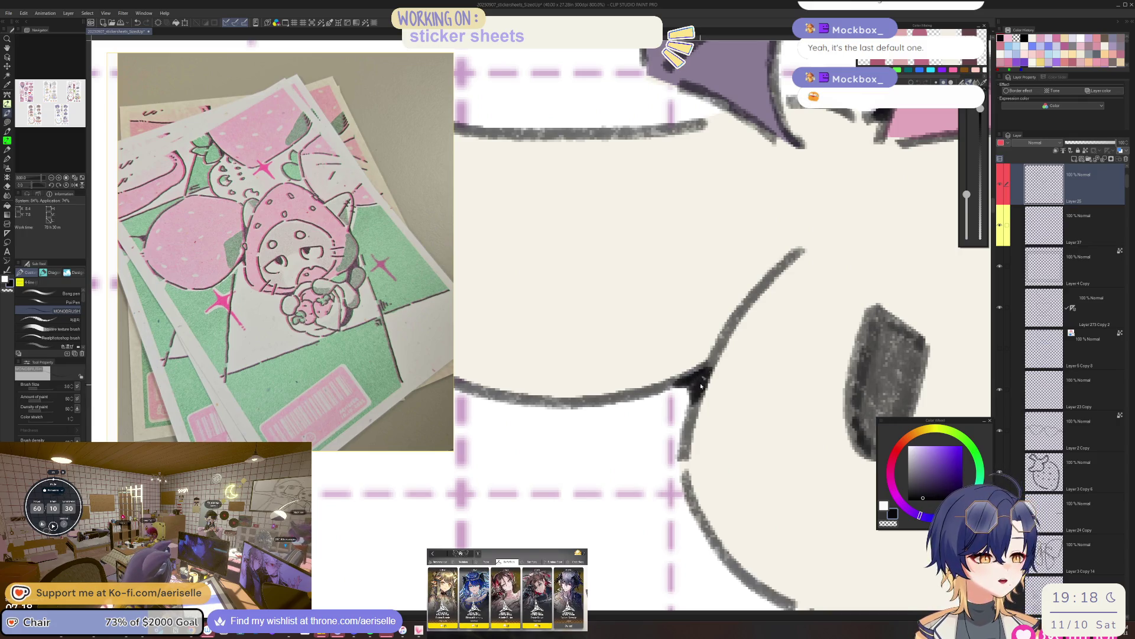
scroll(703, 384, "down", 10)
scroll(702, 384, "up", 2)
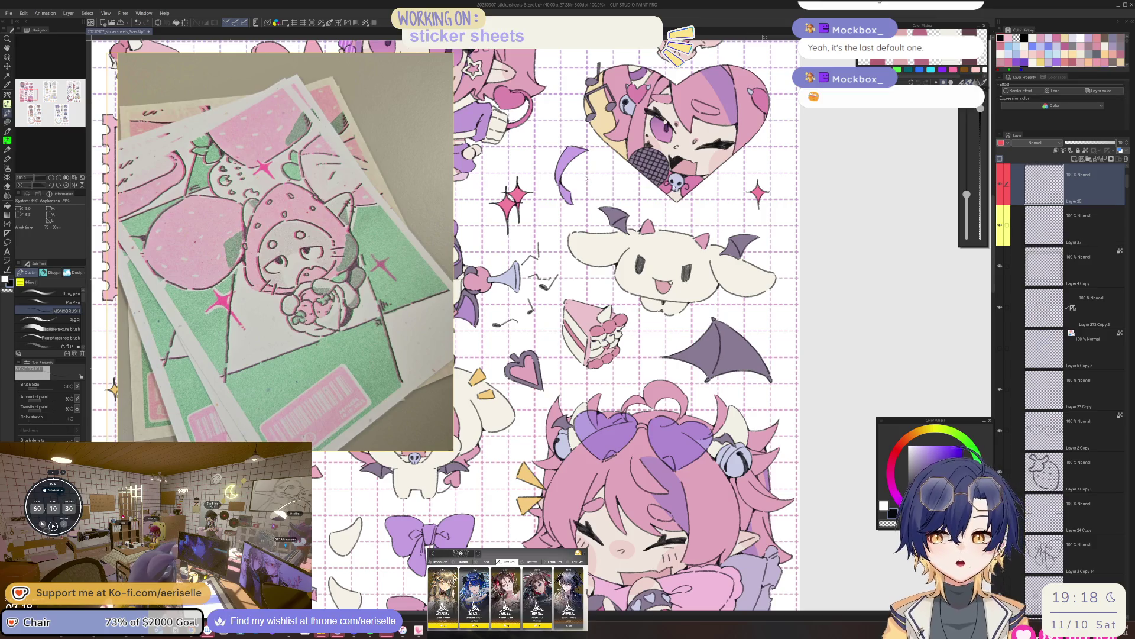
scroll(650, 343, "up", 2)
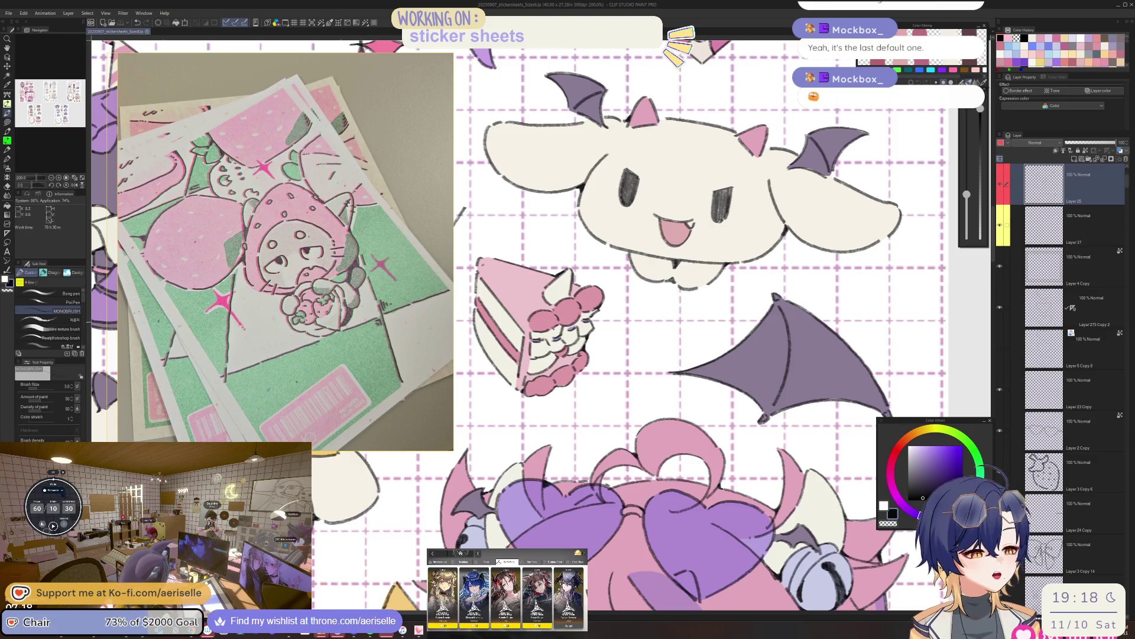
scroll(544, 322, "up", 2)
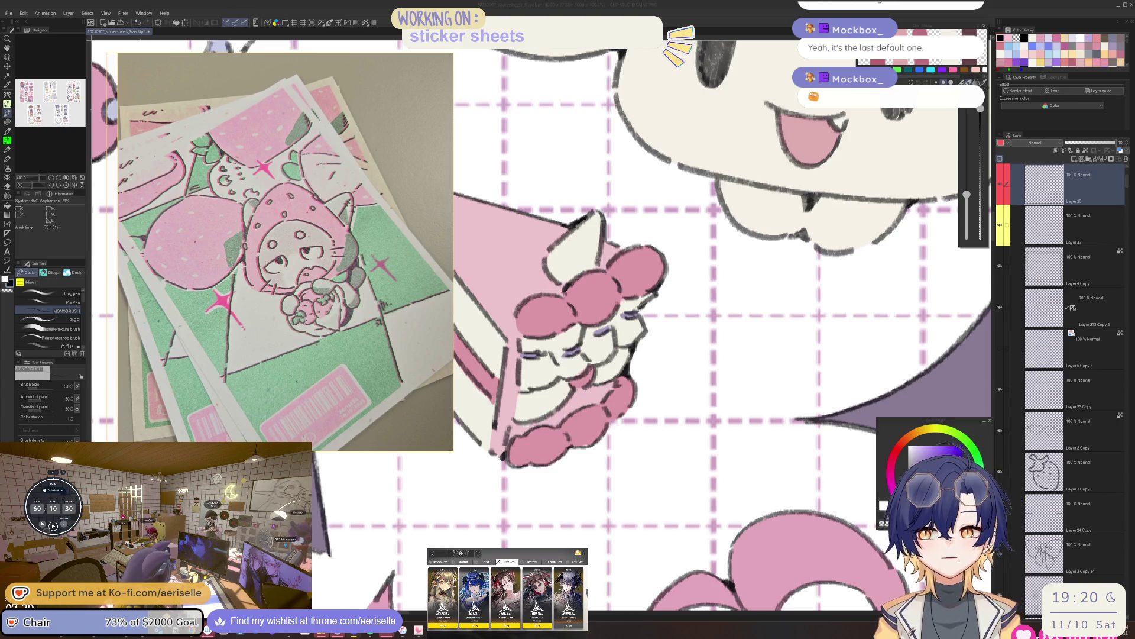
Zoom in and out over the puppy sticker's purple bat wing and pink horns to inspect the linework.
left_click(499, 456)
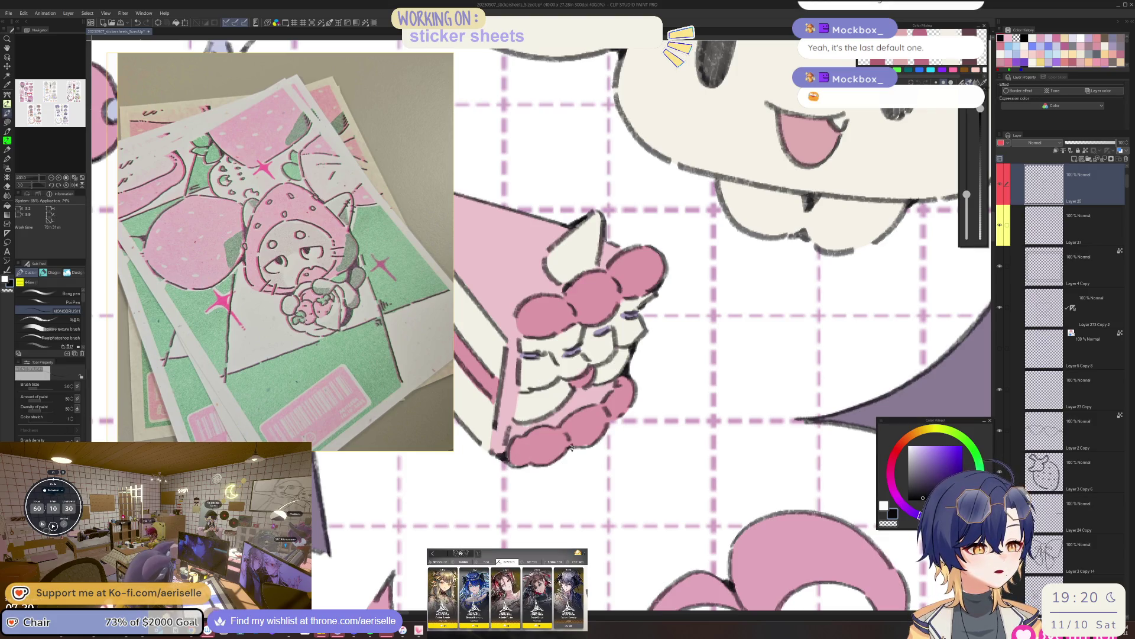
scroll(576, 430, "down", 3)
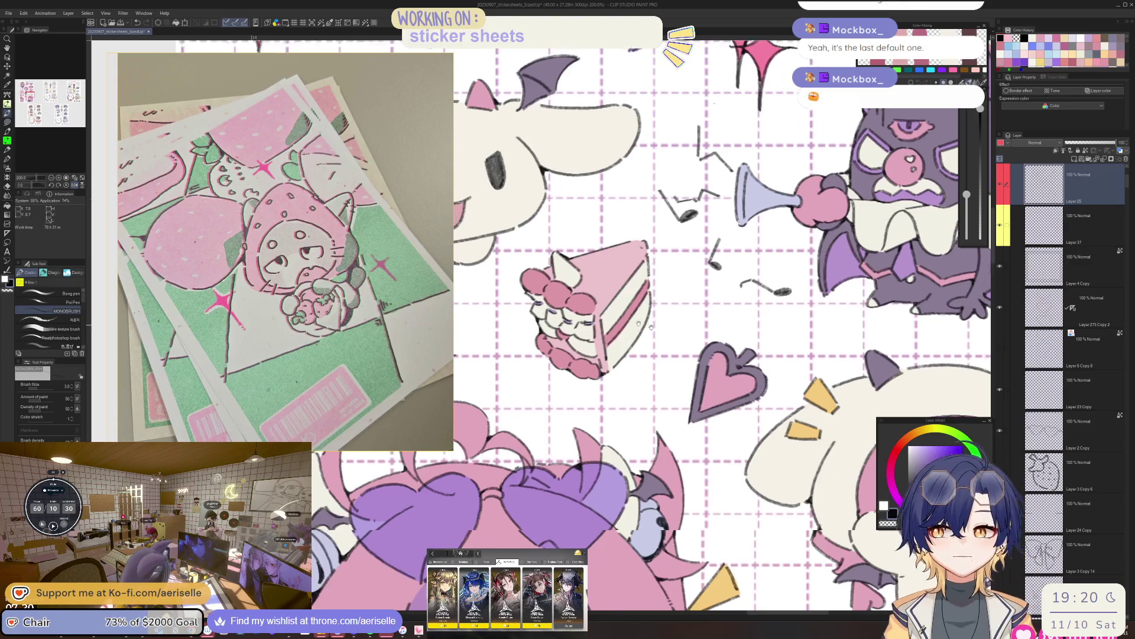
scroll(703, 298, "up", 3)
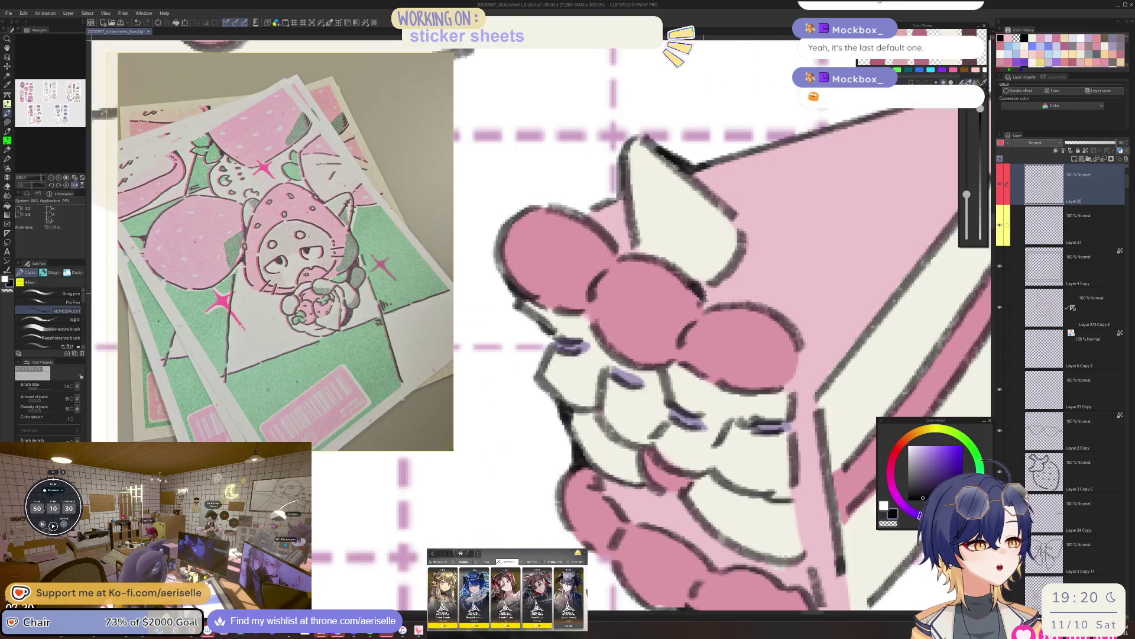
scroll(709, 276, "up", 1)
scroll(709, 276, "down", 3)
scroll(659, 309, "up", 3)
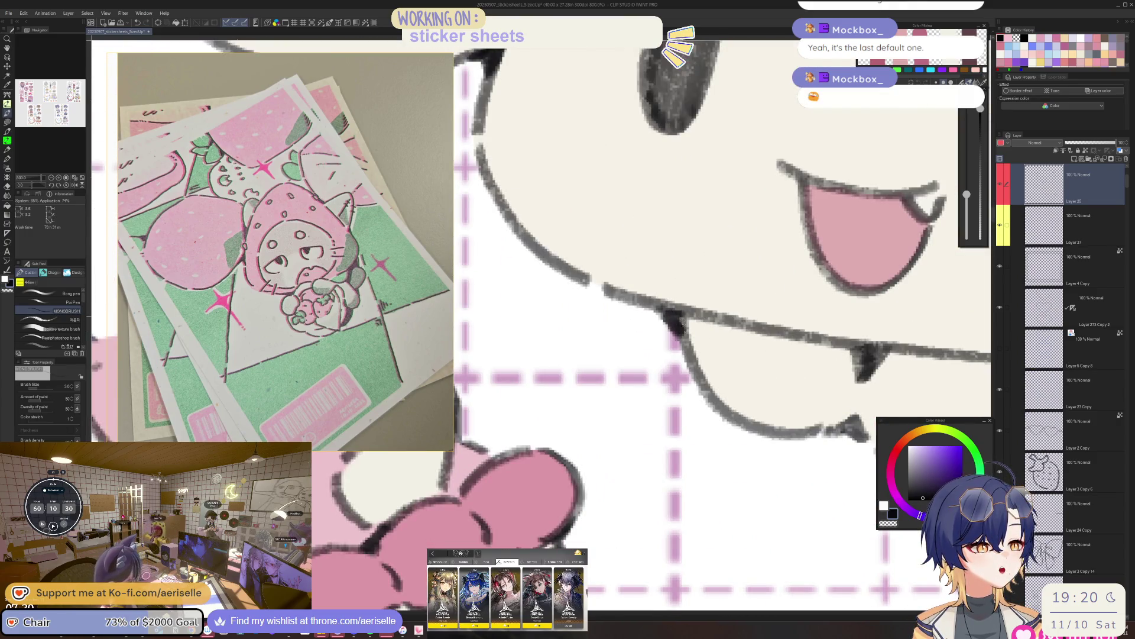
scroll(692, 293, "down", 5)
scroll(628, 312, "up", 4)
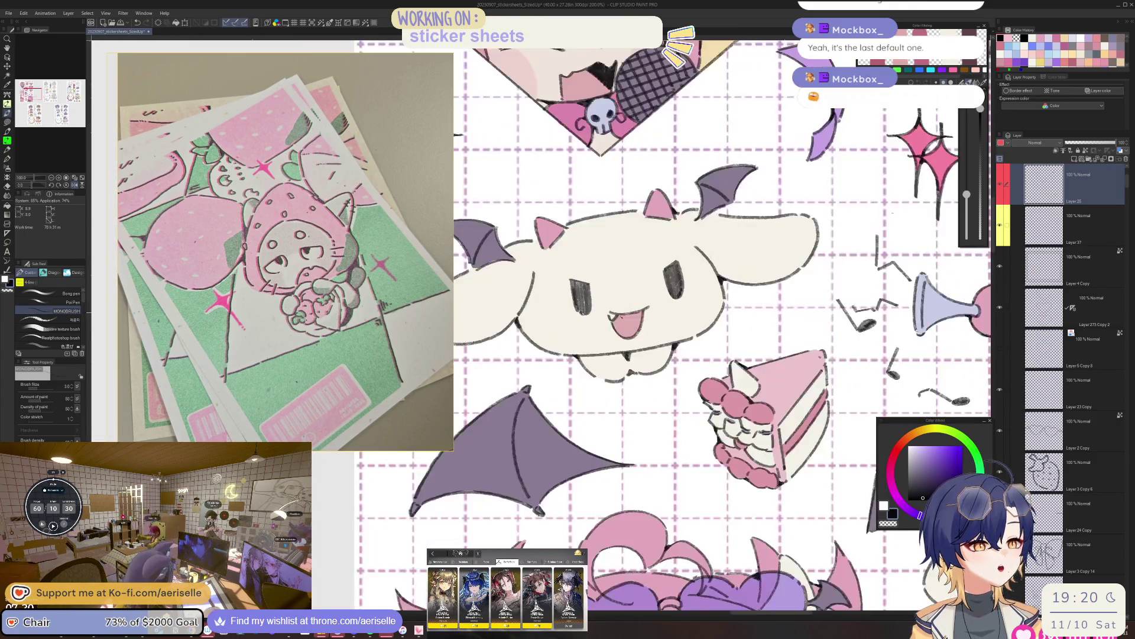
scroll(626, 296, "down", 4)
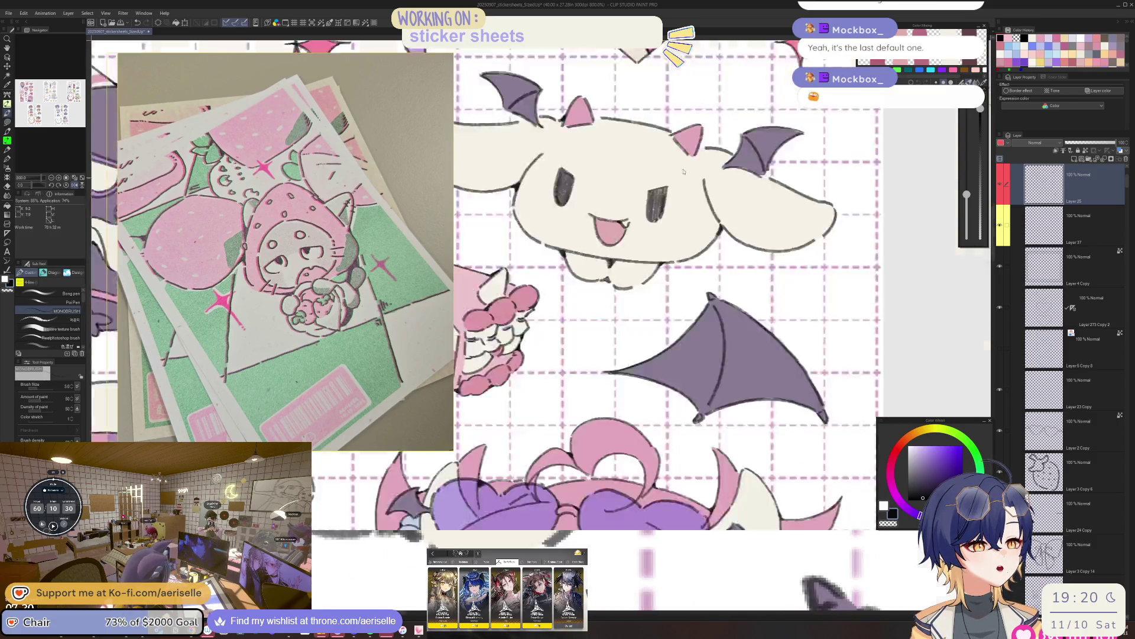
scroll(674, 275, "up", 3)
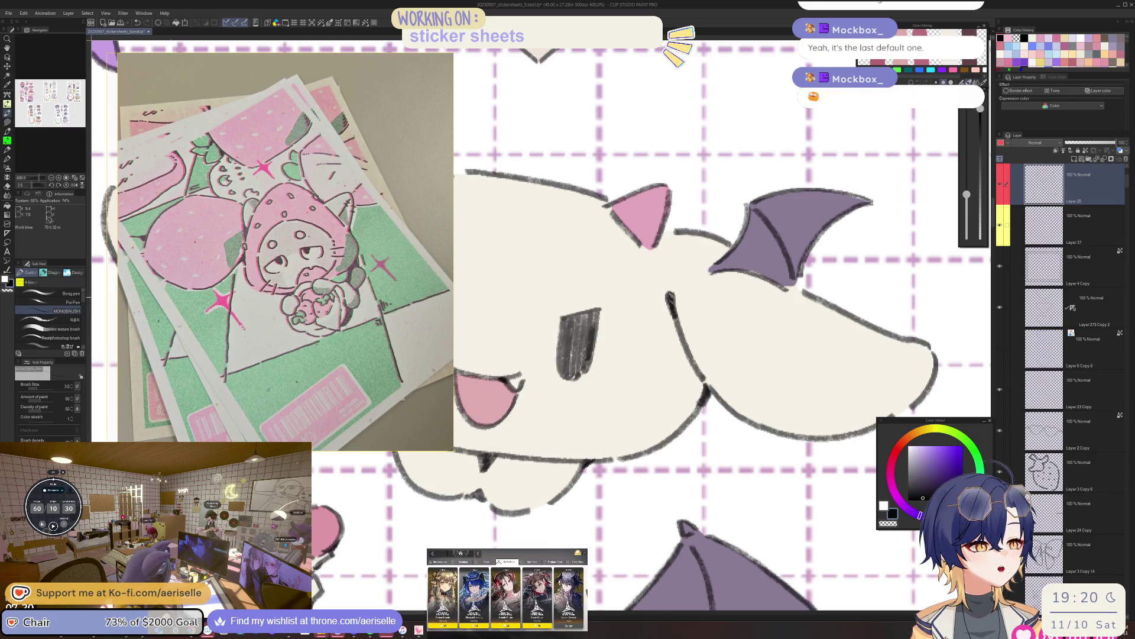
scroll(710, 260, "down", 4)
scroll(591, 284, "up", 5)
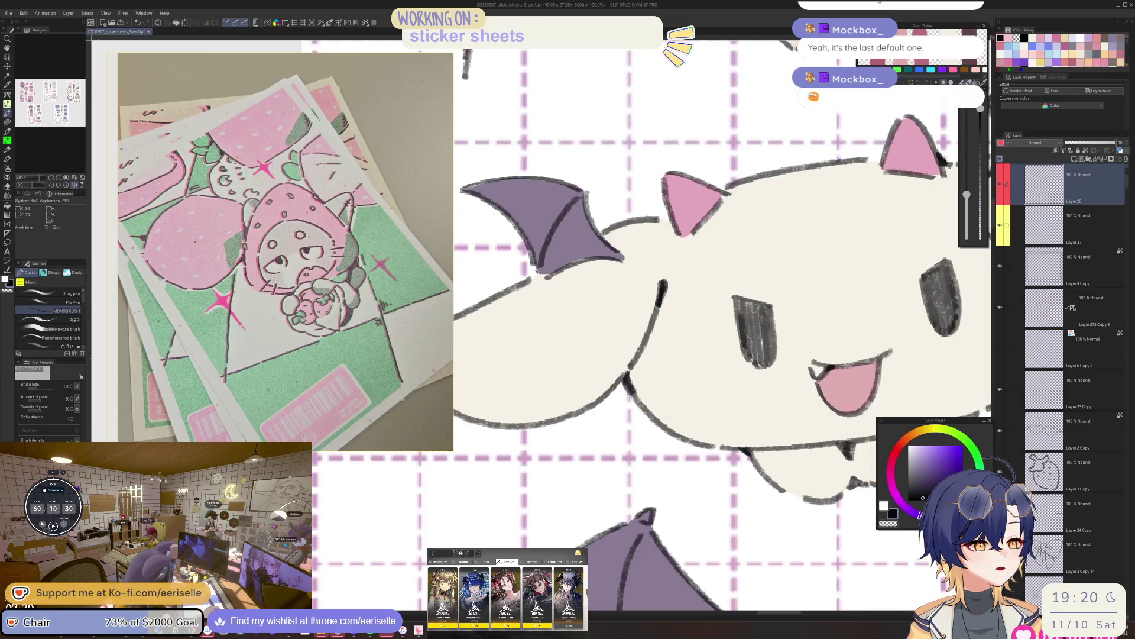
scroll(537, 273, "down", 5)
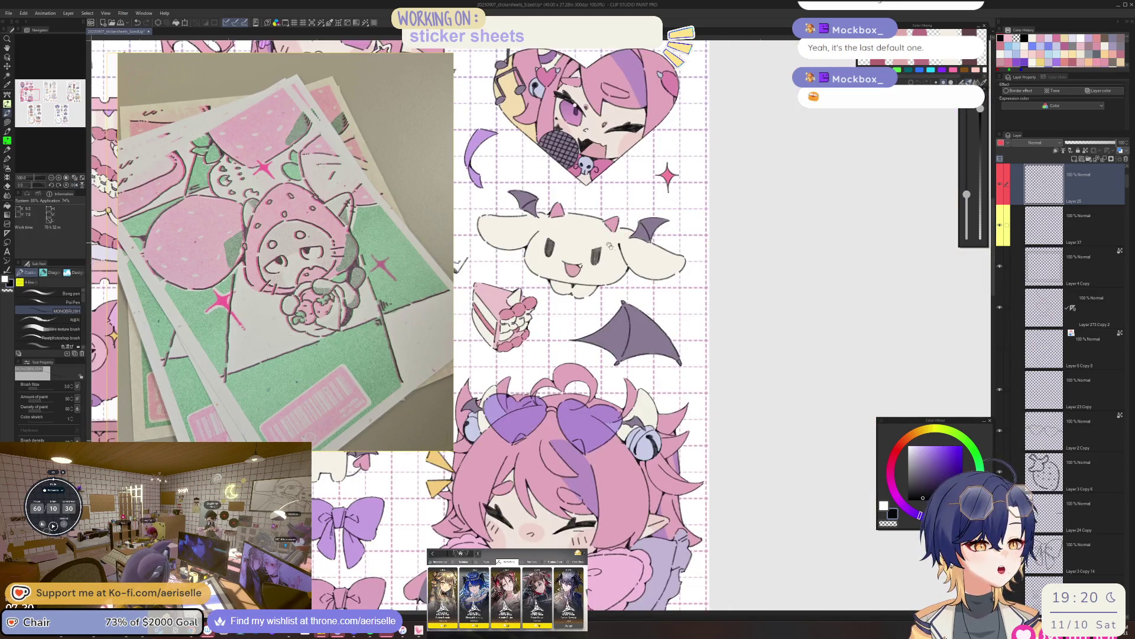
scroll(607, 242, "up", 5)
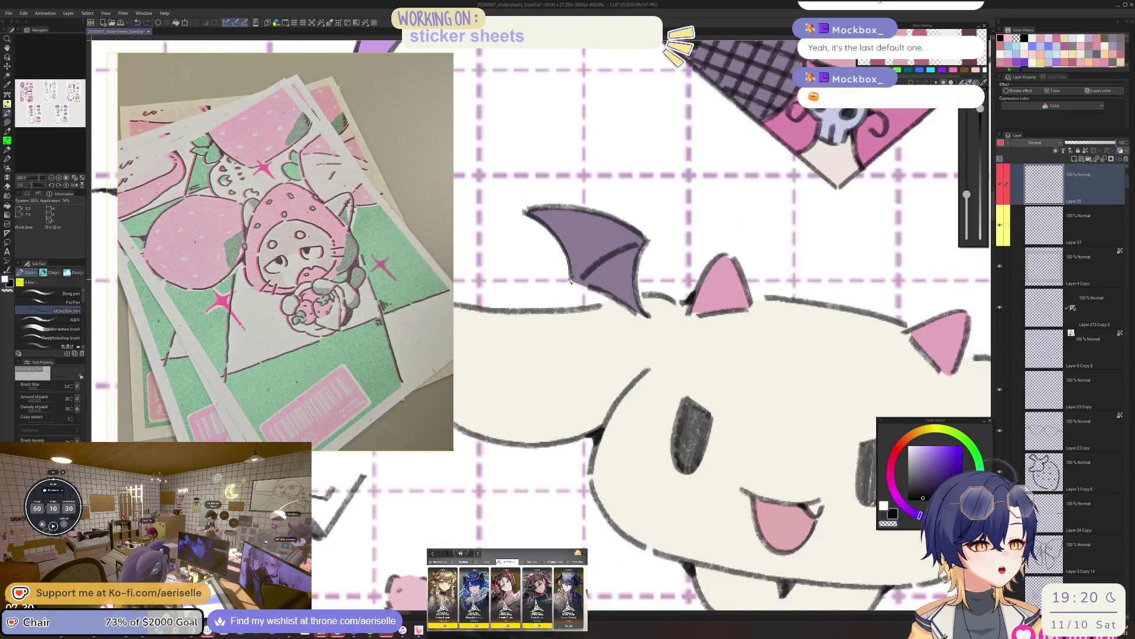
Ink a dark stroke along the lower edge of the puppy's purple bat wing.
left_click_drag(574, 284, 584, 290)
scroll(578, 285, "down", 5)
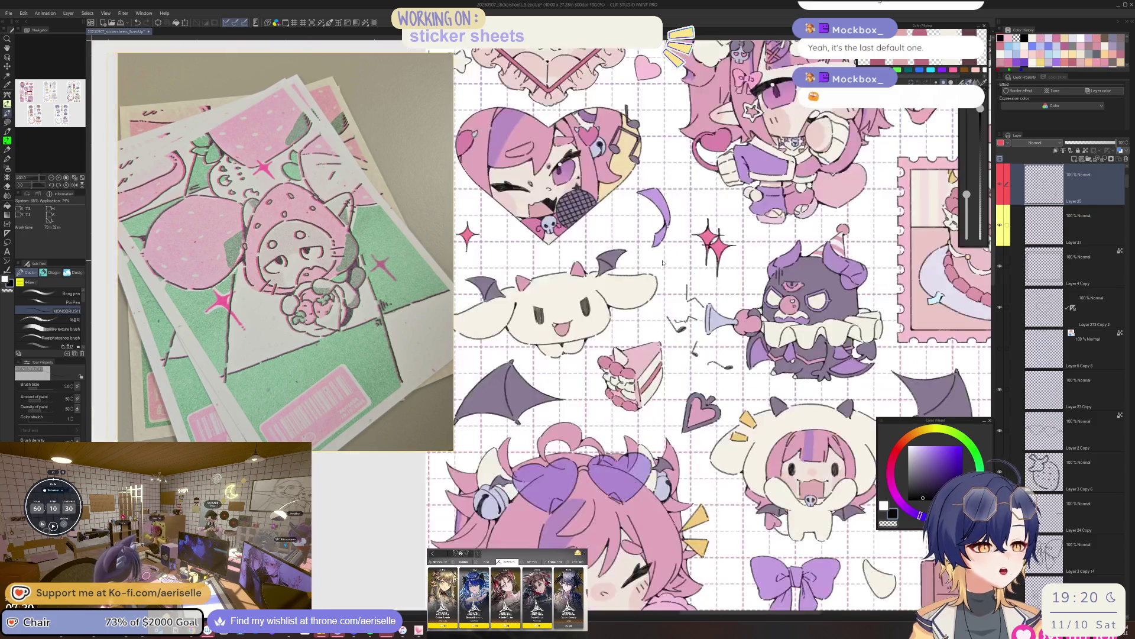
scroll(555, 284, "up", 7)
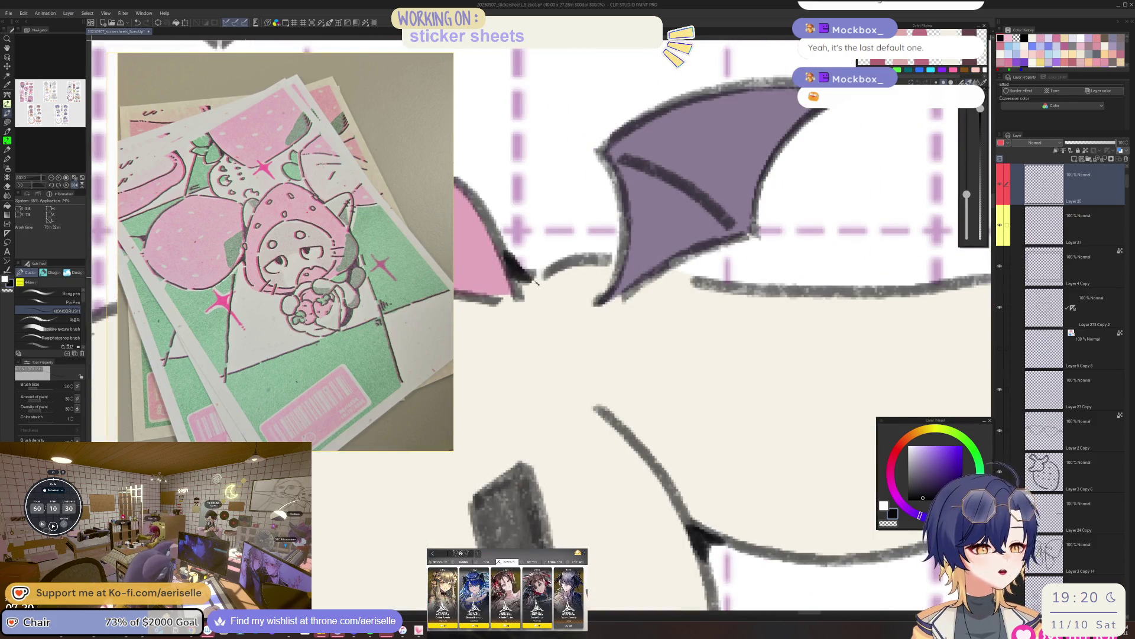
scroll(535, 282, "down", 6)
Rotate the canvas, flip it horizontally, reset rotation, then tilt it about 10 degrees.
left_click_drag(535, 282, 568, 260)
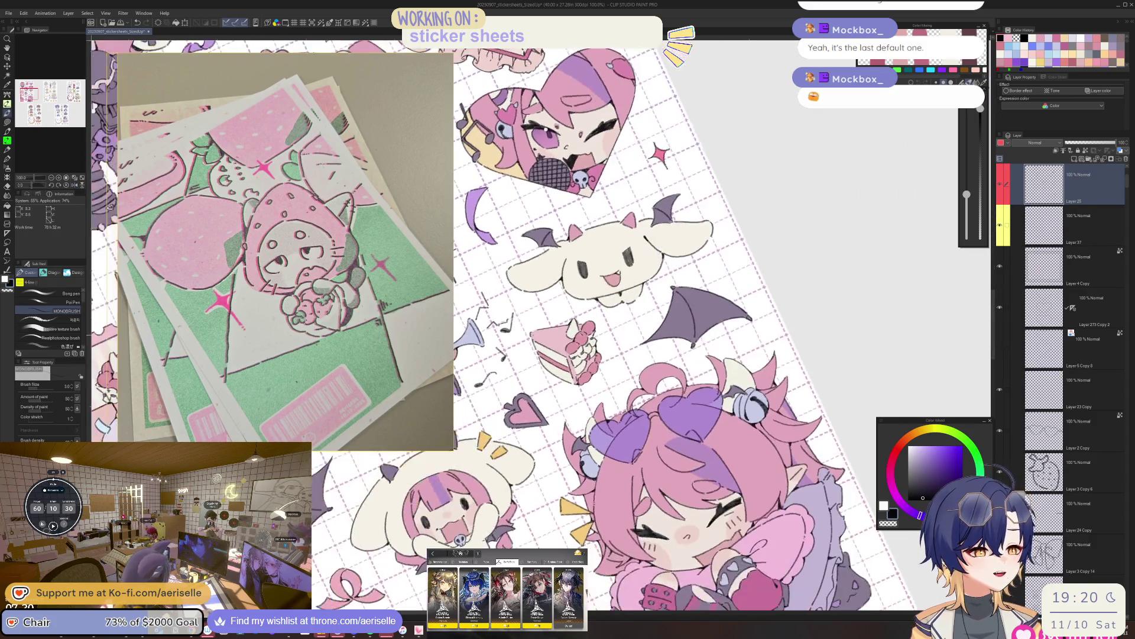
scroll(662, 258, "up", 3)
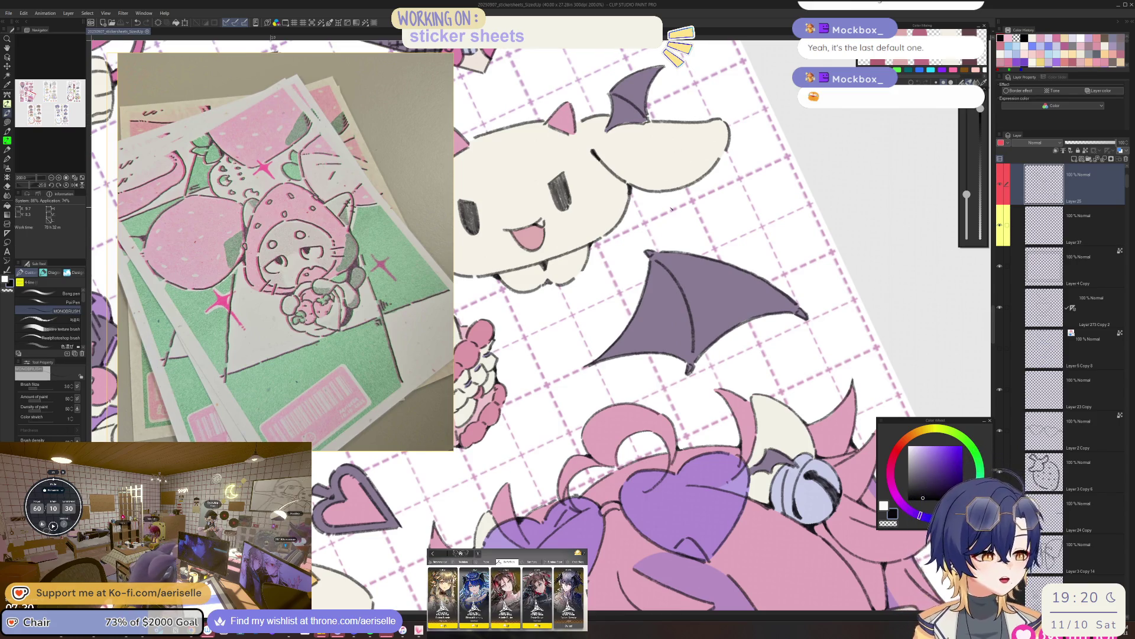
scroll(699, 337, "down", 5)
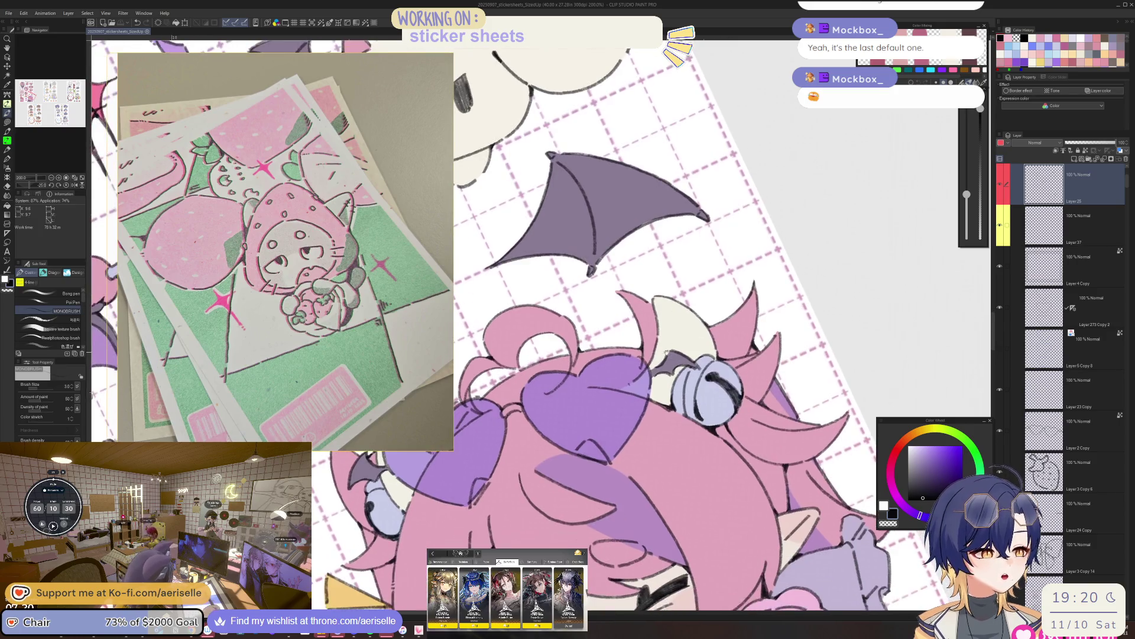
scroll(667, 353, "up", 3)
scroll(658, 272, "down", 3)
key("h")
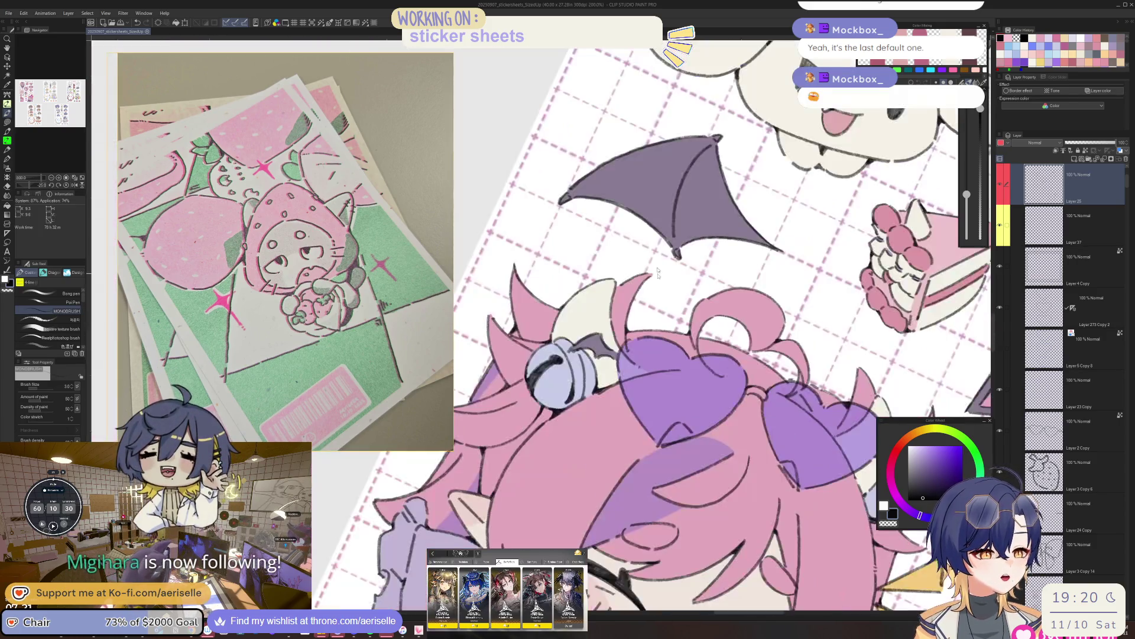
key("ctrl+@")
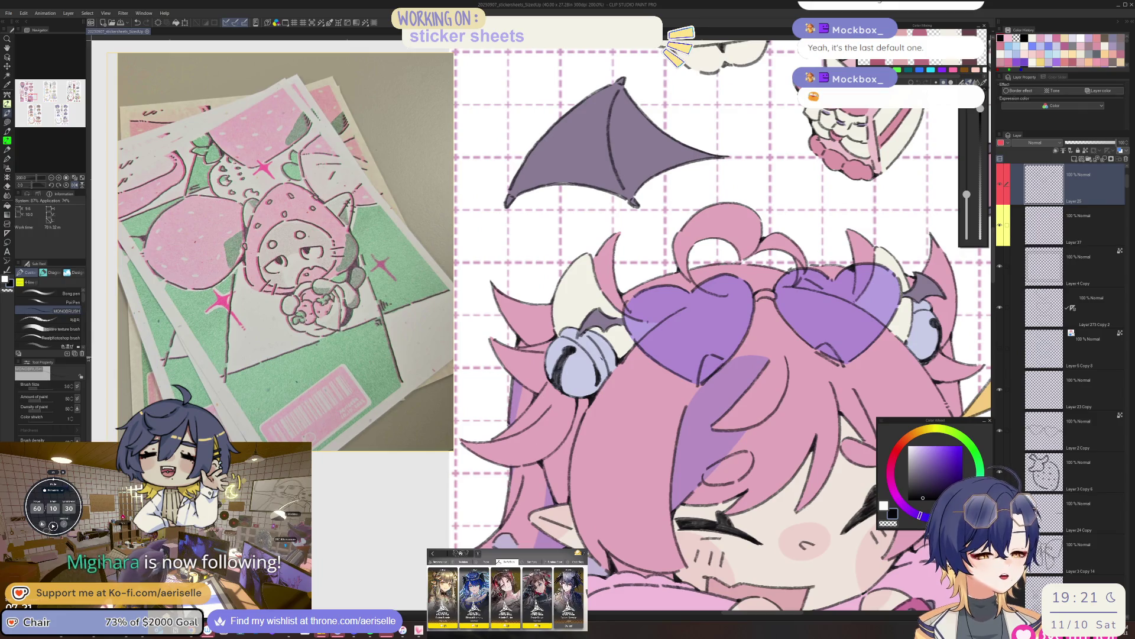
key("minus")
left_click(574, 309)
scroll(569, 311, "up", 2)
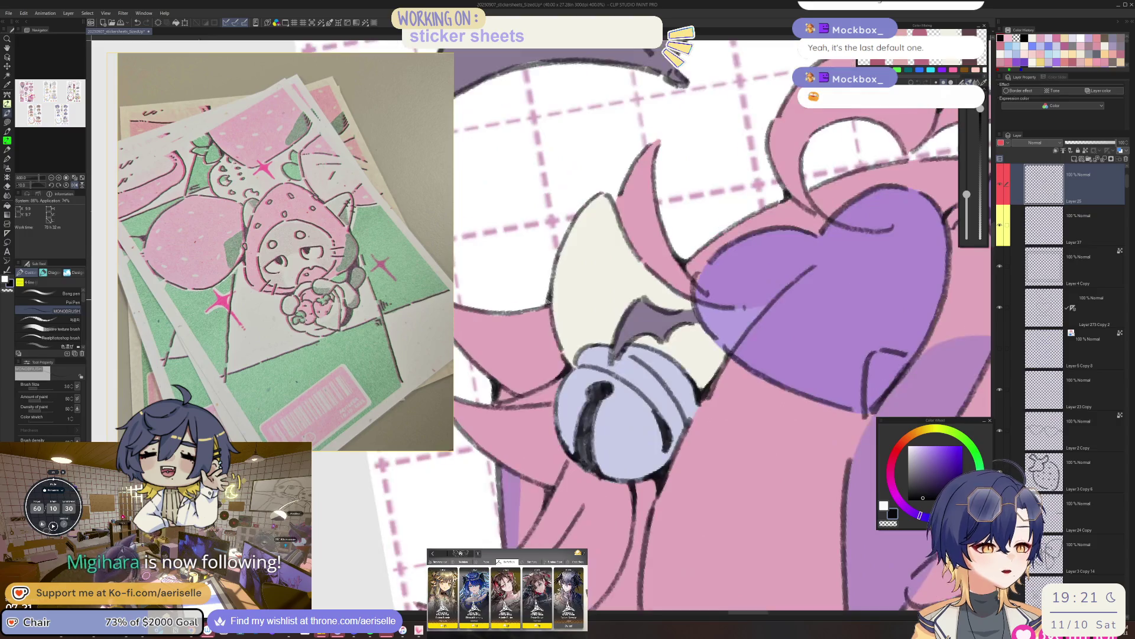
scroll(568, 311, "down", 3)
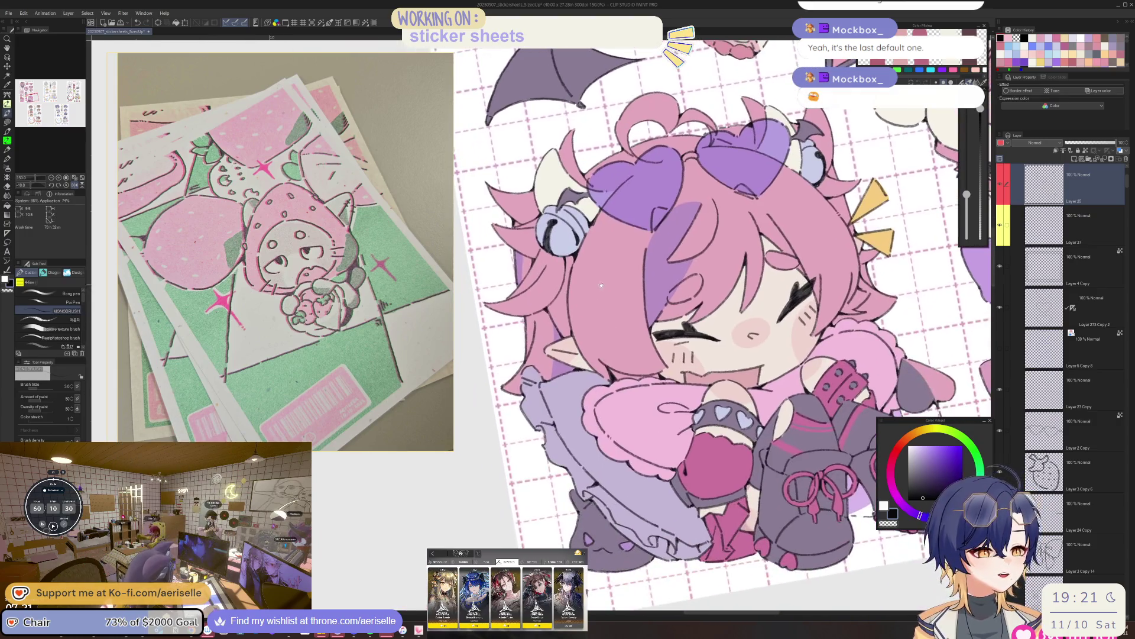
scroll(550, 342, "up", 2)
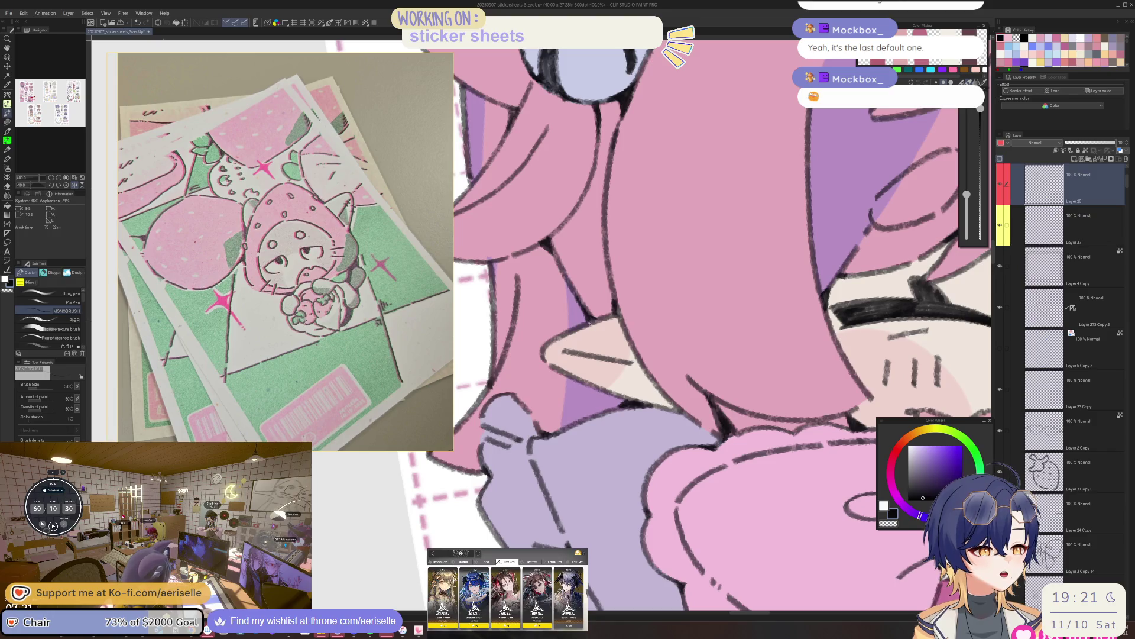
scroll(629, 402, "down", 3)
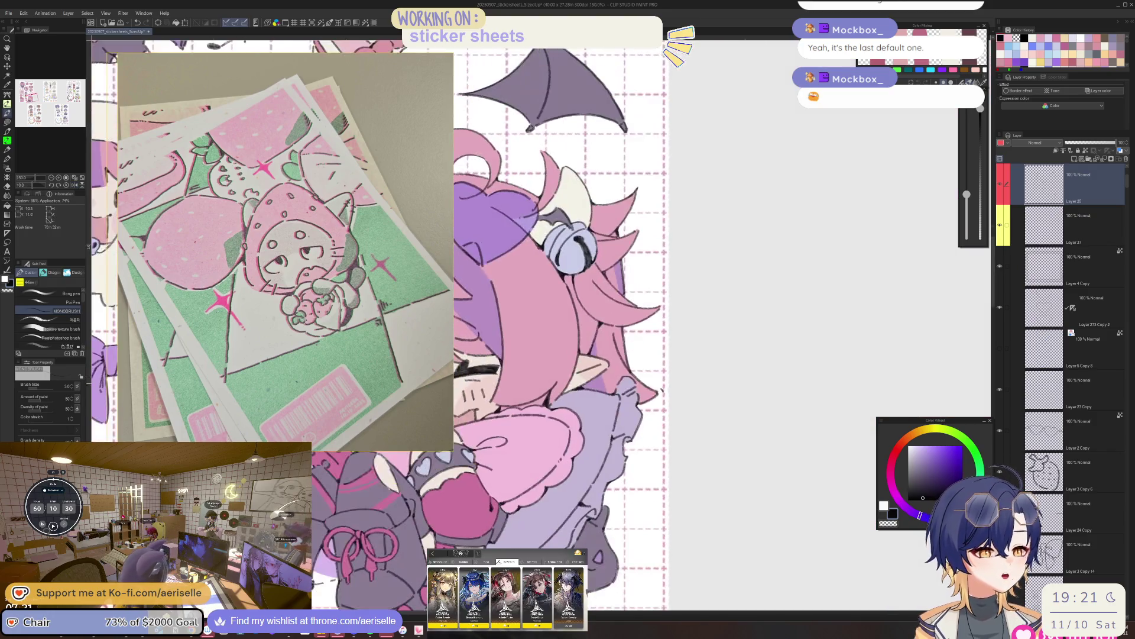
scroll(621, 282, "up", 3)
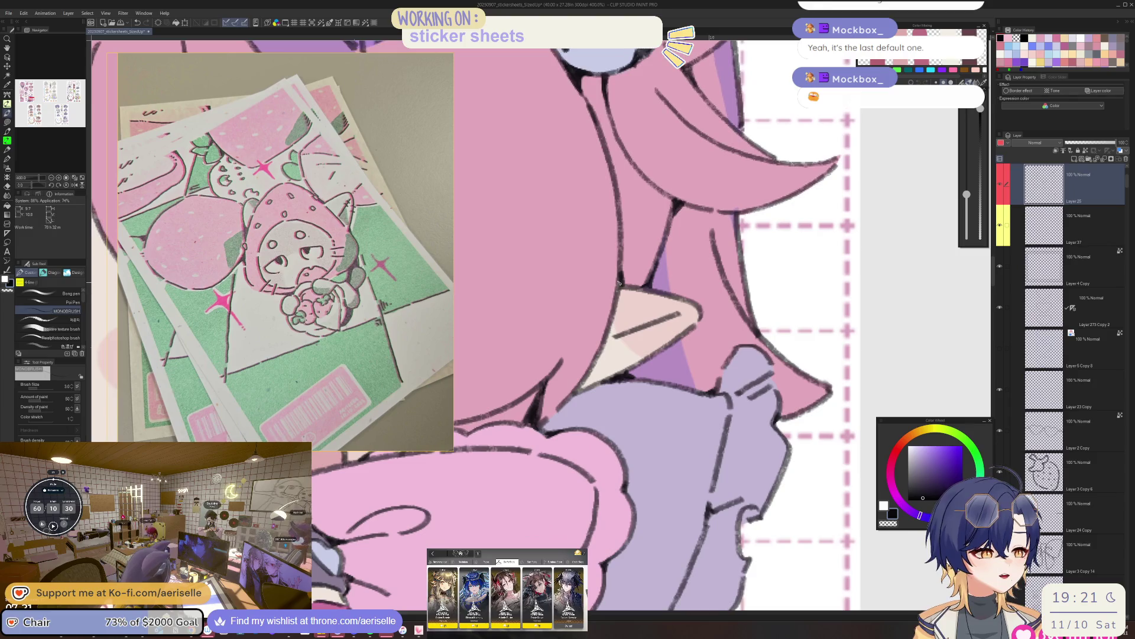
scroll(621, 286, "down", 5)
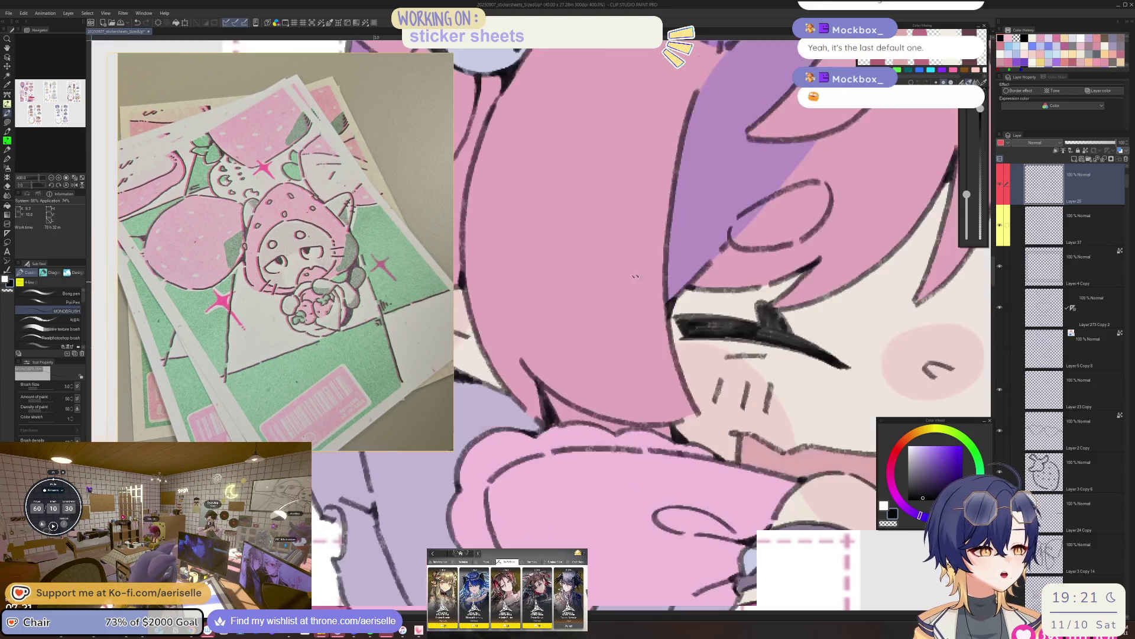
scroll(641, 299, "up", 5)
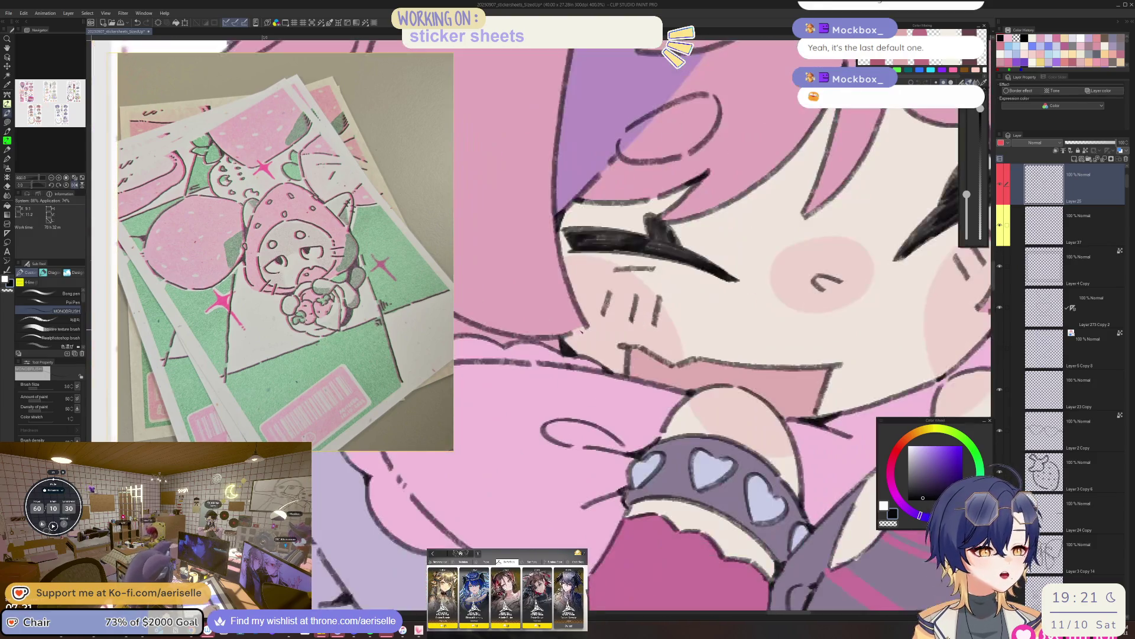
scroll(611, 223, "down", 3)
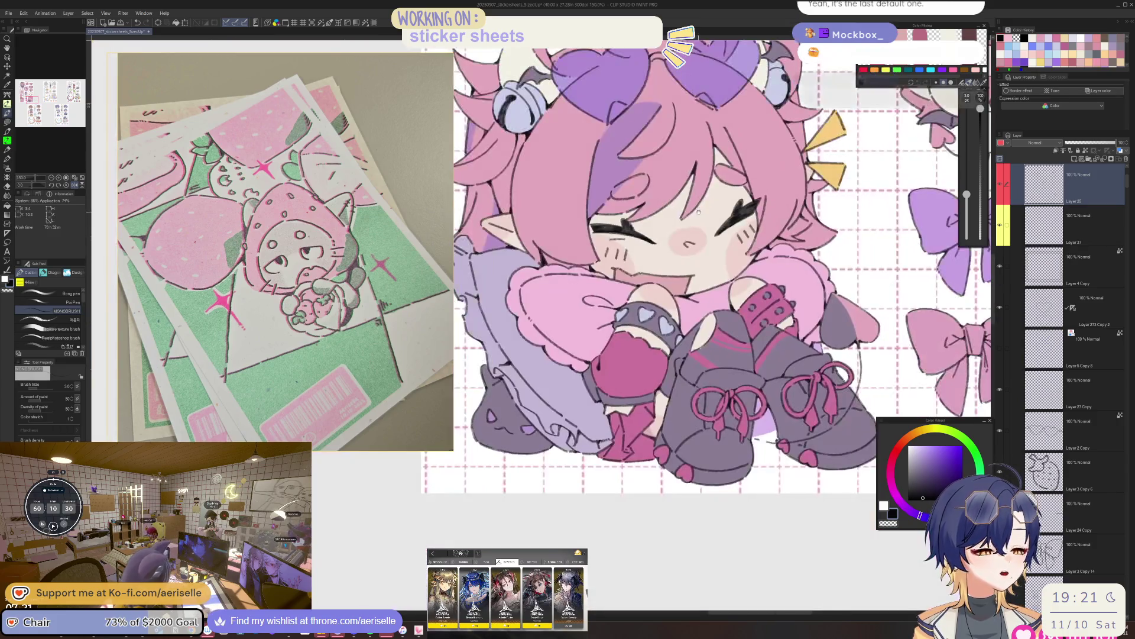
scroll(615, 243, "up", 4)
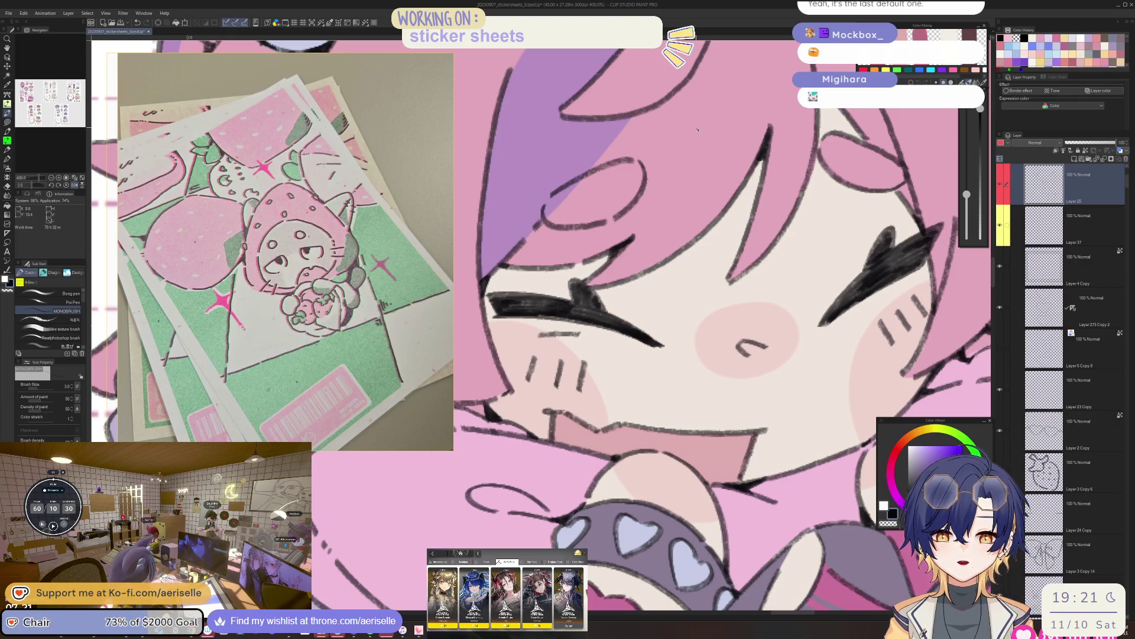
scroll(698, 129, "down", 3)
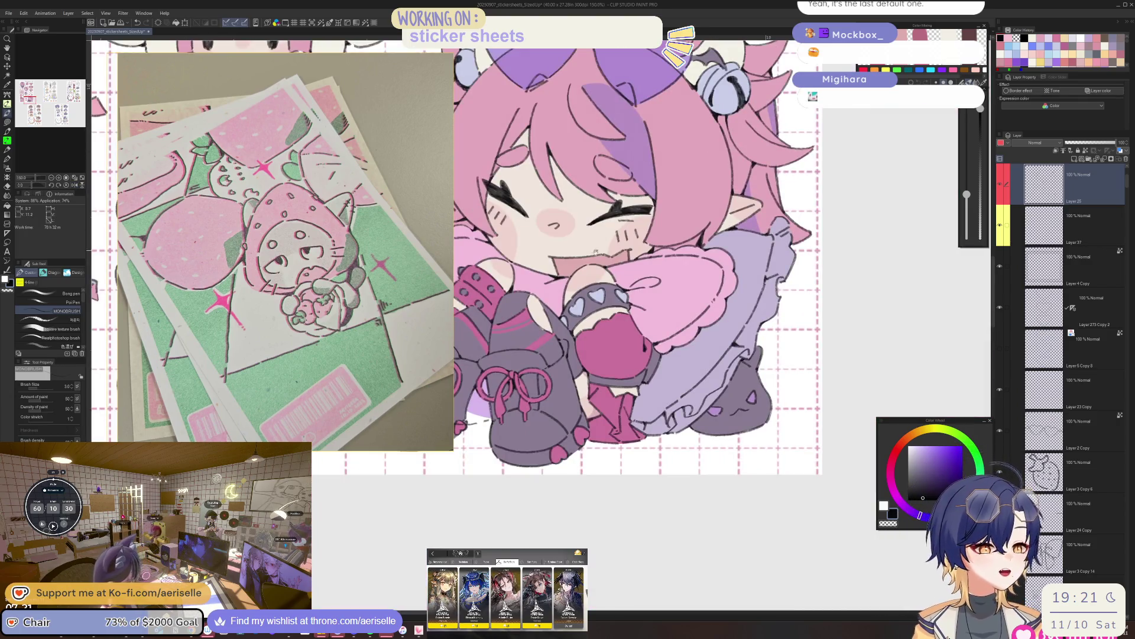
scroll(596, 250, "up", 2)
scroll(596, 250, "up", 3)
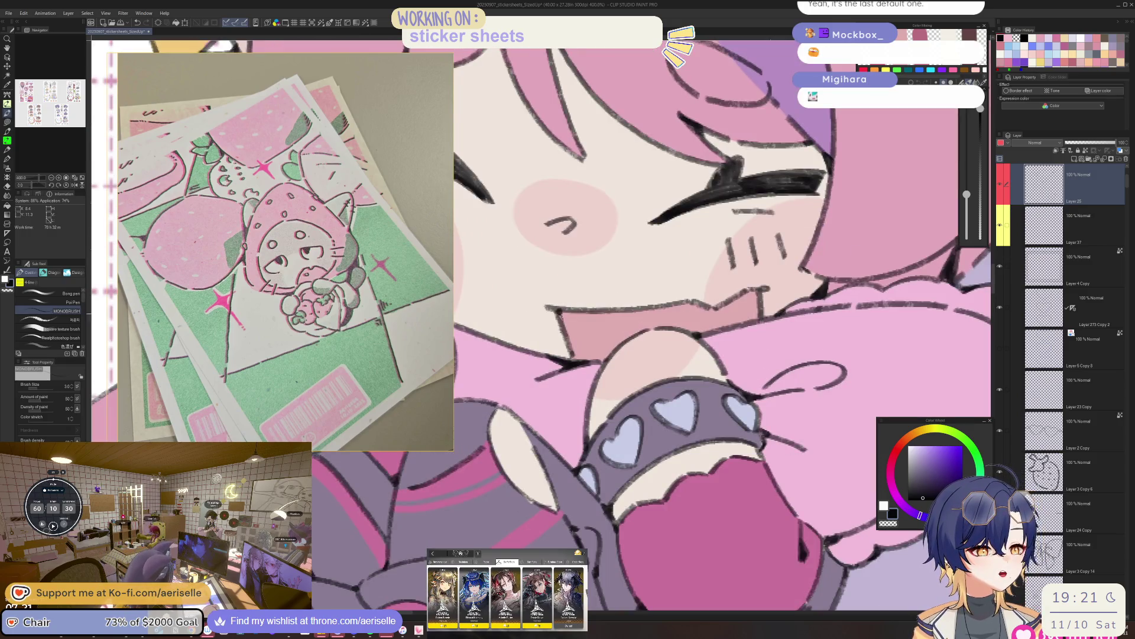
key("minus")
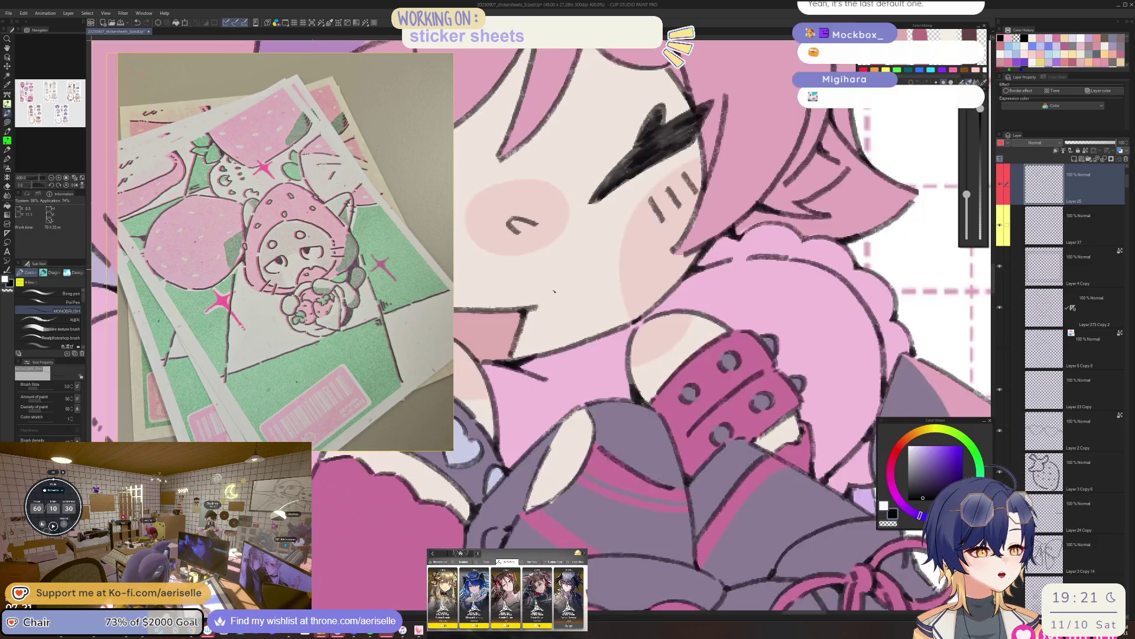
key("minus")
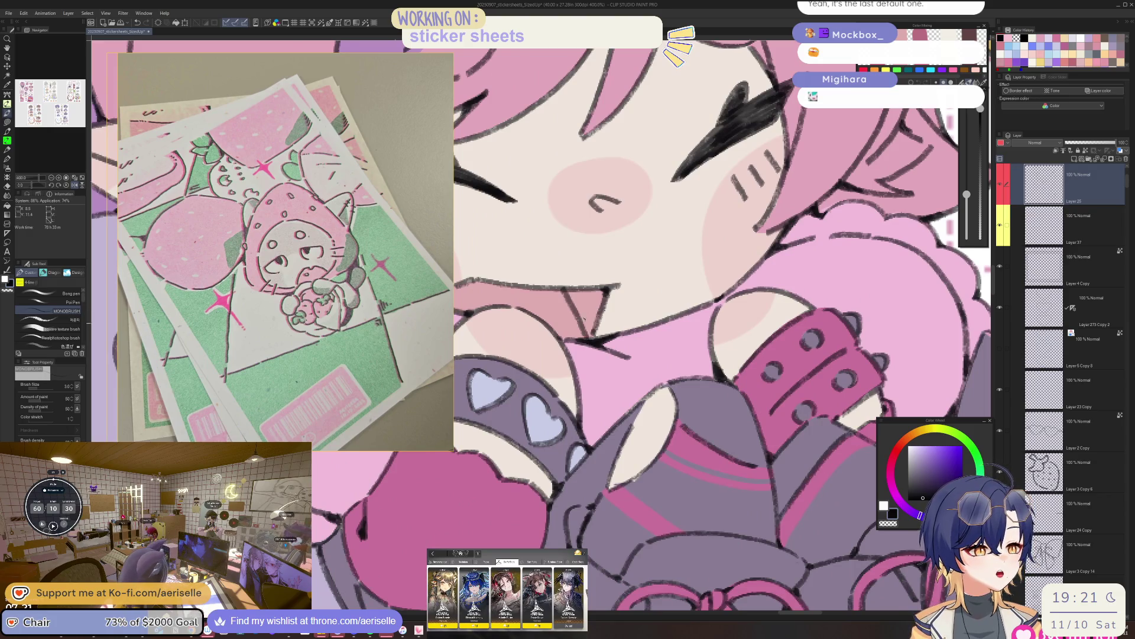
scroll(576, 314, "down", 6)
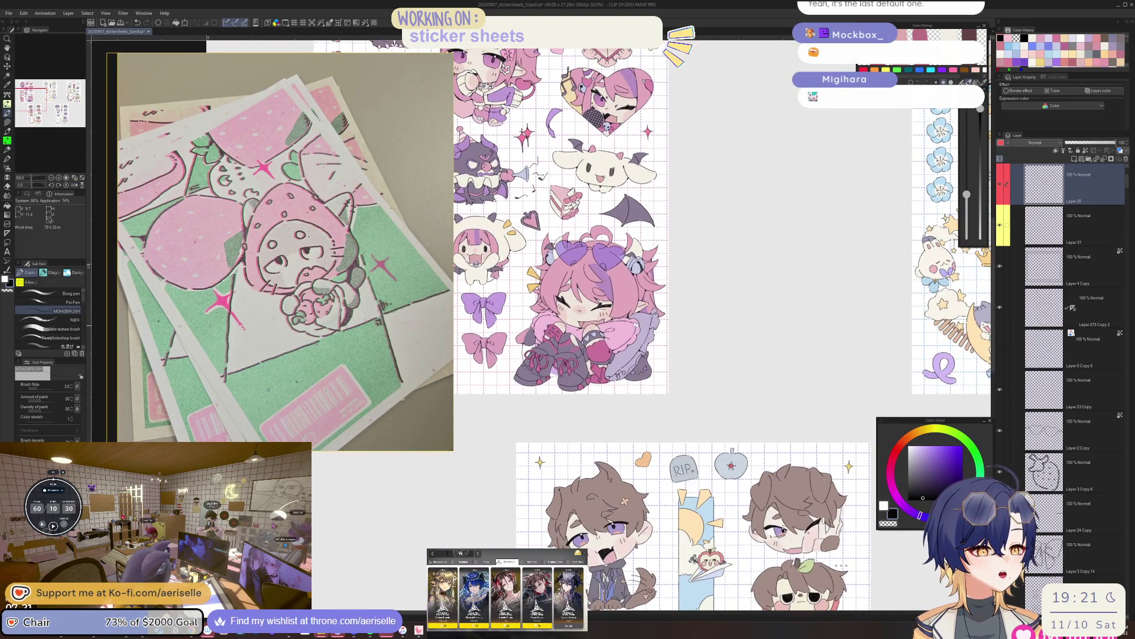
scroll(573, 312, "up", 4)
scroll(556, 343, "up", 2)
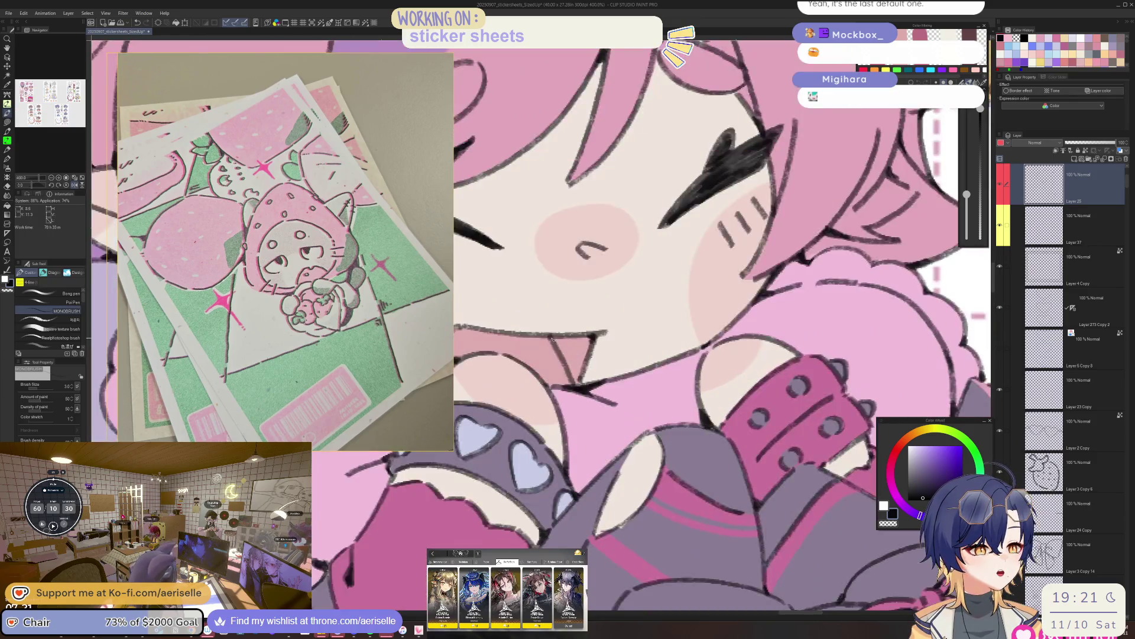
mouse_move(553, 340)
left_mouse_down()
mouse_move(565, 355)
mouse_move(585, 338)
mouse_move(580, 380)
mouse_move(582, 352)
left_mouse_up()
key("ctrl+alt+0")
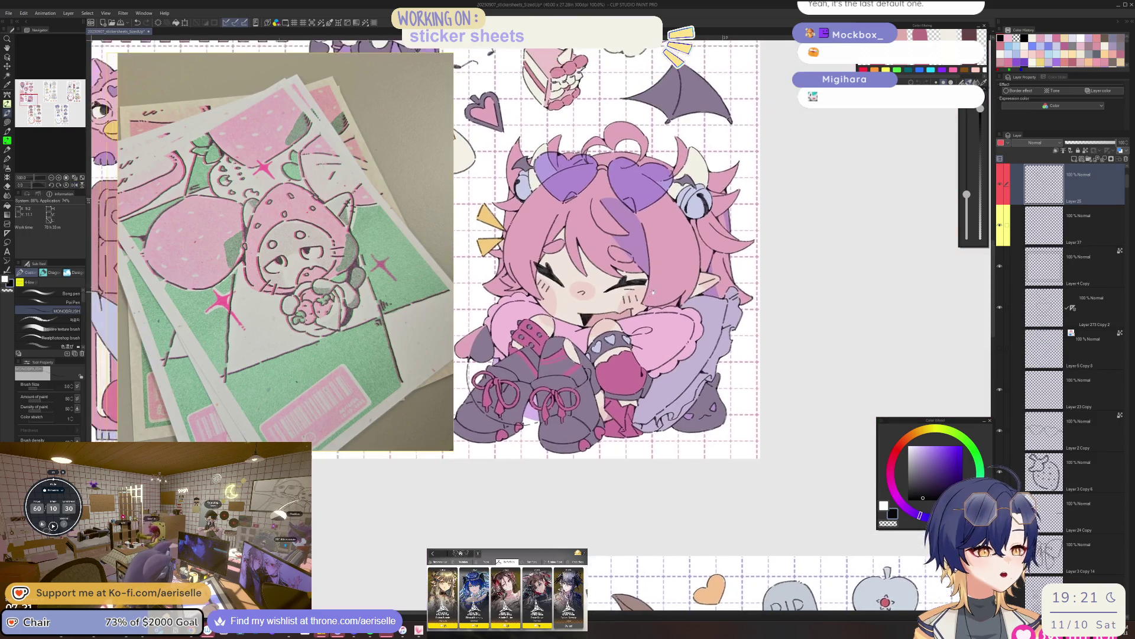
scroll(423, 340, "up", 3)
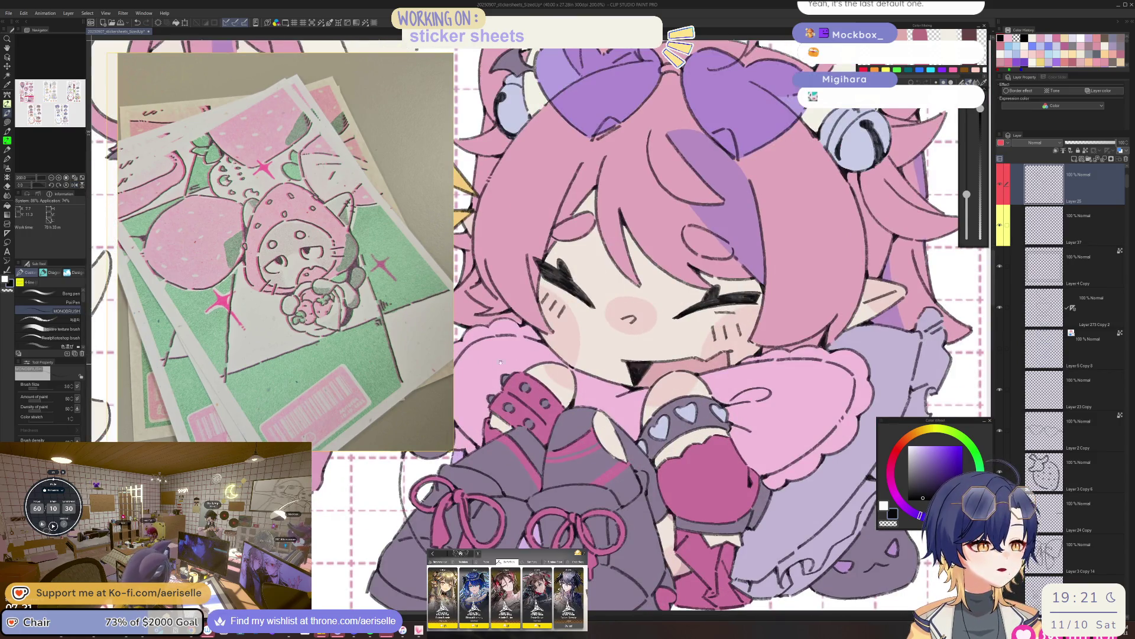
scroll(604, 289, "up", 2)
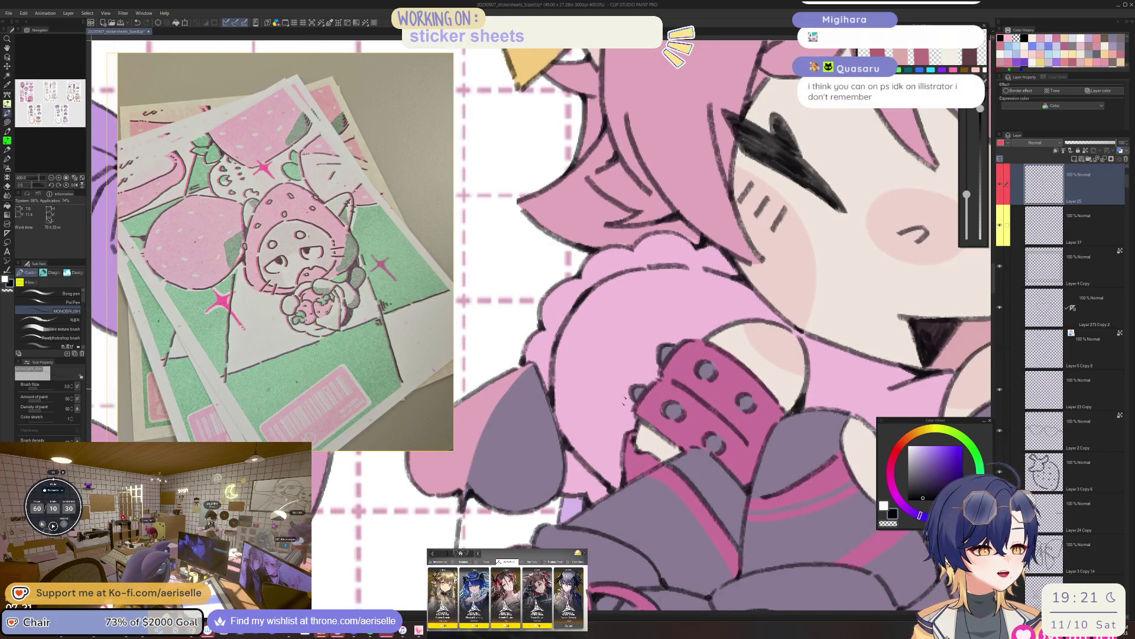
left_click_drag(628, 390, 555, 339)
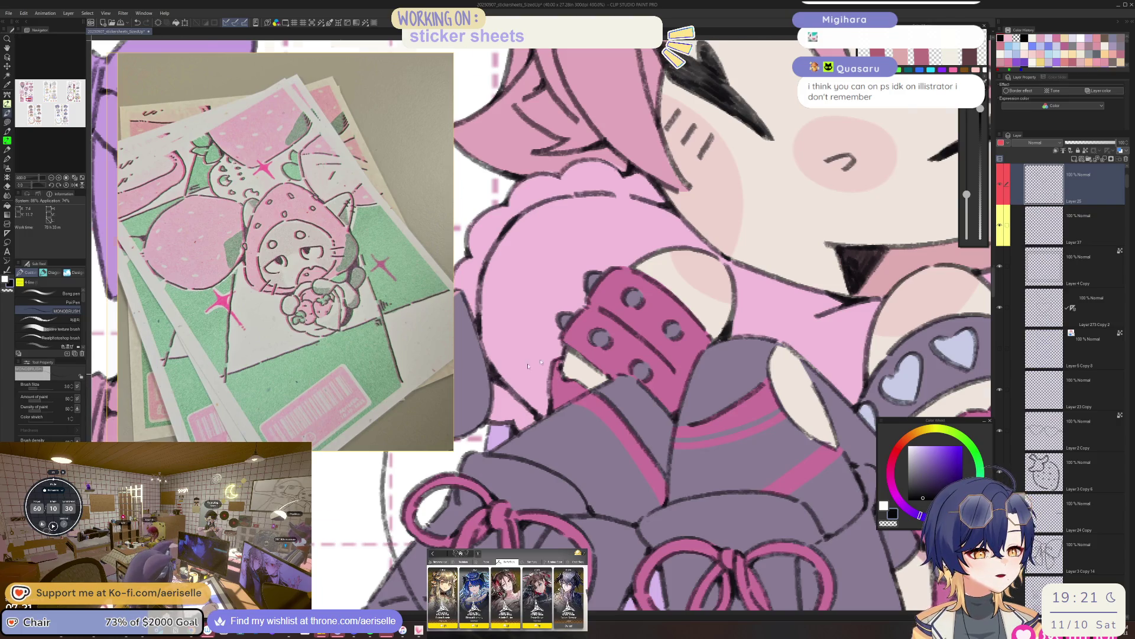
scroll(583, 358, "down", 4)
scroll(583, 358, "up", 5)
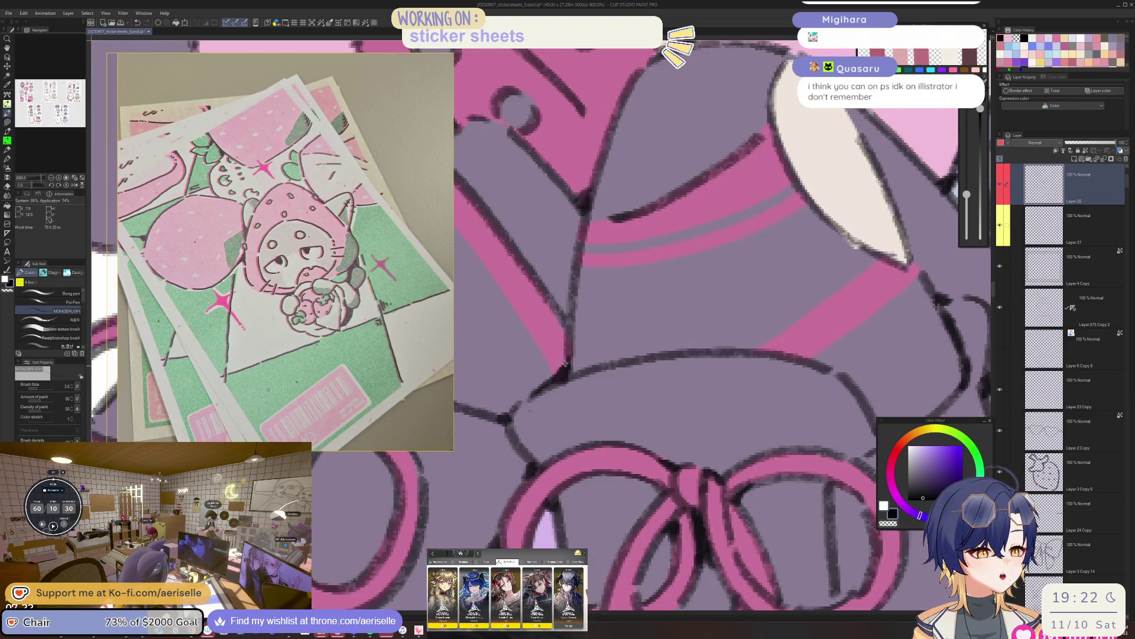
scroll(563, 354, "down", 4)
scroll(510, 338, "up", 2)
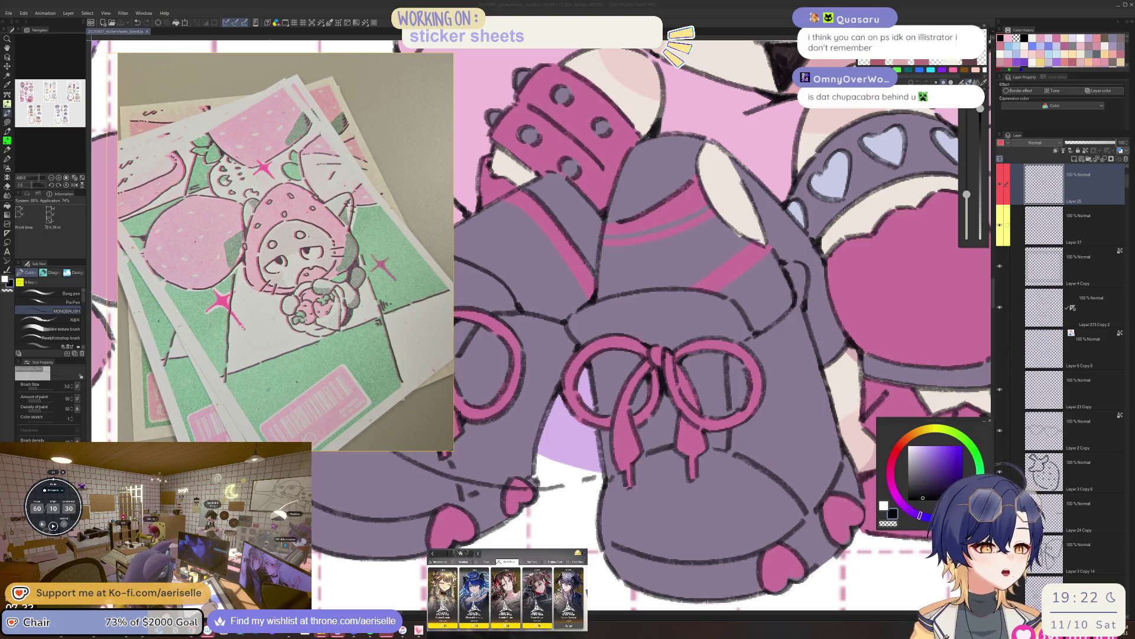
left_click(535, 476)
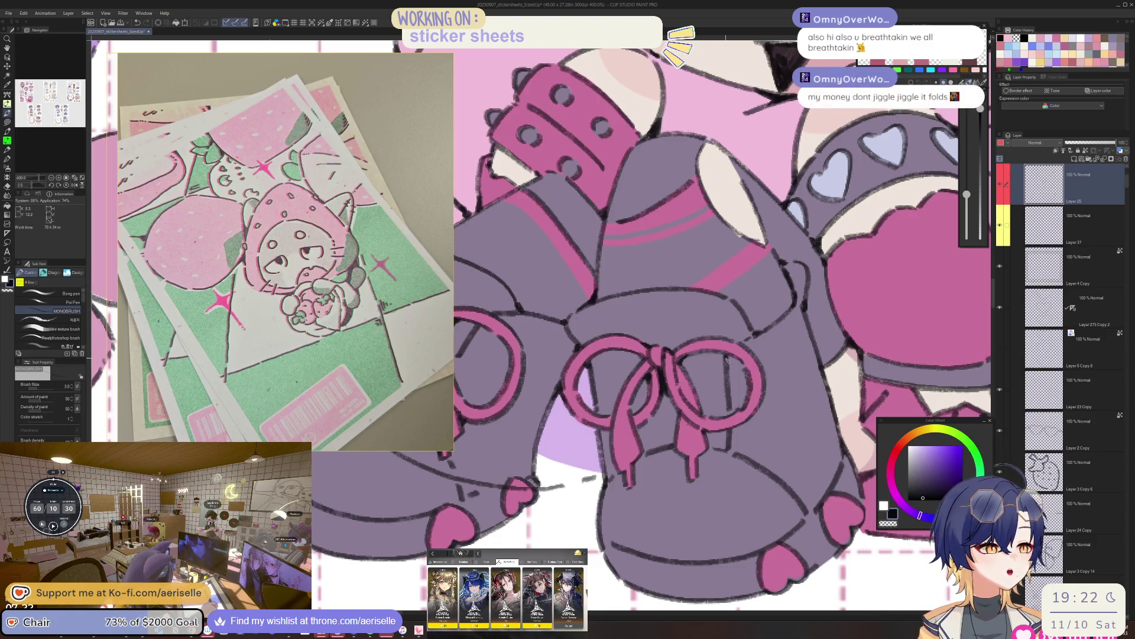
key("ctrl+alt+0")
scroll(651, 342, "up", 3)
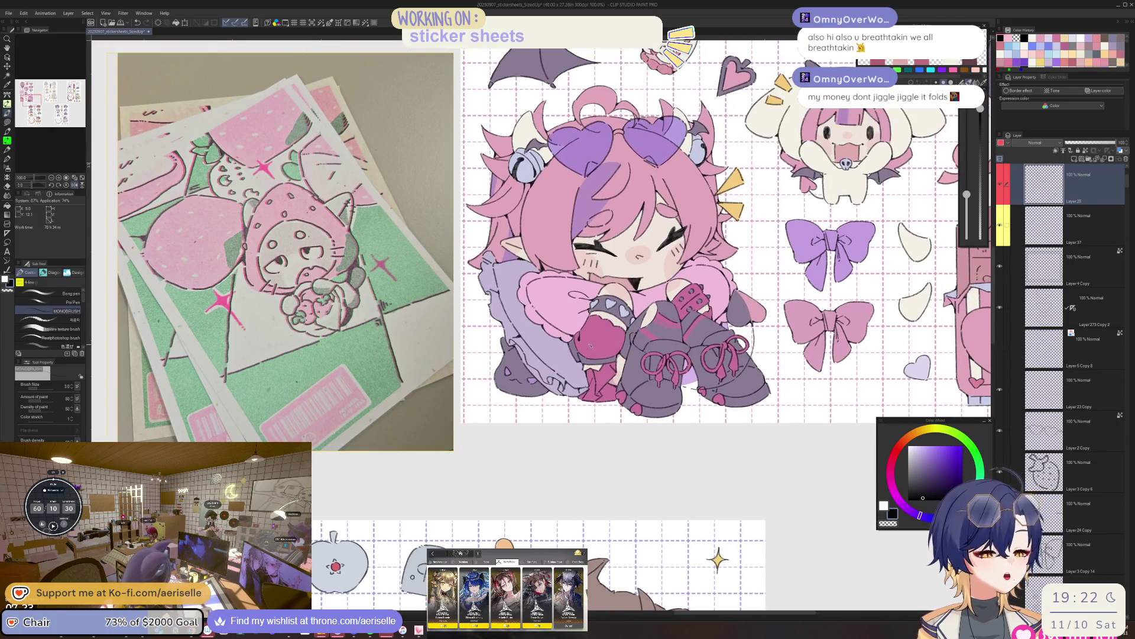
scroll(575, 345, "up", 5)
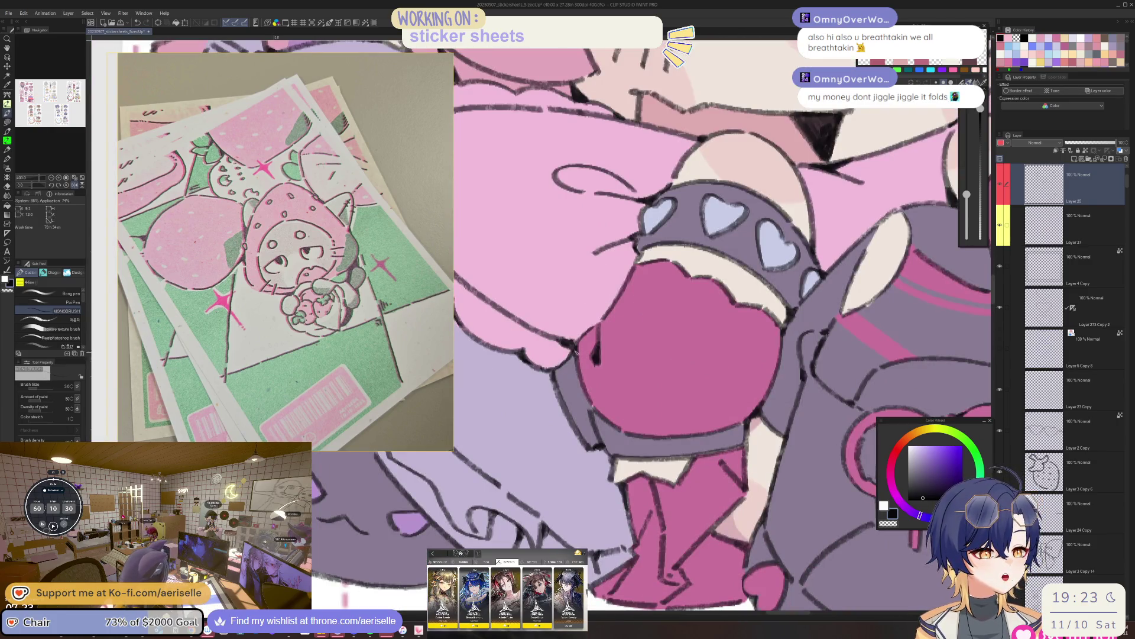
key("ctrl+alt+0")
scroll(621, 305, "up", 2)
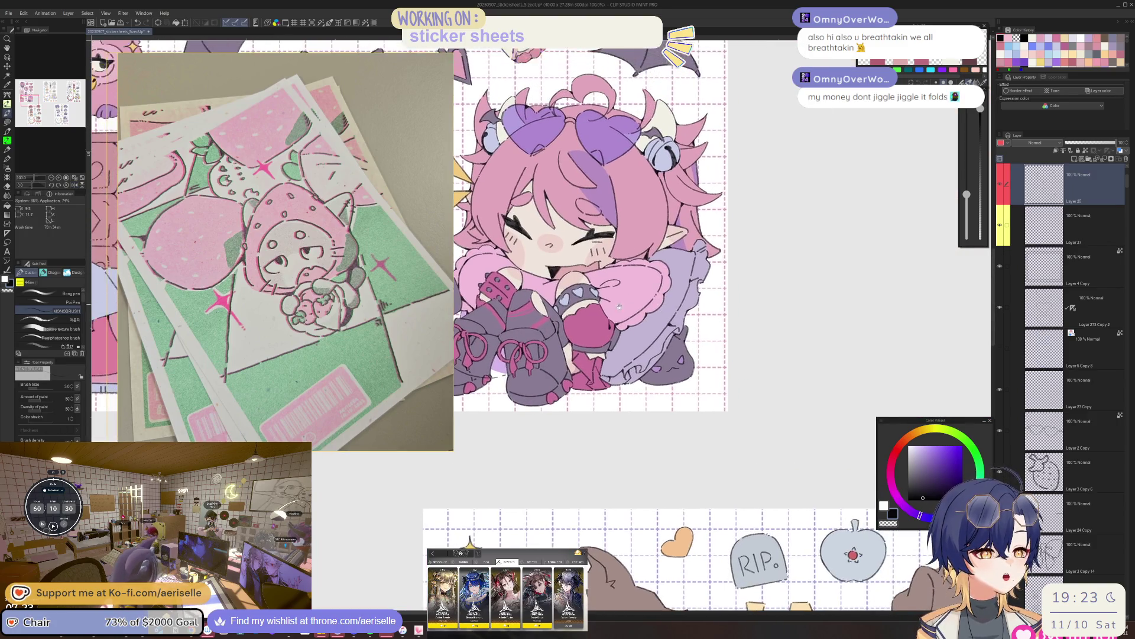
scroll(621, 305, "up", 1)
scroll(531, 355, "up", 5)
left_click_drag(573, 404, 619, 328)
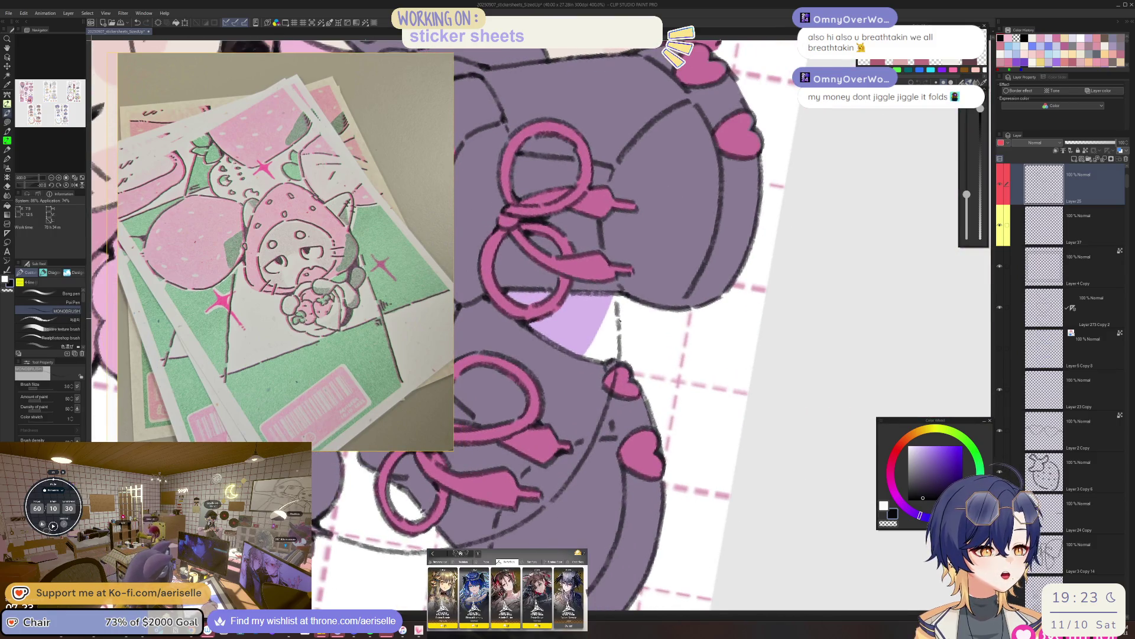
key("ctrl+alt+0")
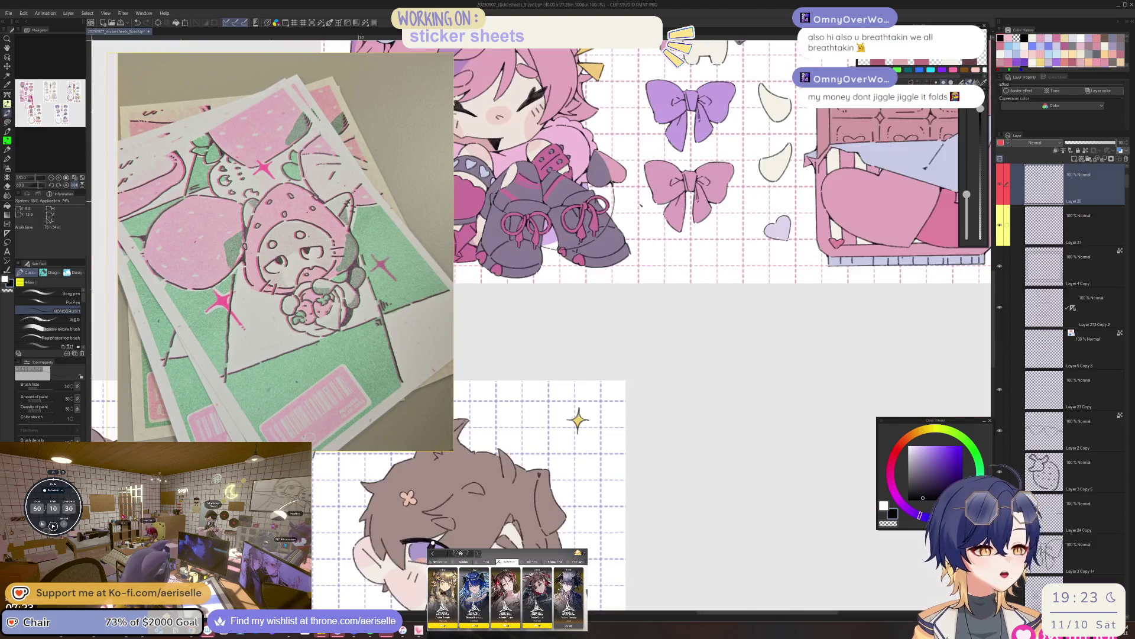
mouse_move(621, 221)
left_mouse_down()
mouse_move(666, 324)
mouse_move(737, 362)
mouse_move(795, 368)
left_mouse_up()
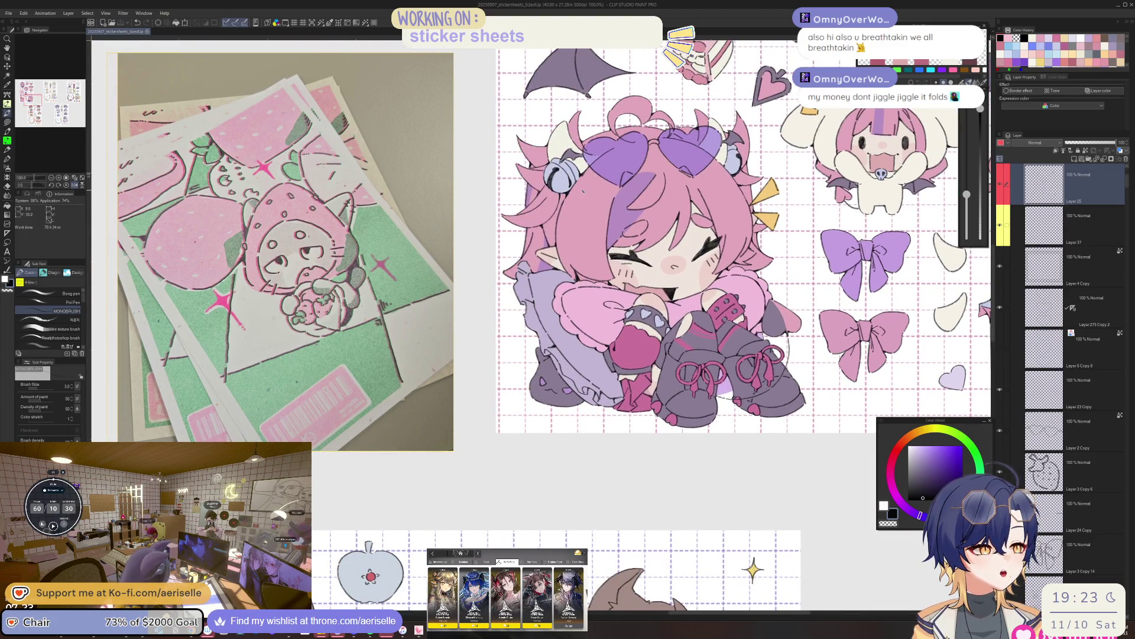
scroll(568, 268, "up", 4)
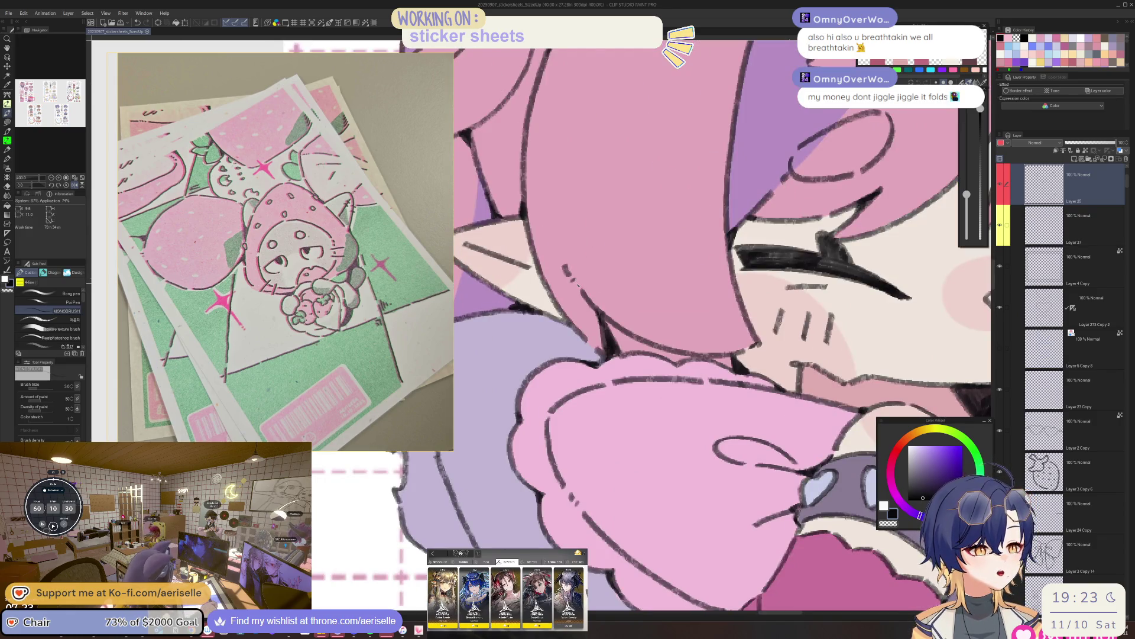
scroll(633, 355, "down", 4)
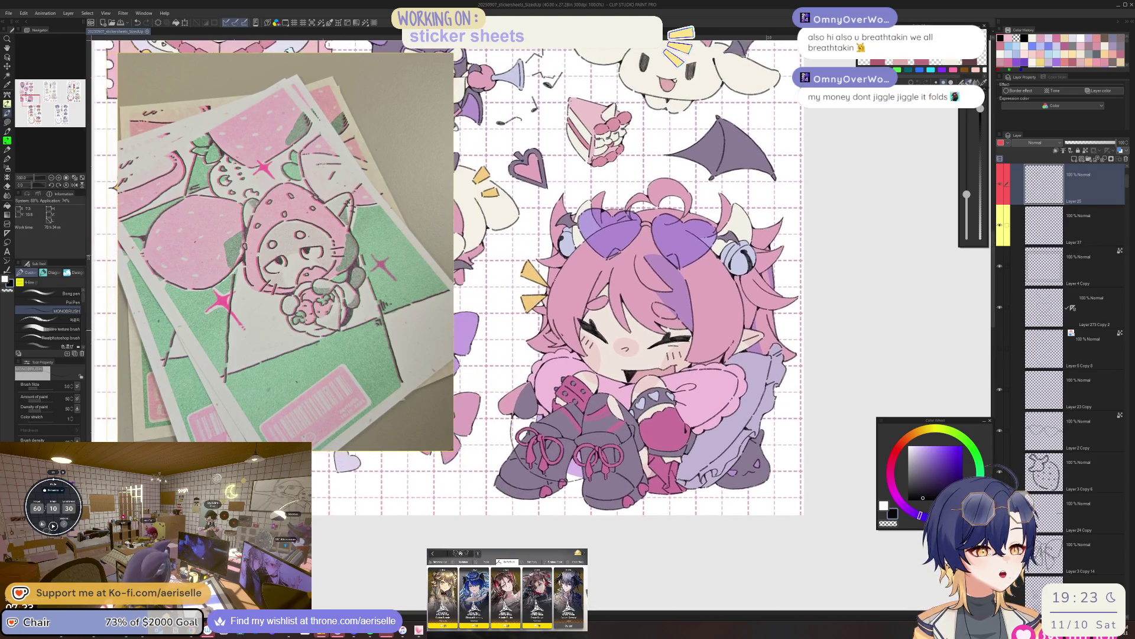
scroll(539, 321, "up", 2)
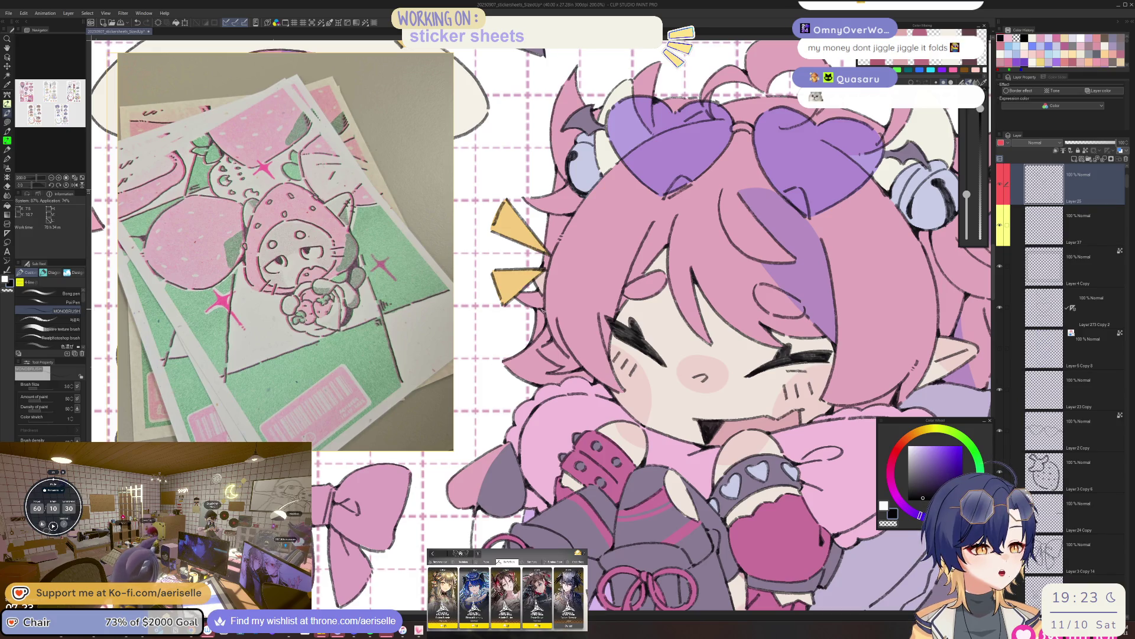
left_click_drag(545, 310, 542, 421)
scroll(606, 266, "up", 2)
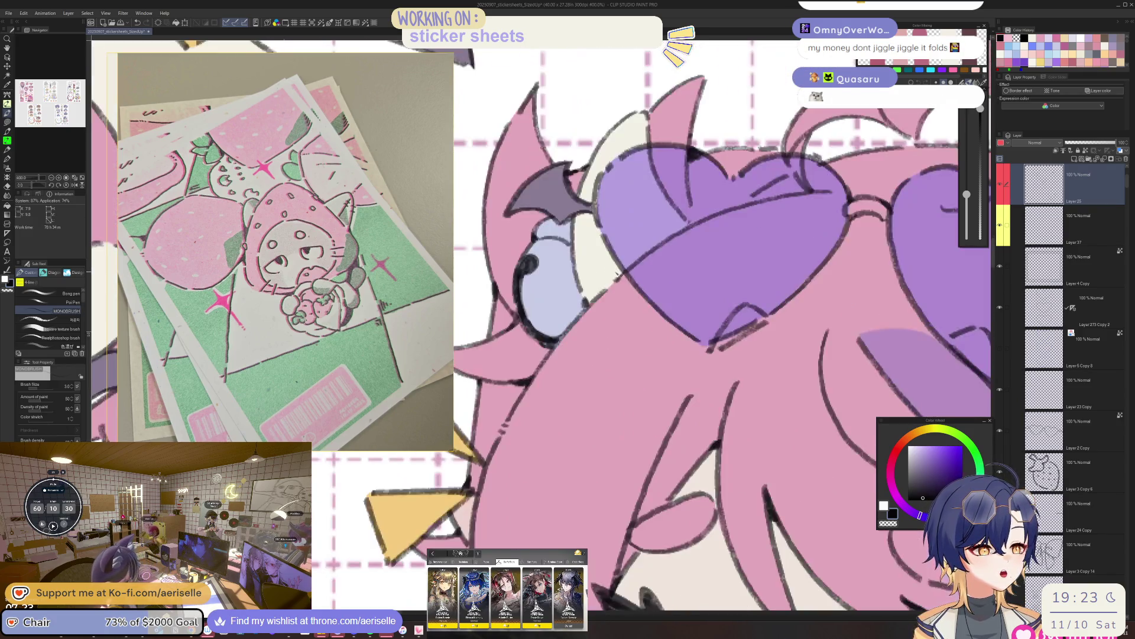
left_click_drag(613, 285, 676, 386)
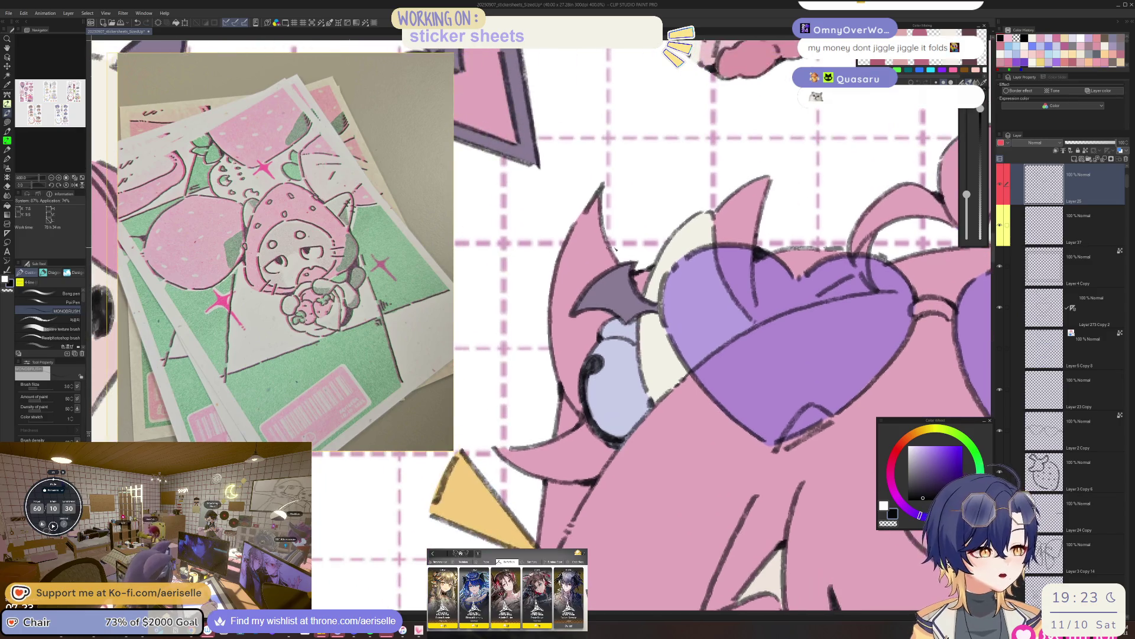
scroll(630, 289, "down", 5)
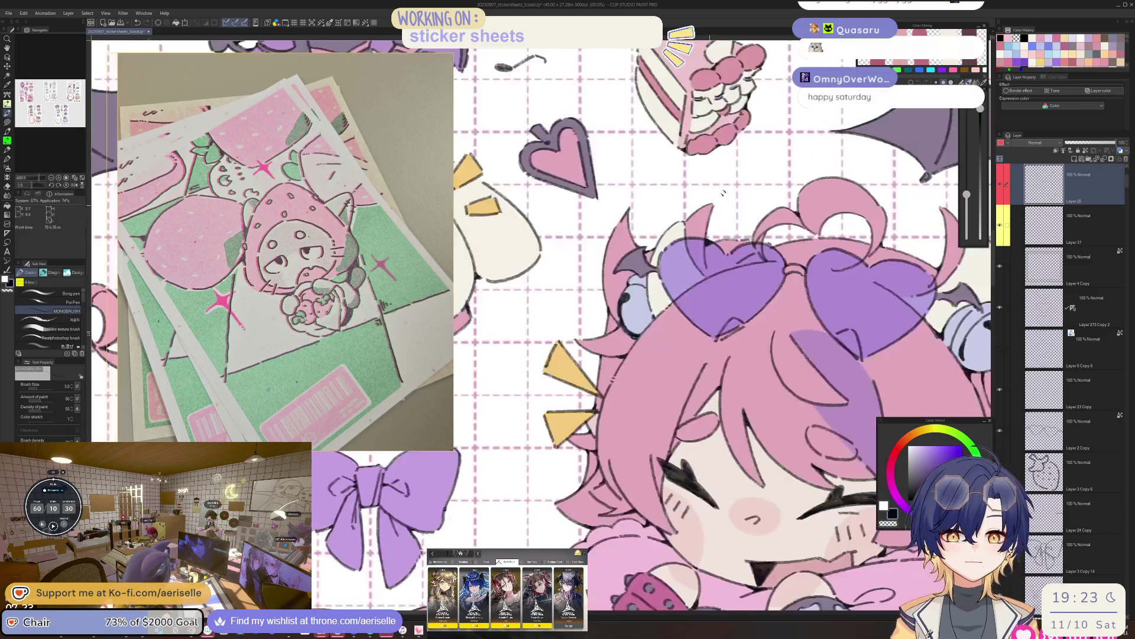
scroll(630, 289, "right", 5)
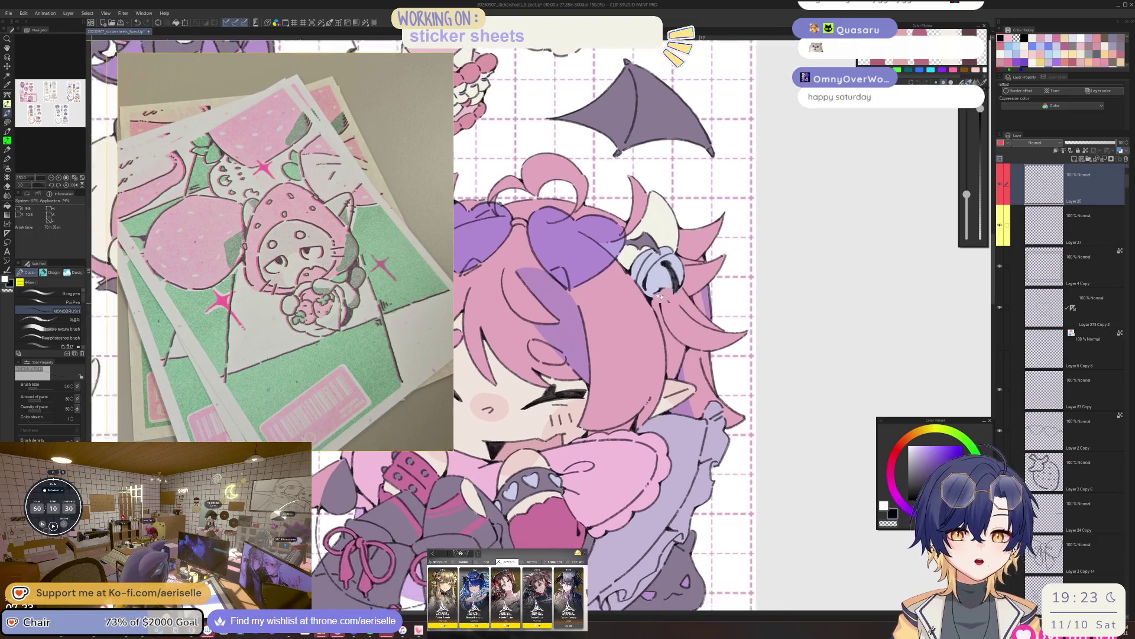
scroll(593, 300, "up", 5)
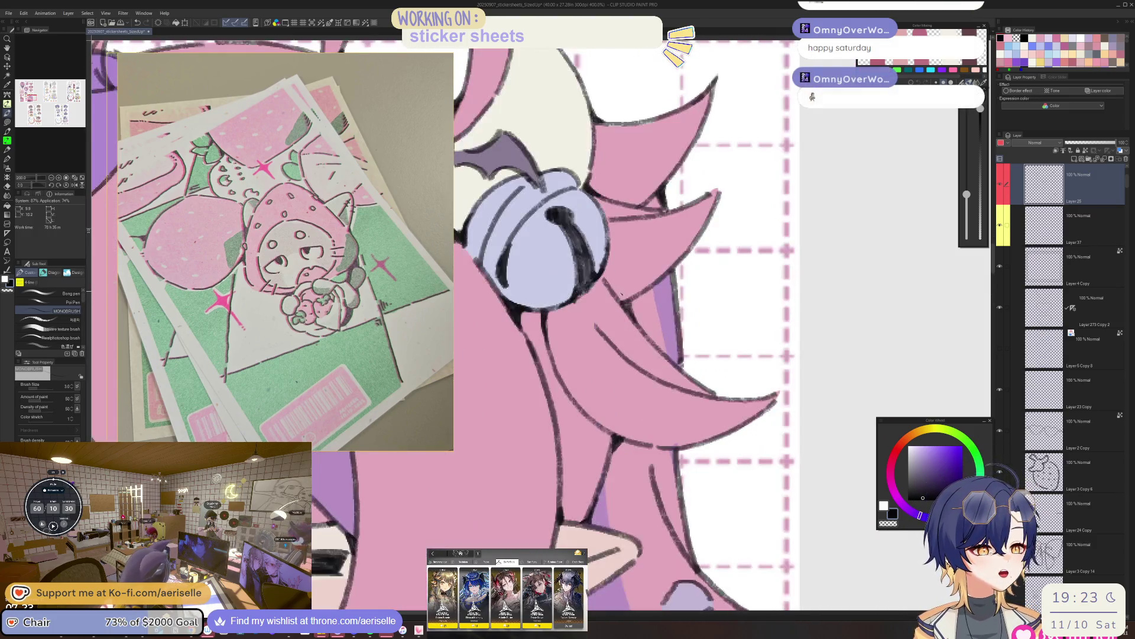
scroll(593, 300, "down", 5)
scroll(594, 300, "down", 3)
scroll(593, 299, "up", 5)
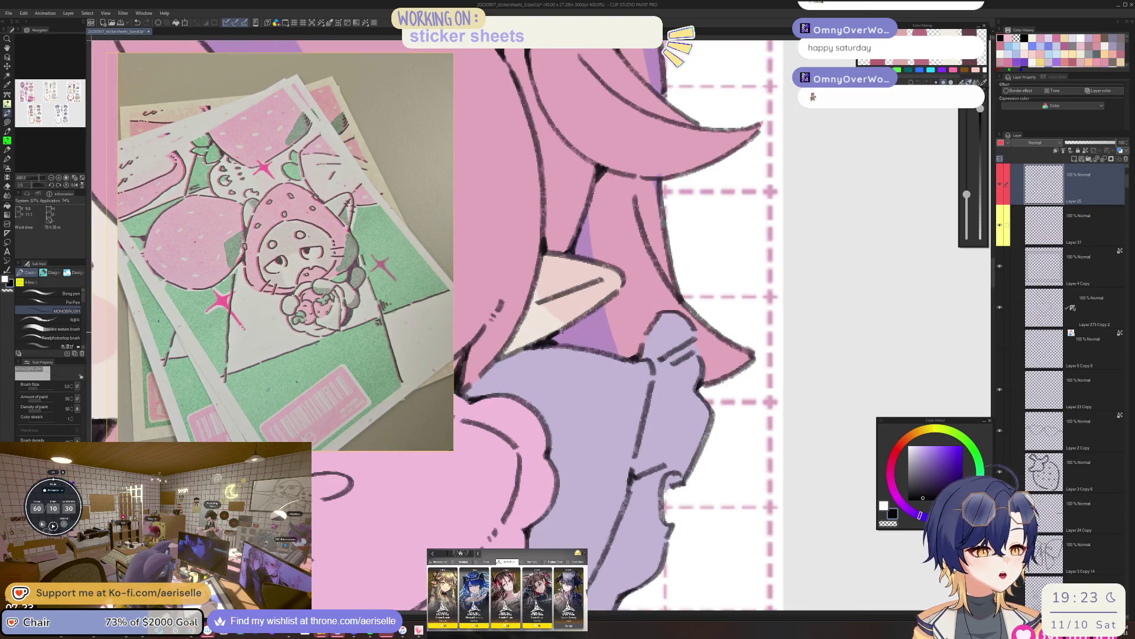
scroll(559, 333, "down", 5)
scroll(560, 333, "up", 5)
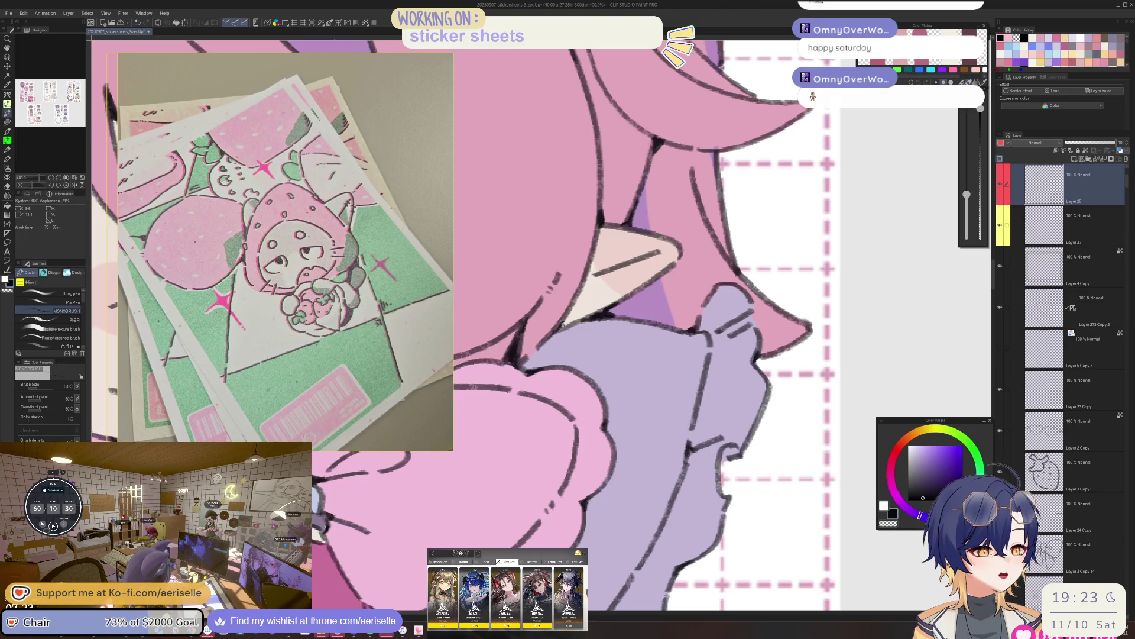
scroll(554, 333, "down", 5)
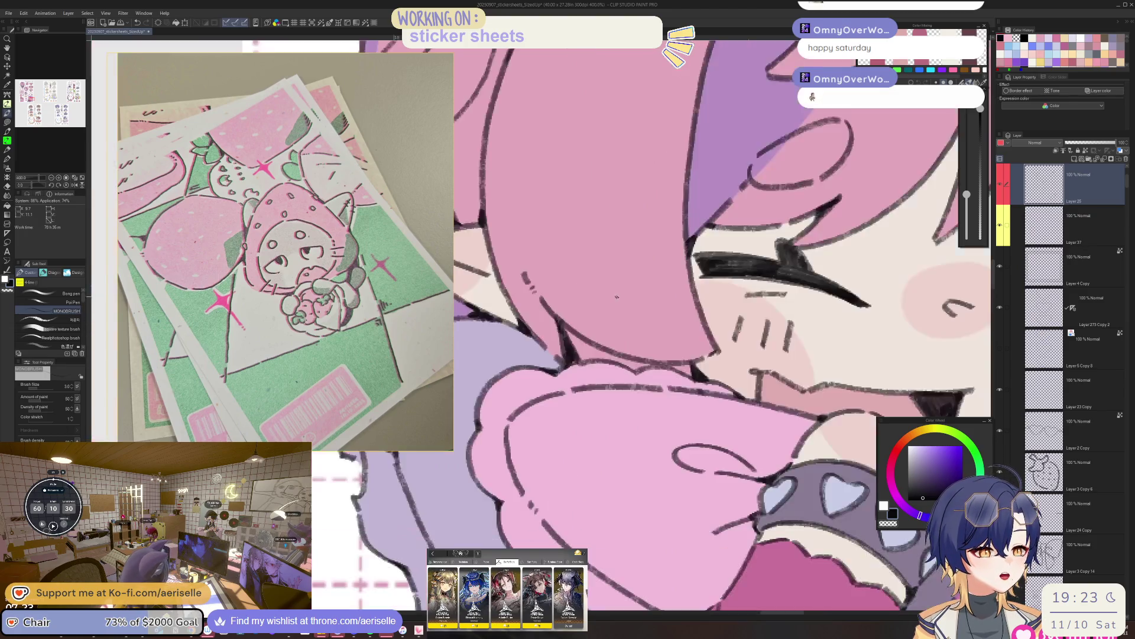
scroll(554, 333, "up", 3)
scroll(567, 216, "up", 4)
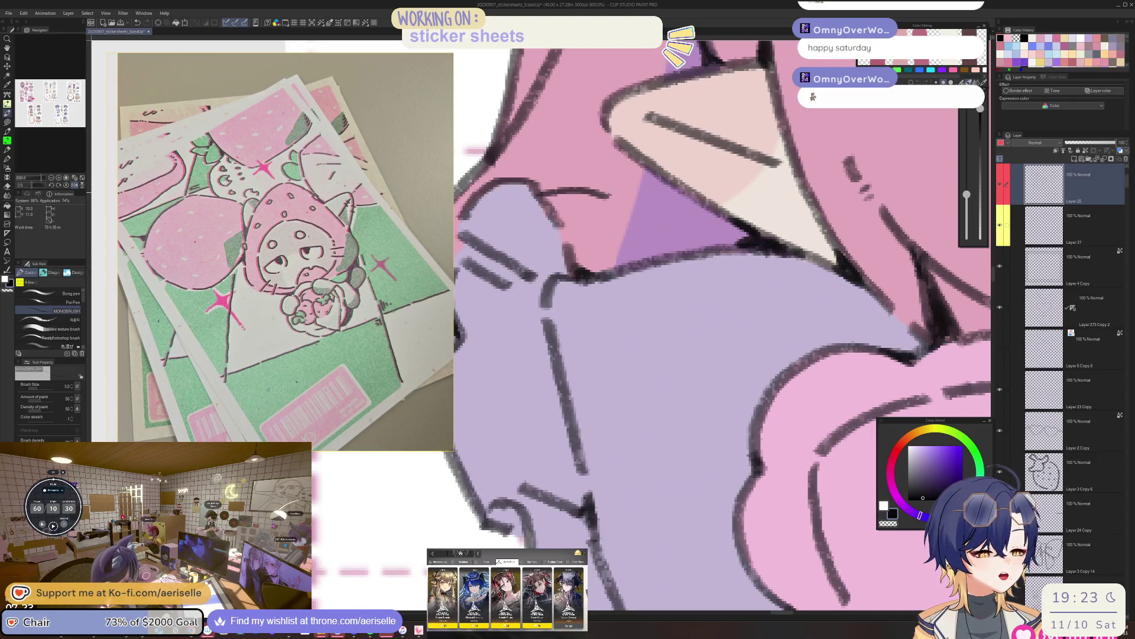
scroll(556, 189, "down", 4)
scroll(560, 187, "down", 2)
scroll(647, 201, "up", 4)
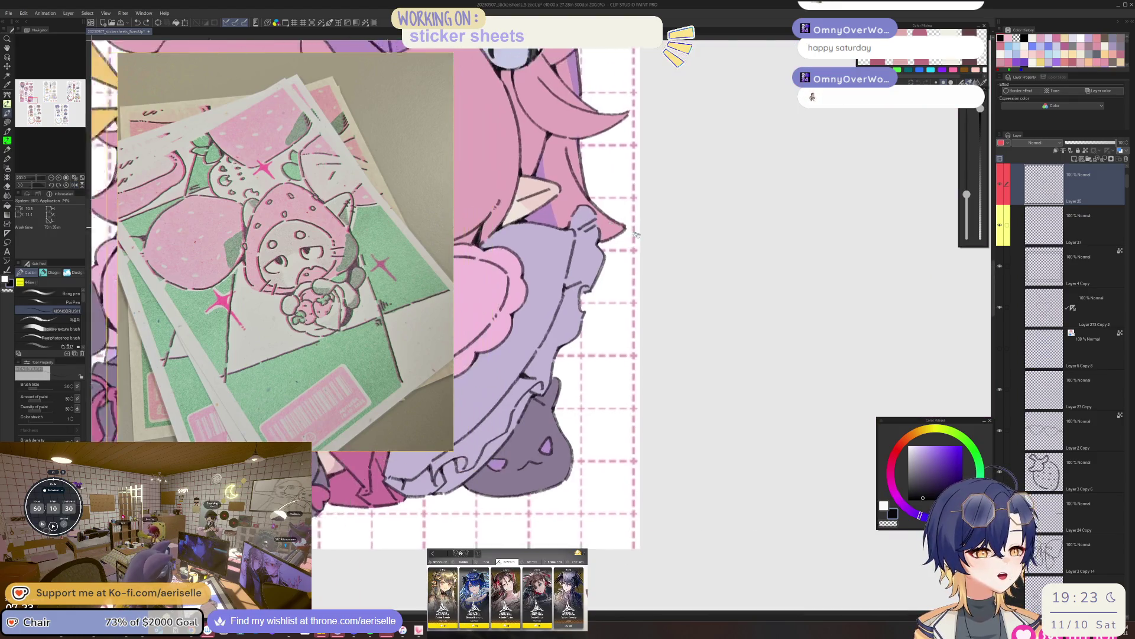
scroll(647, 201, "down", 3)
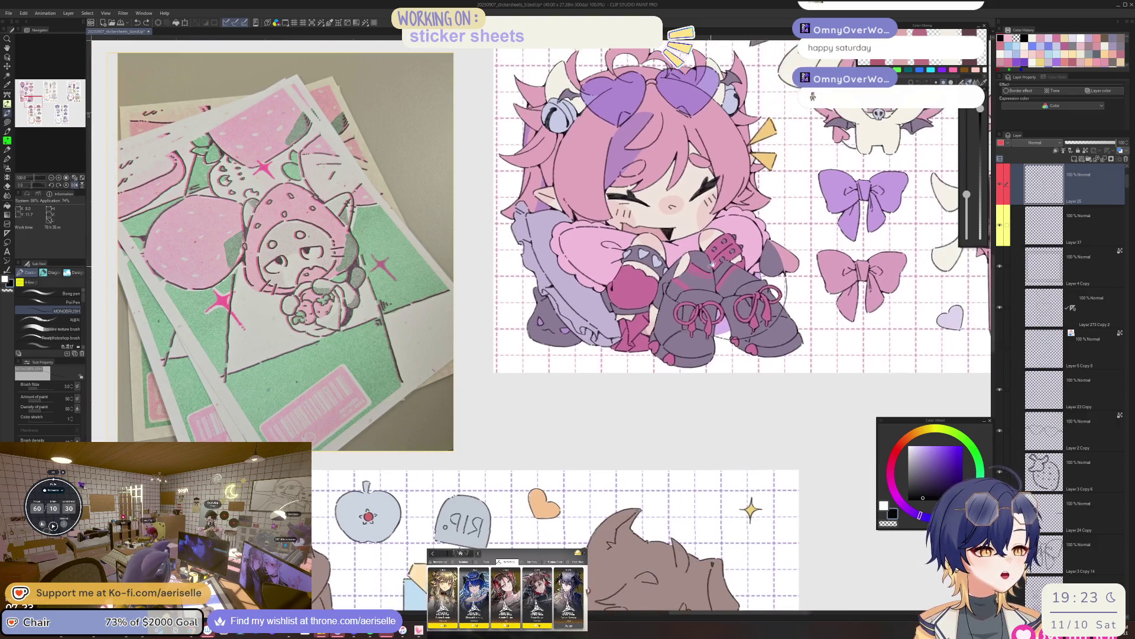
scroll(631, 359, "up", 5)
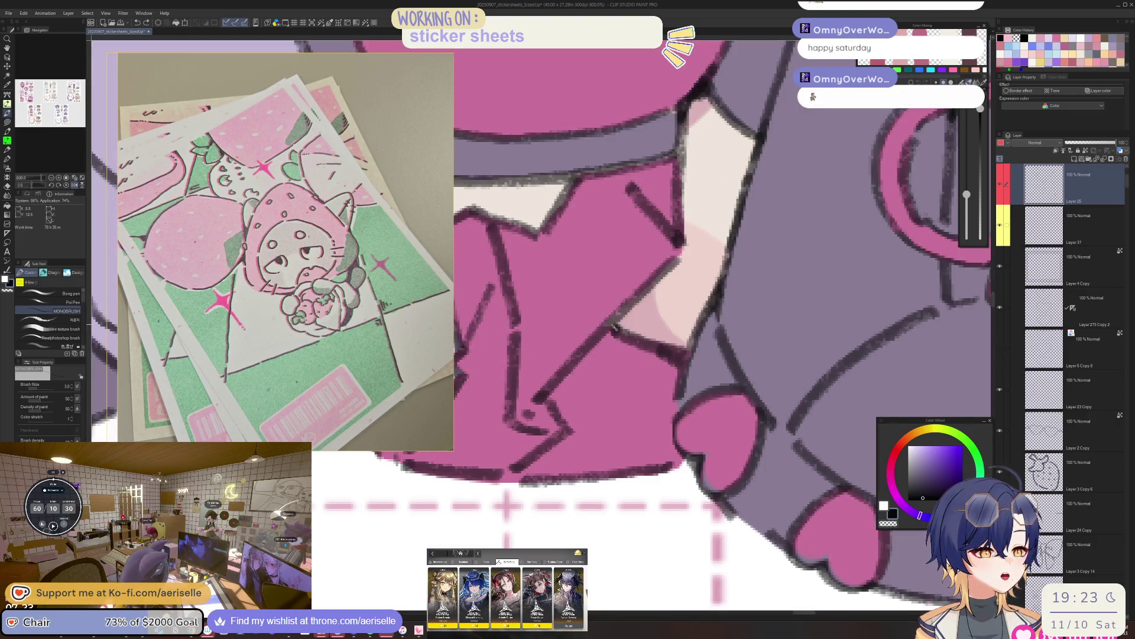
scroll(613, 331, "down", 4)
mouse_move(277, 59)
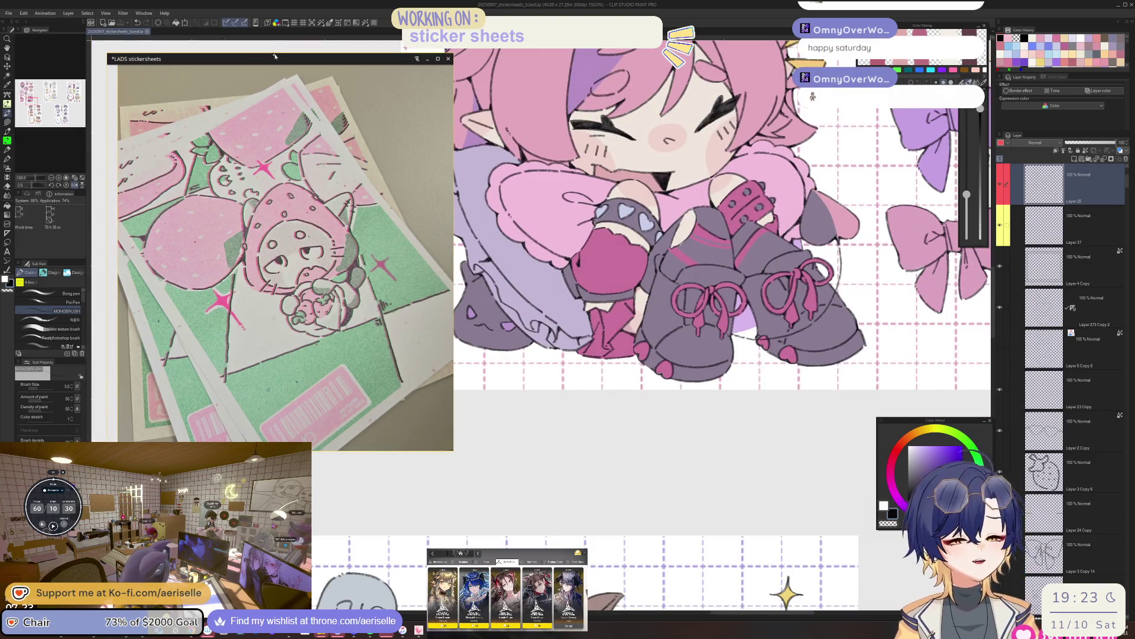
Shift the reference photo lower-left and narrow it, then open 20250924_GreenYuri_SR from the 2025 folder.
left_click_drag(258, 103, 234, 212)
left_click_drag(246, 254, 239, 262)
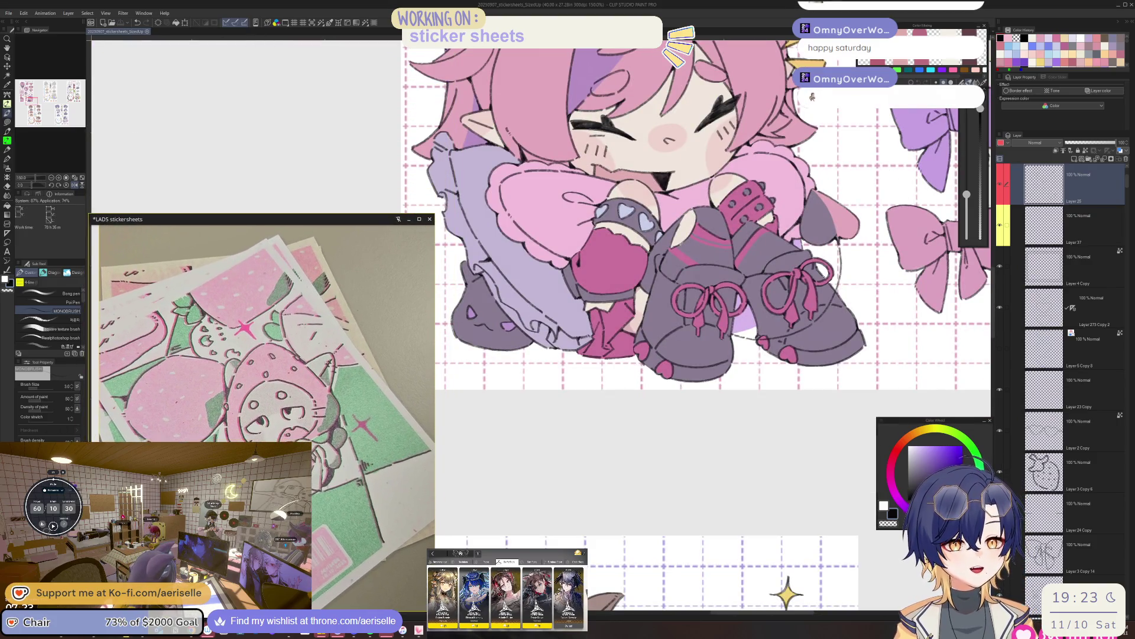
left_click(9, 13)
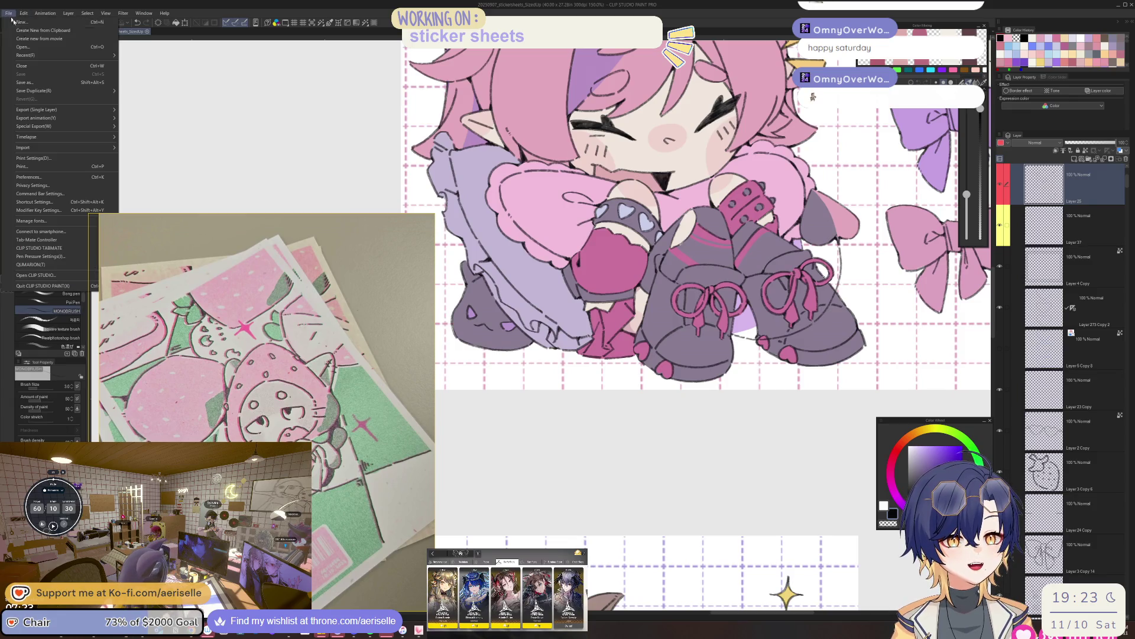
left_click(44, 49)
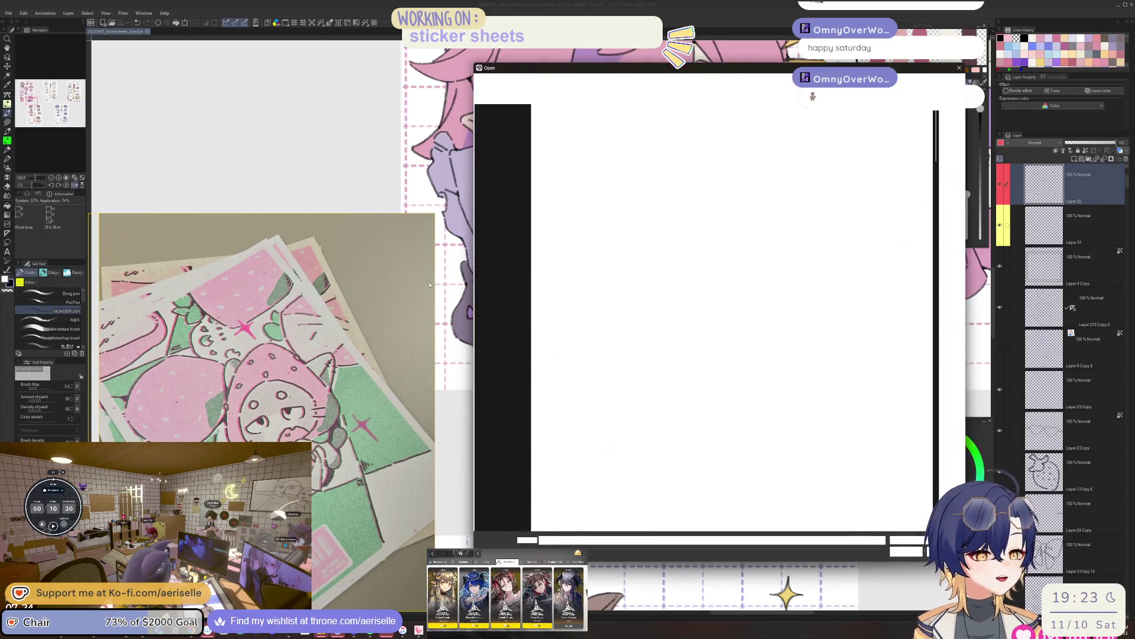
left_click_drag(434, 284, 350, 291)
left_click_drag(576, 71, 504, 86)
left_click_drag(861, 152, 871, 269)
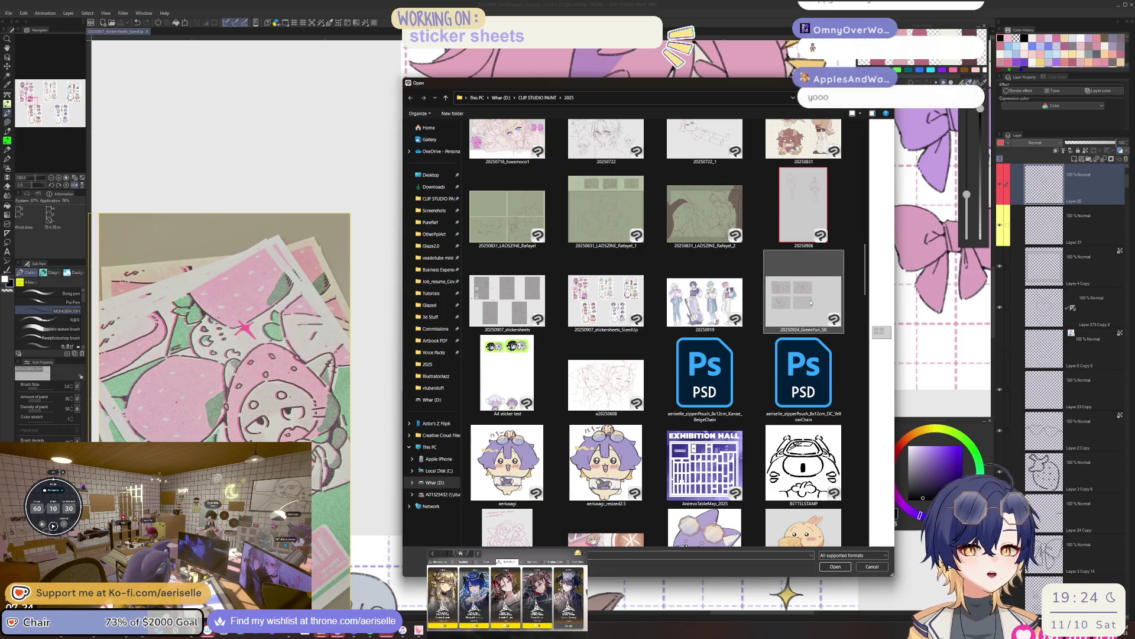
double_click(811, 302)
scroll(572, 236, "up", 5)
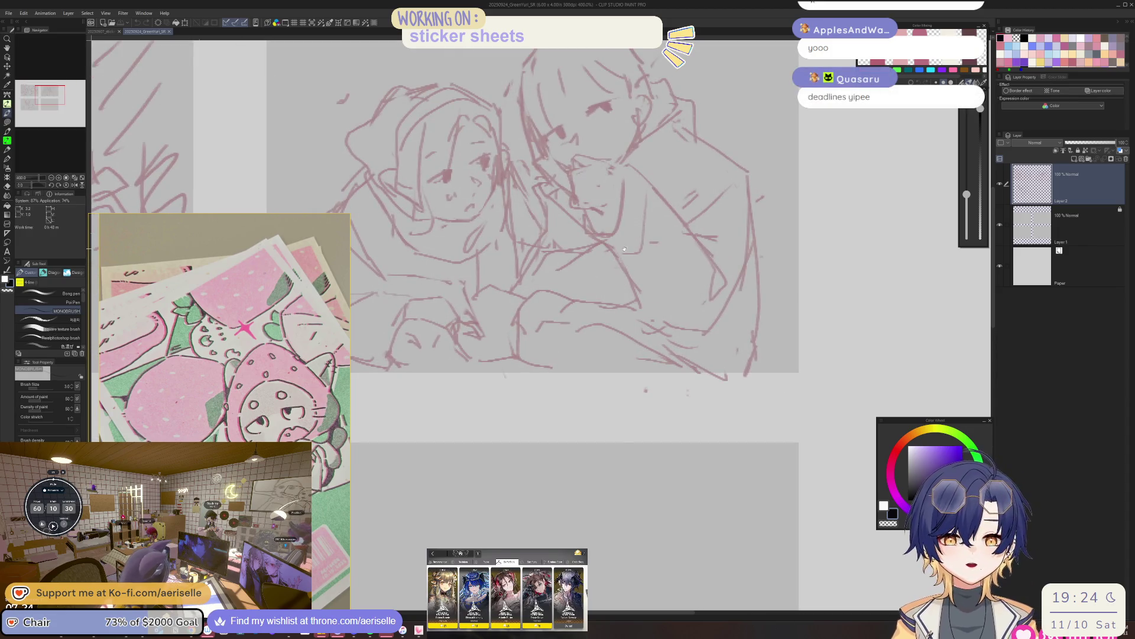
scroll(791, 417, "up", 3)
scroll(791, 417, "down", 4)
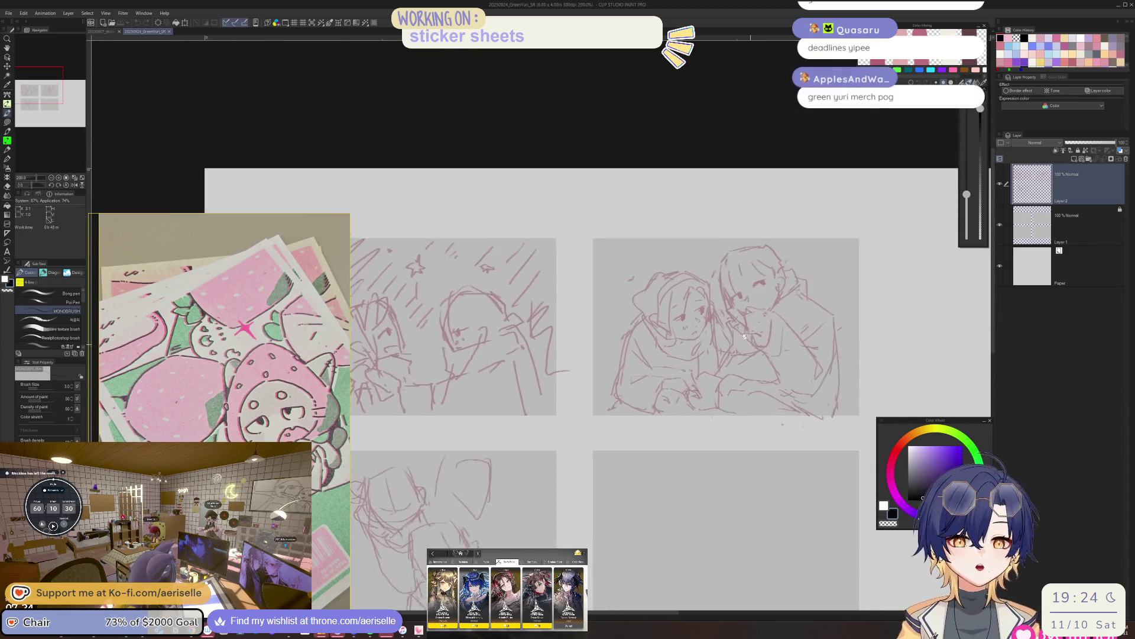
scroll(672, 289, "up", 3)
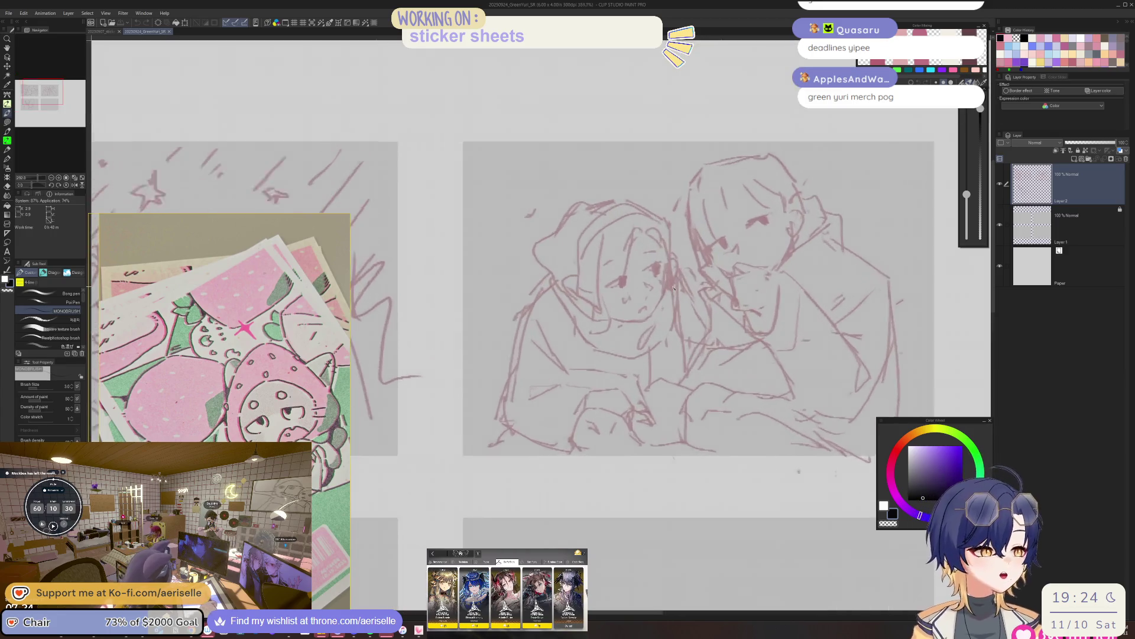
scroll(680, 295, "down", 3)
scroll(694, 303, "up", 2)
scroll(693, 302, "up", 2)
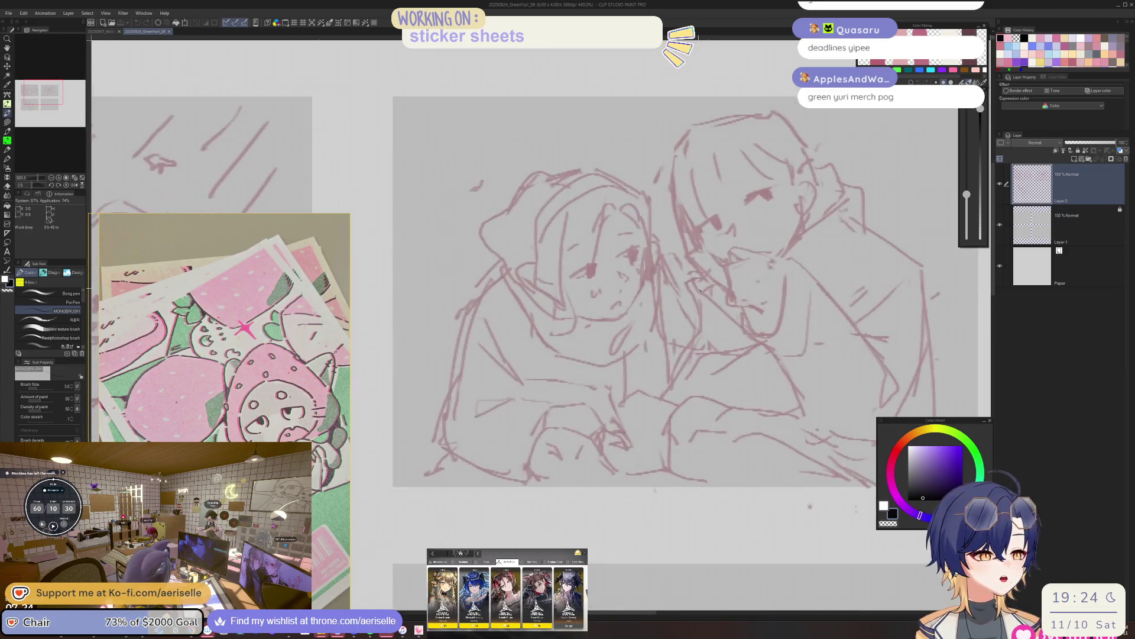
scroll(698, 305, "down", 4)
scroll(700, 306, "down", 2)
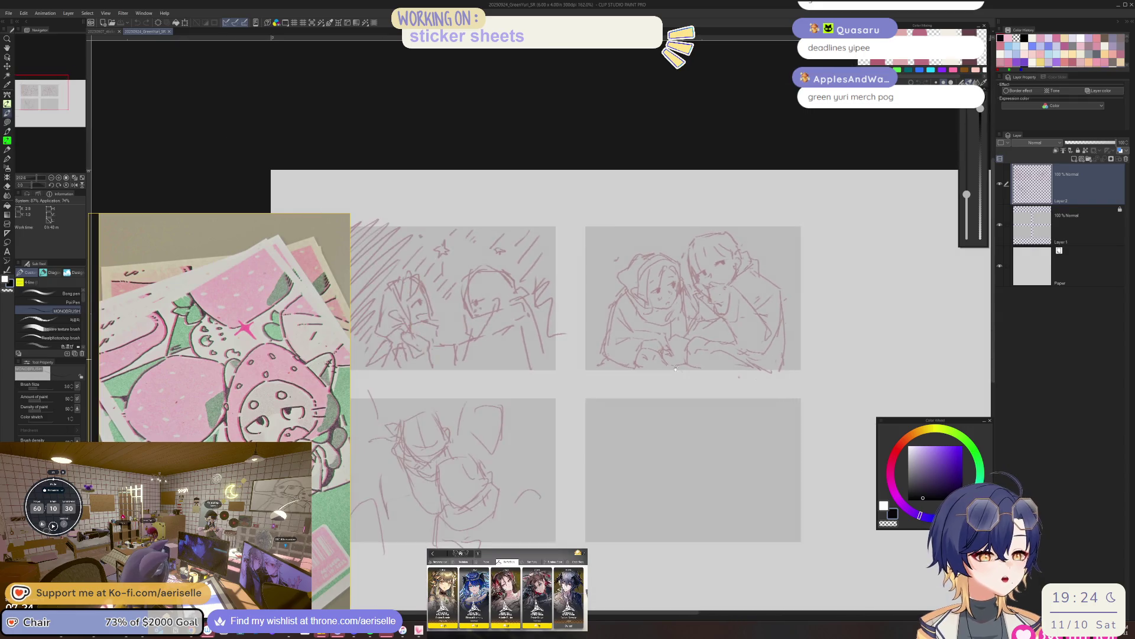
scroll(616, 230, "up", 4)
scroll(616, 230, "down", 2)
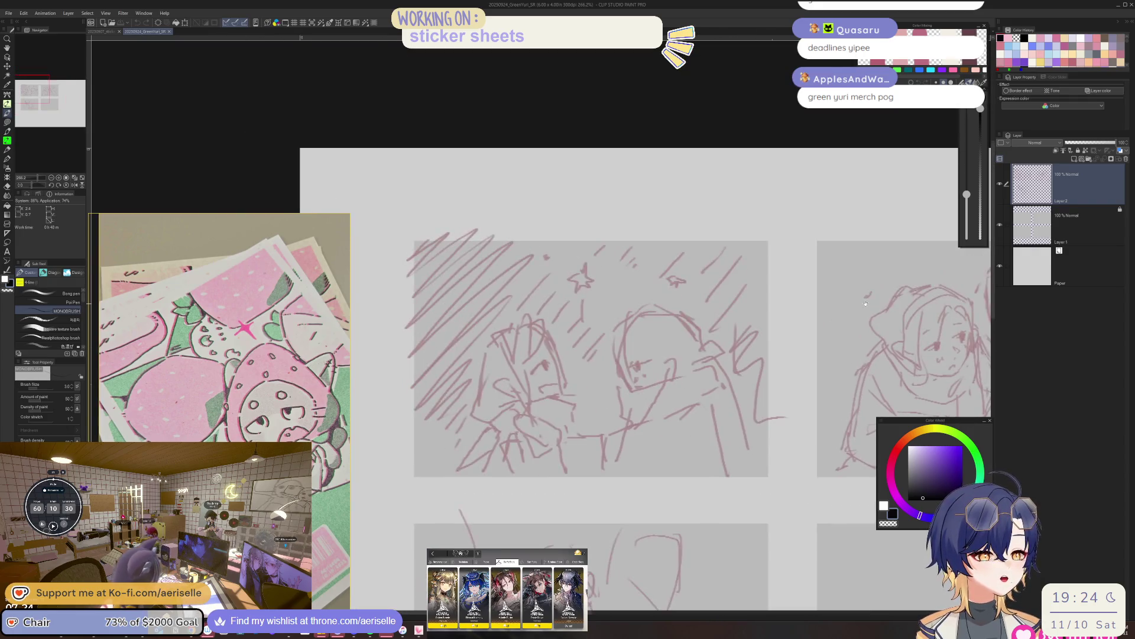
scroll(609, 296, "up", 7)
scroll(606, 322, "down", 4)
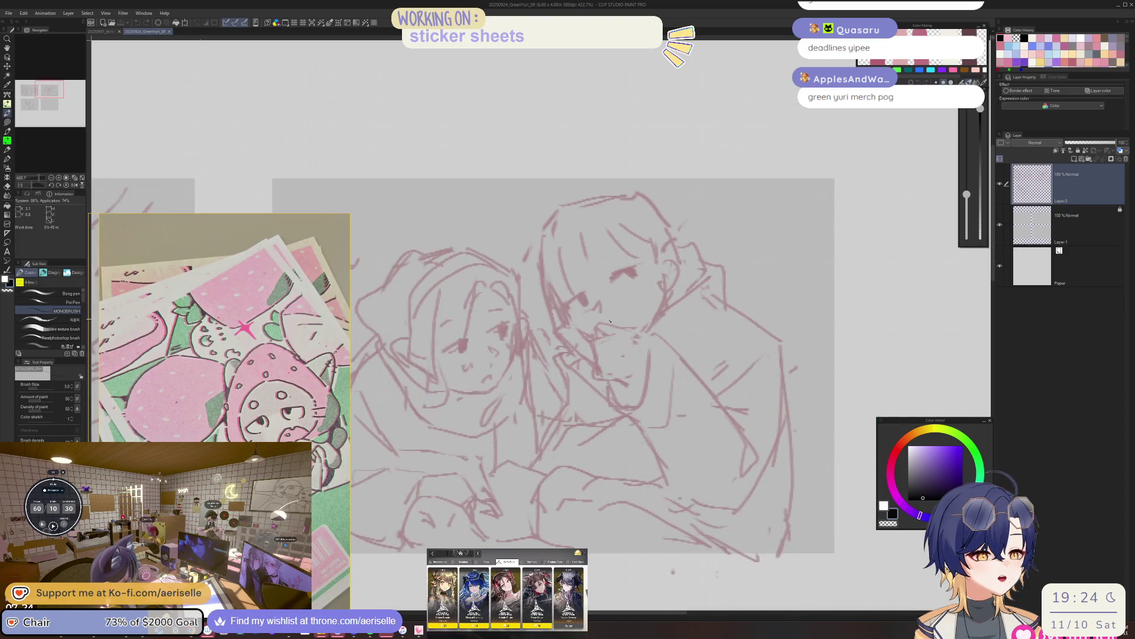
left_click_drag(479, 330, 778, 331)
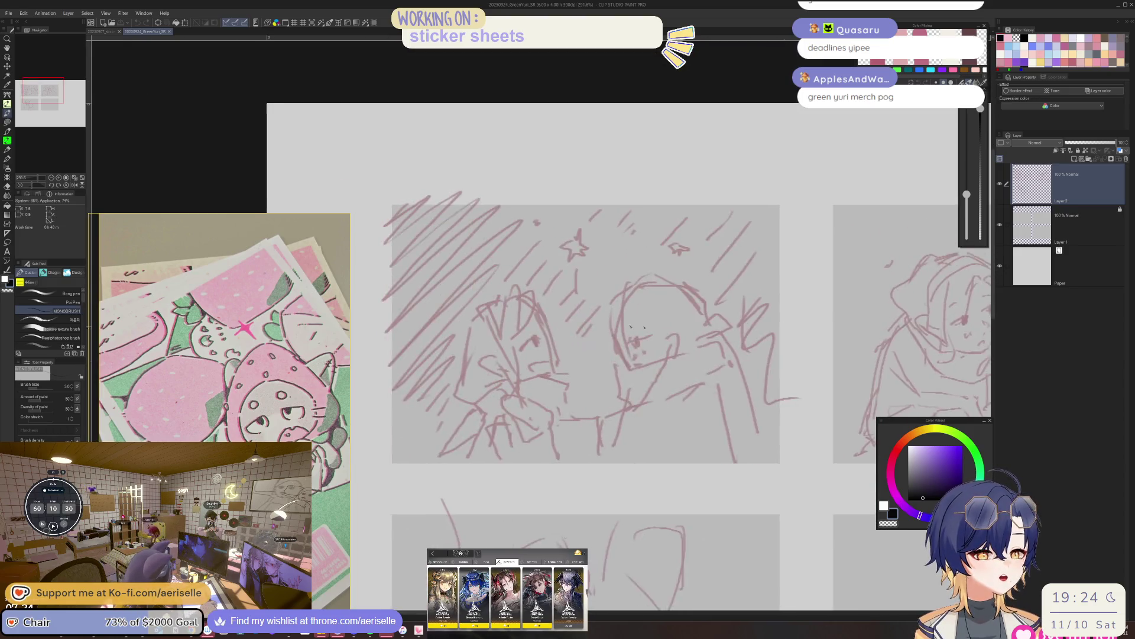
scroll(673, 351, "up", 3)
scroll(672, 352, "down", 2)
scroll(672, 351, "up", 2)
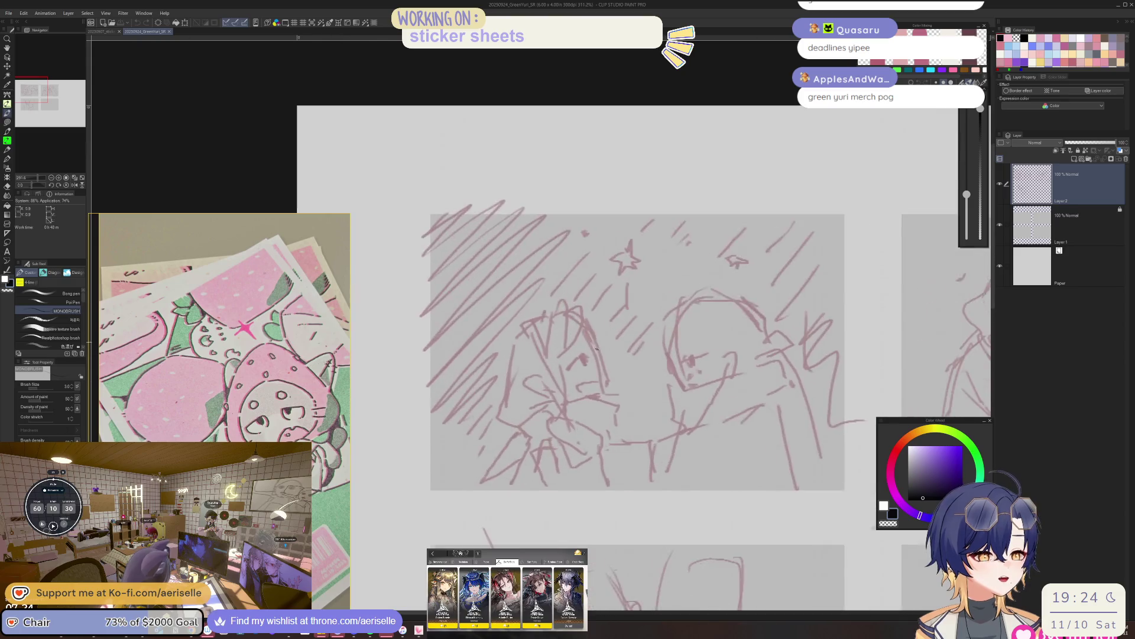
scroll(775, 346, "up", 2)
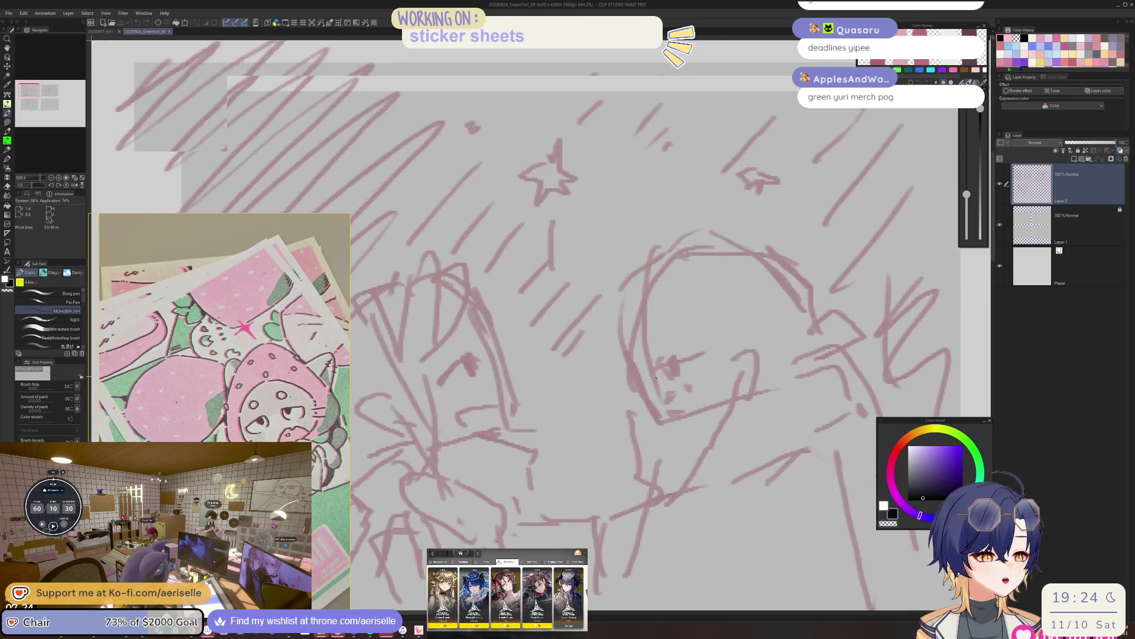
scroll(663, 368, "down", 4)
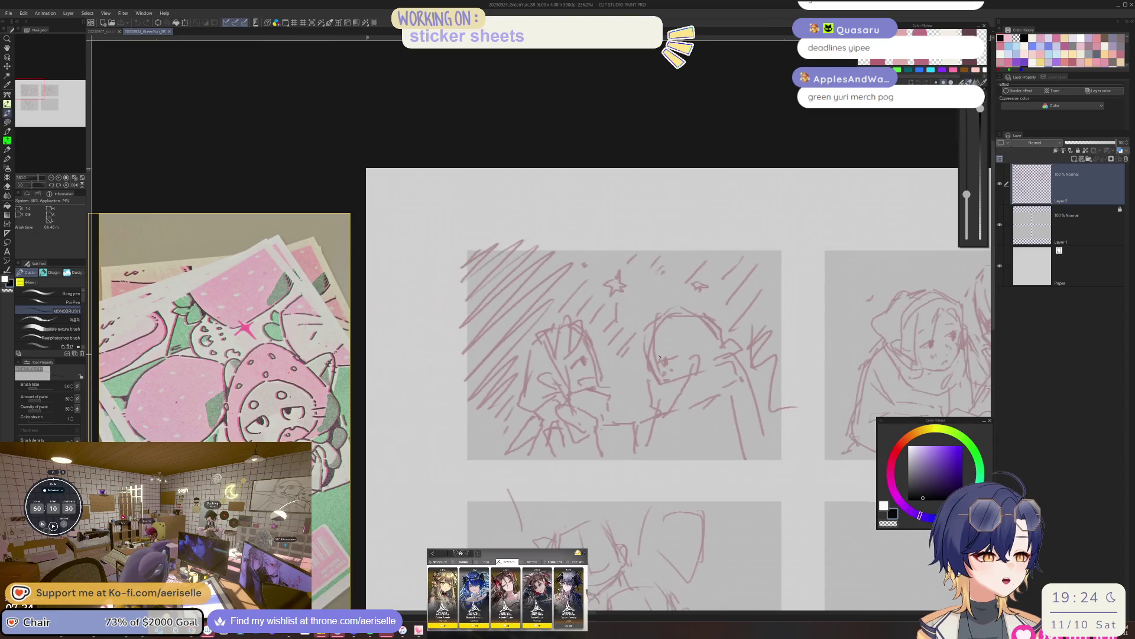
left_click(171, 32)
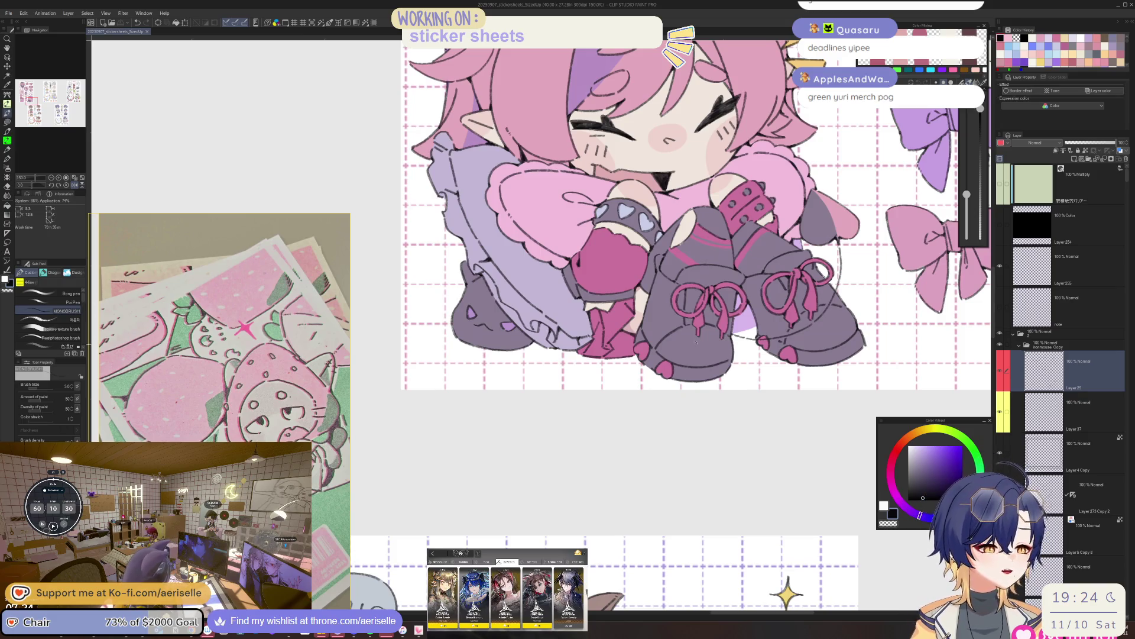
Flip the canvas, ink over the purple blob's outline, undo that stroke, then fit the sheet in view.
key("h")
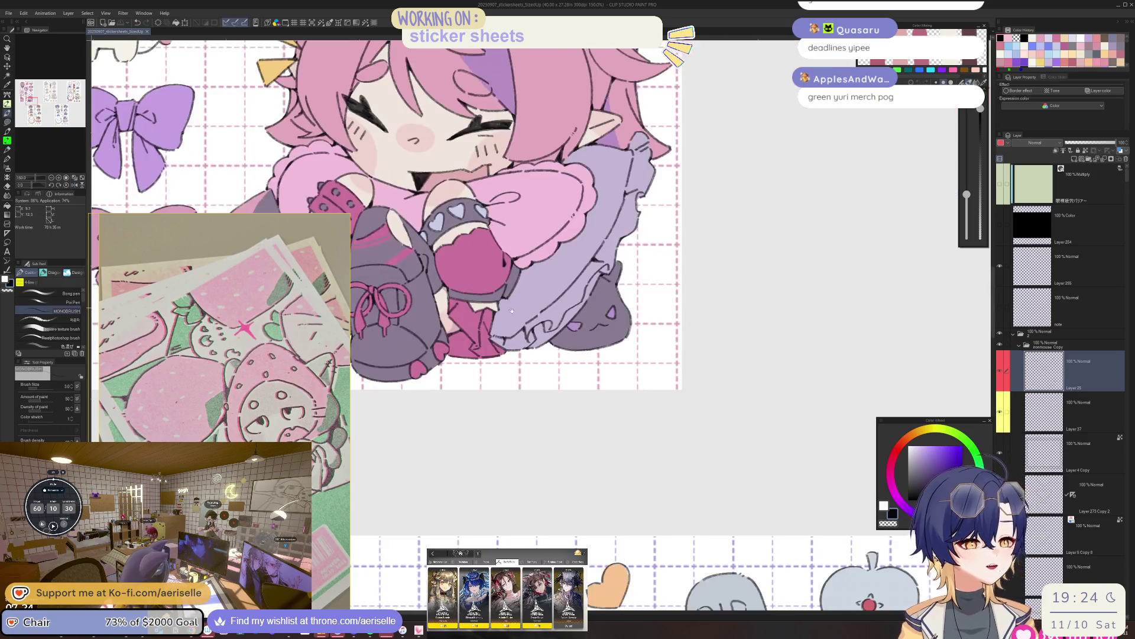
scroll(590, 341, "up", 5)
mouse_move(579, 335)
left_mouse_down()
mouse_move(553, 352)
mouse_move(591, 353)
left_mouse_up()
key("ctrl+z")
scroll(568, 355, "down", 4)
scroll(653, 280, "up", 4)
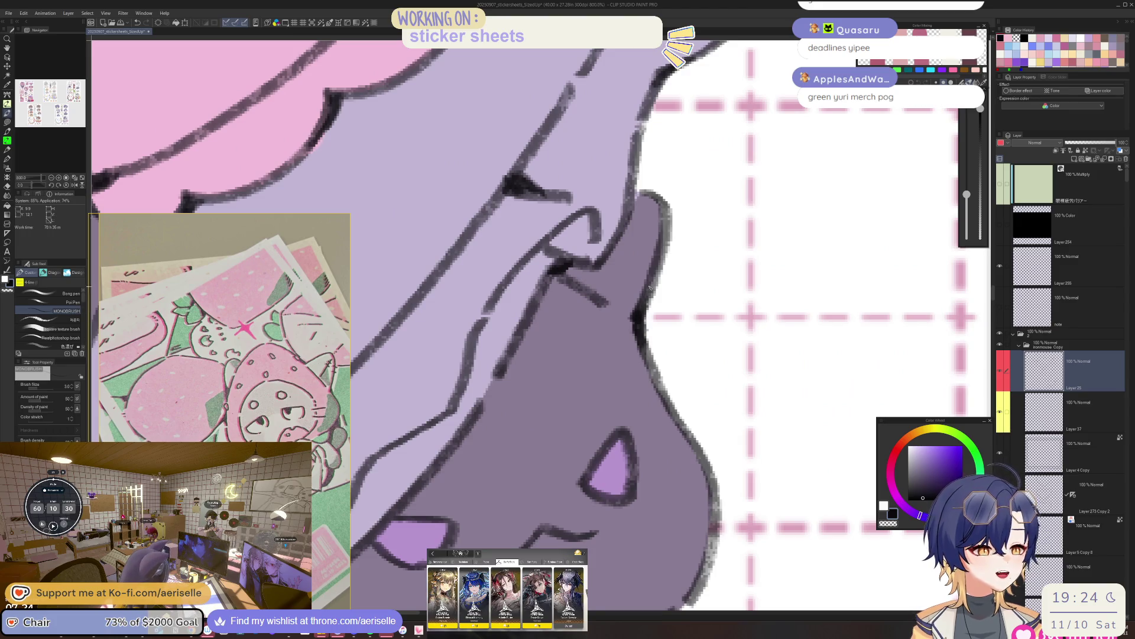
scroll(650, 295, "down", 5)
scroll(650, 296, "up", 5)
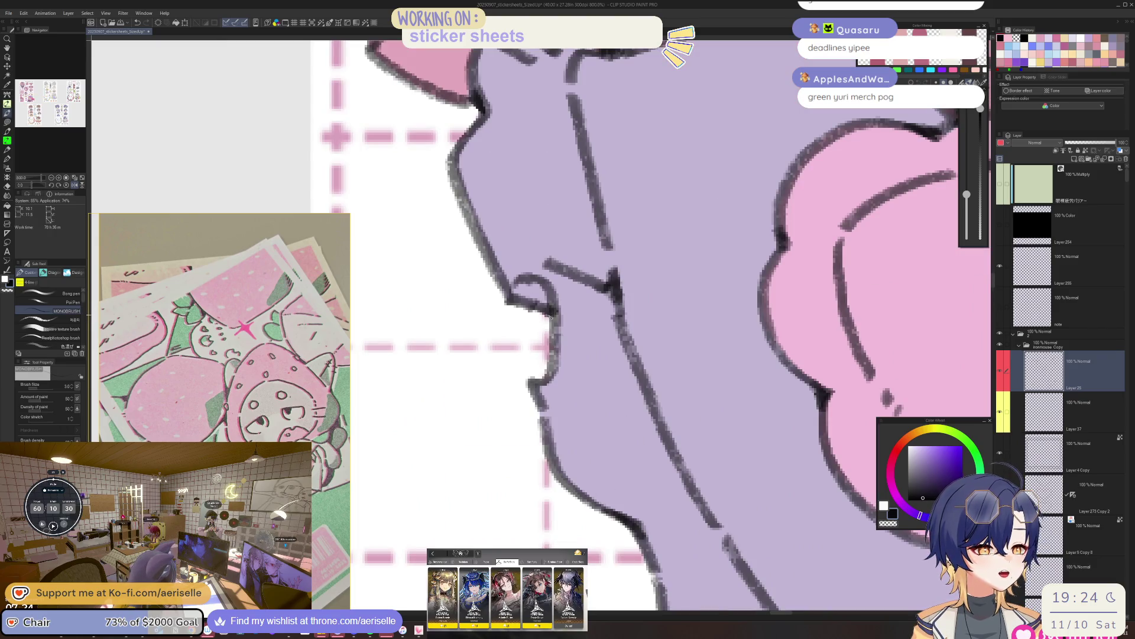
scroll(551, 313, "down", 5)
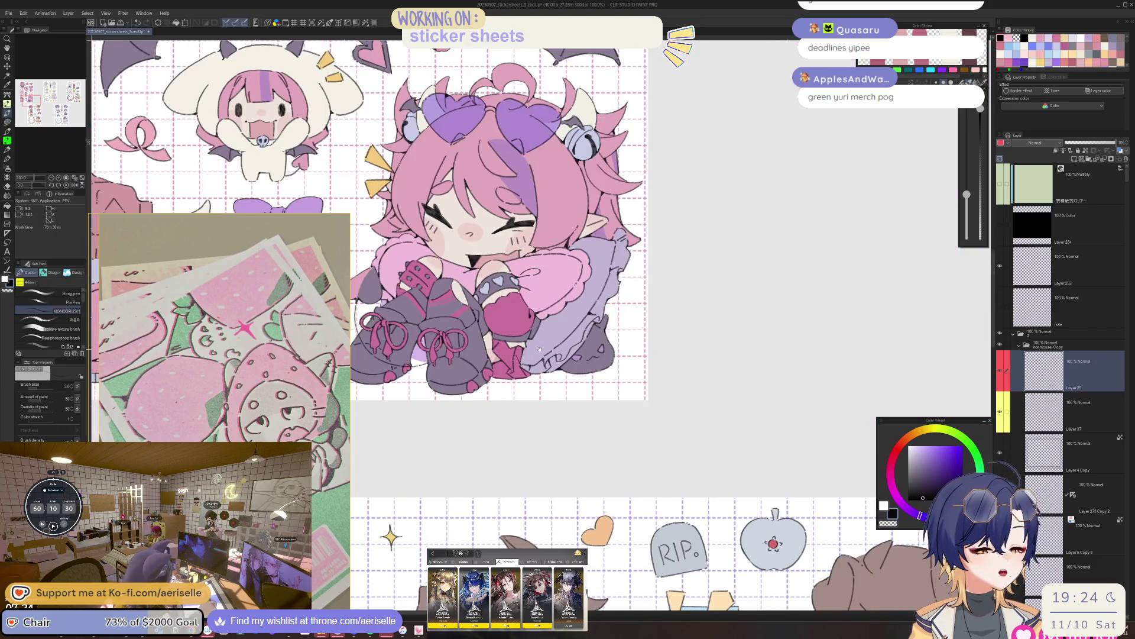
scroll(540, 350, "up", 4)
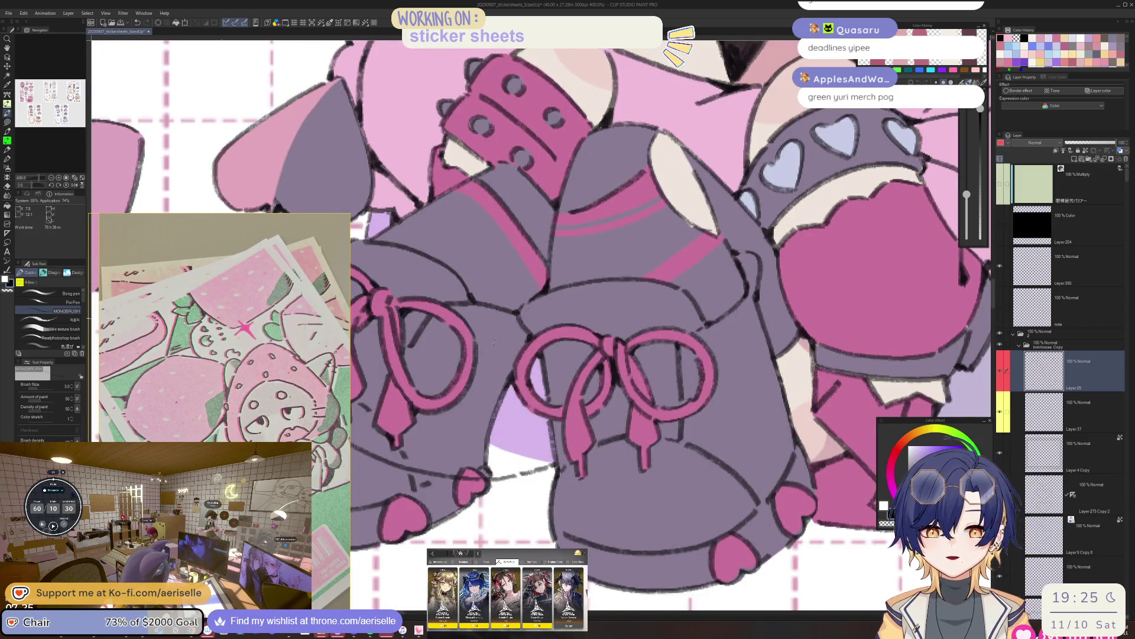
scroll(497, 323, "down", 5)
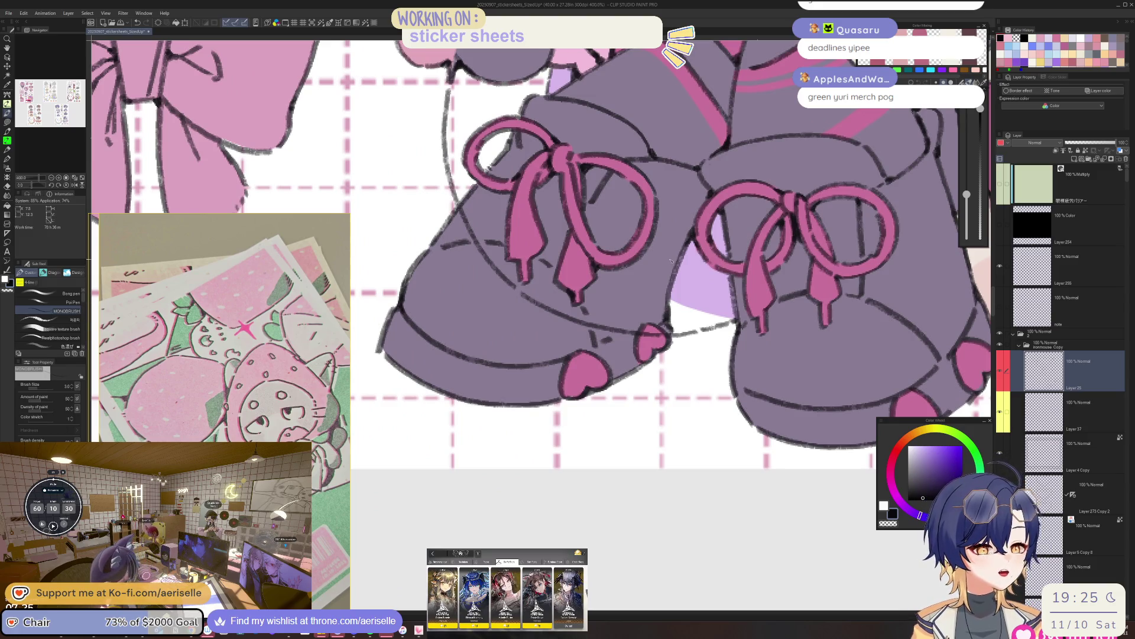
key("ctrl+0")
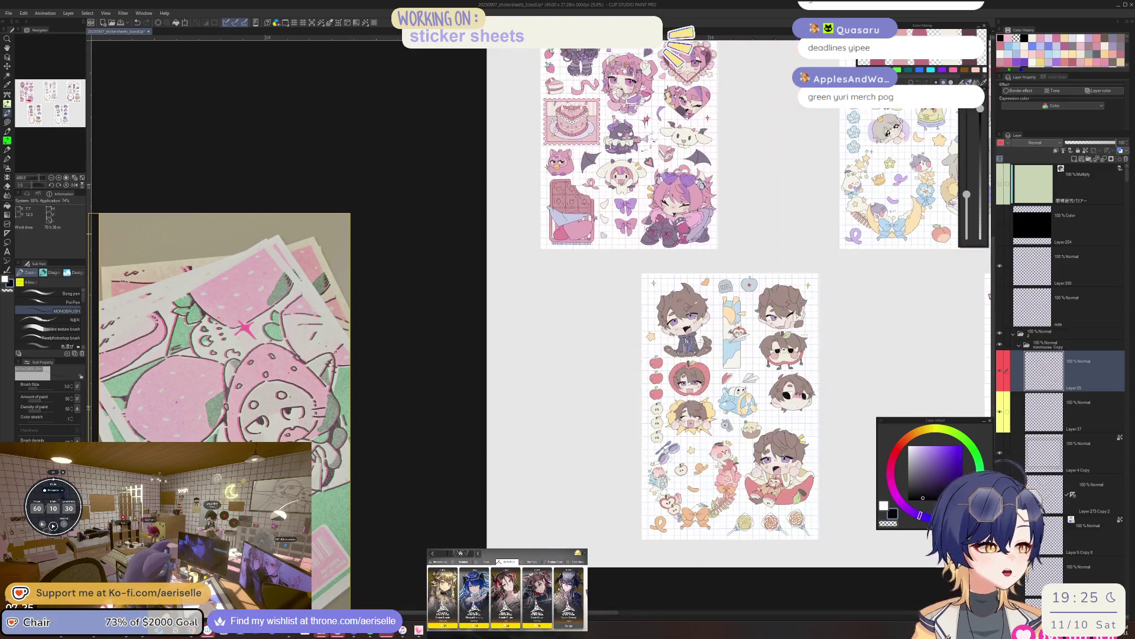
scroll(855, 401, "up", 3)
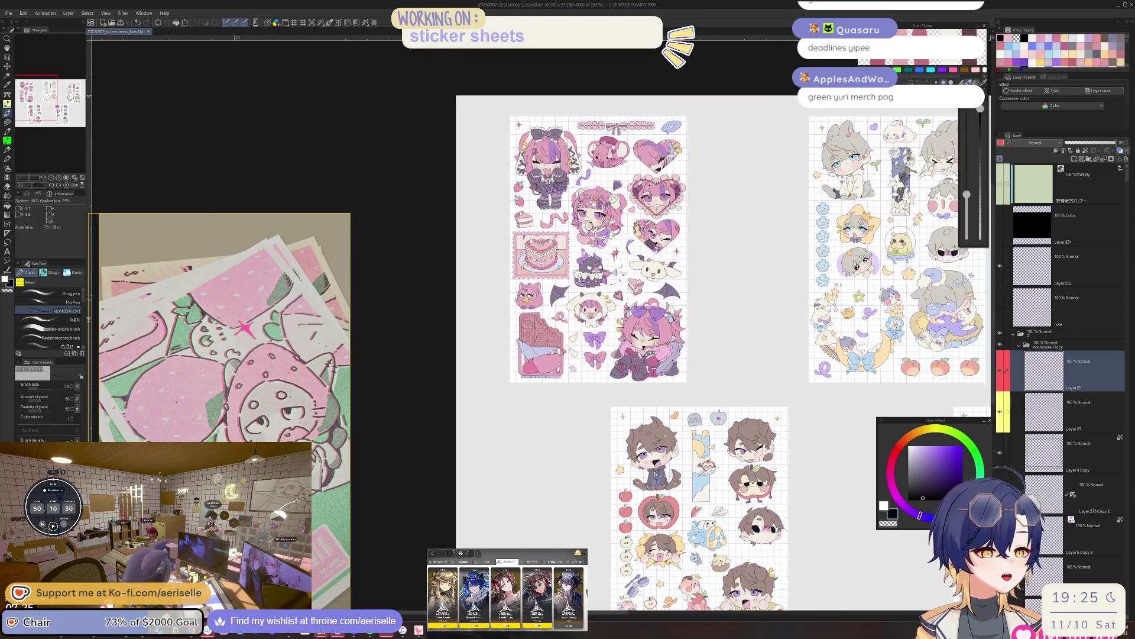
key("ctrl+alt+0")
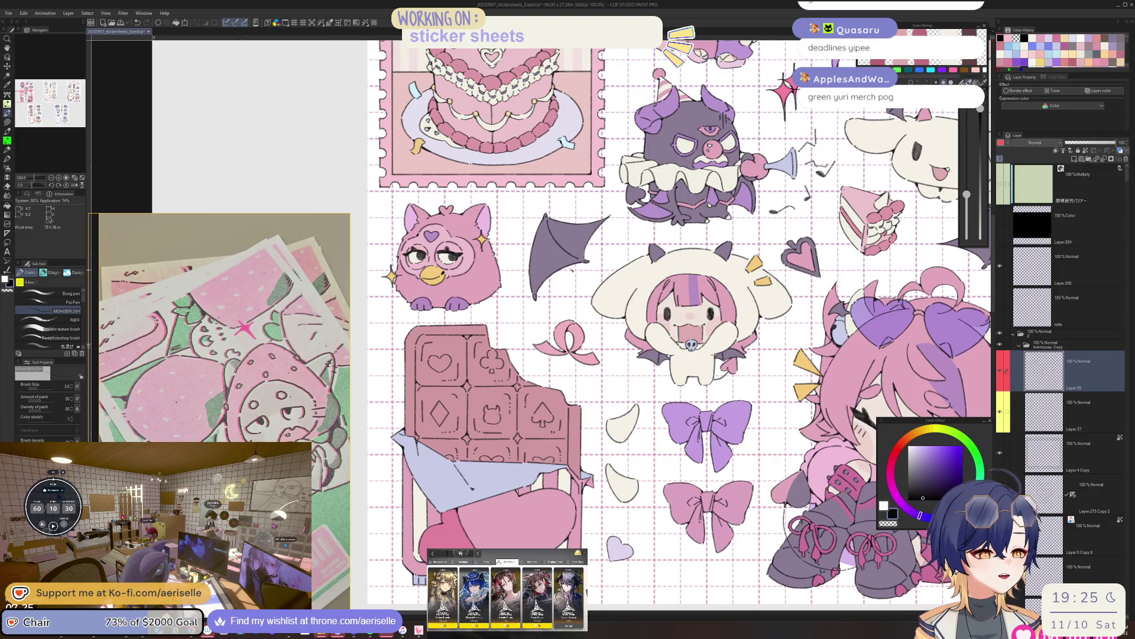
left_click_drag(855, 401, 625, 383)
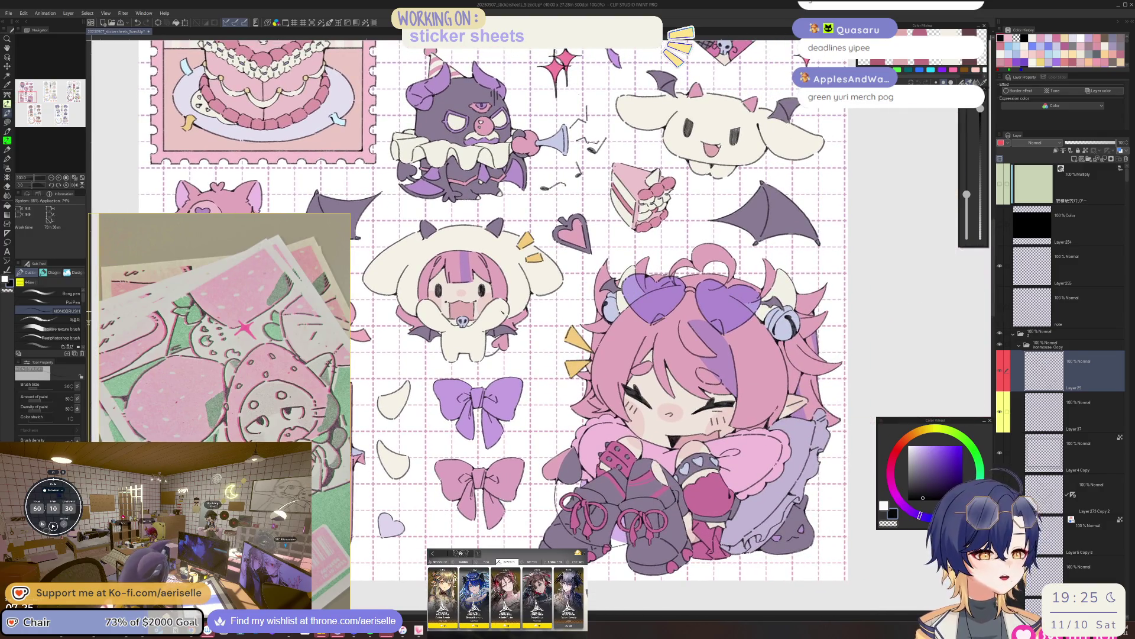
scroll(452, 310, "up", 4)
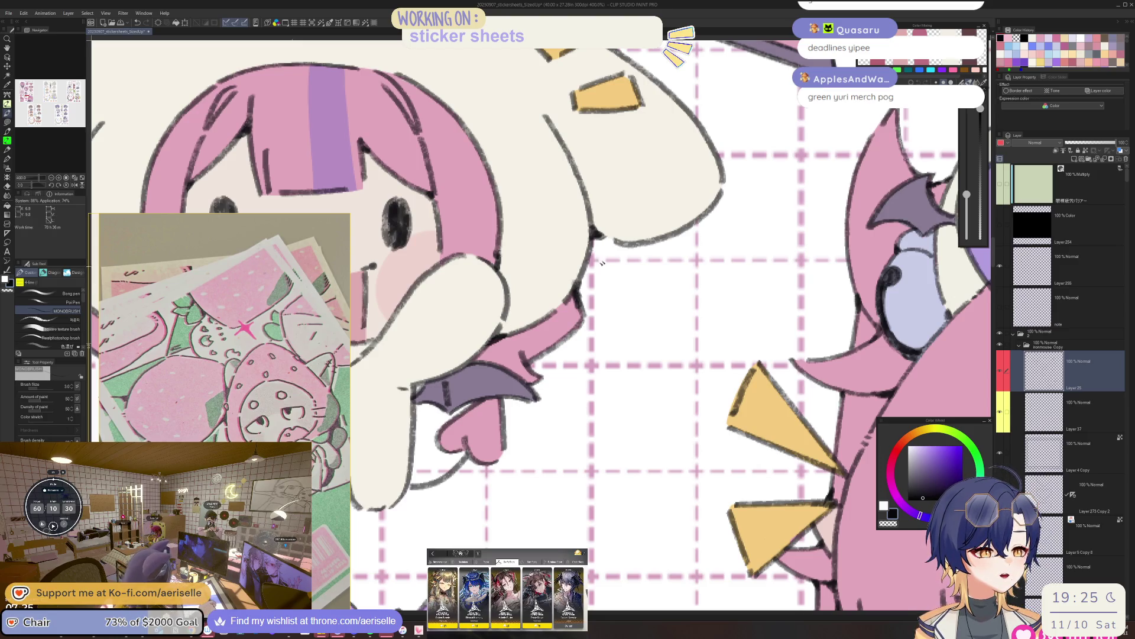
scroll(604, 289, "down", 4)
scroll(603, 289, "up", 1)
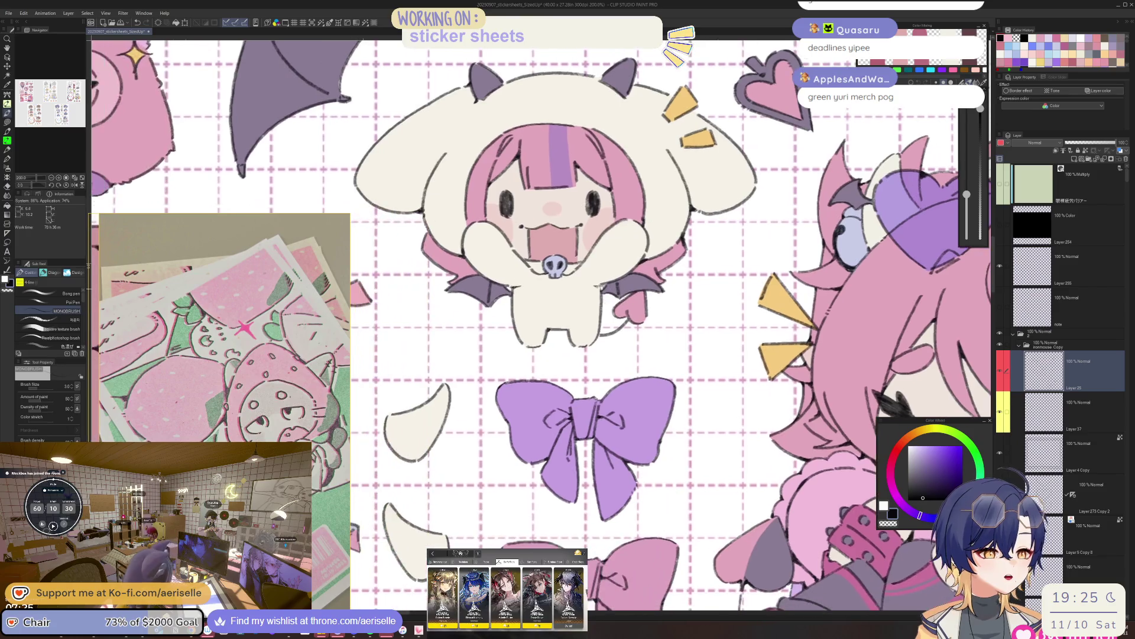
scroll(519, 288, "up", 4)
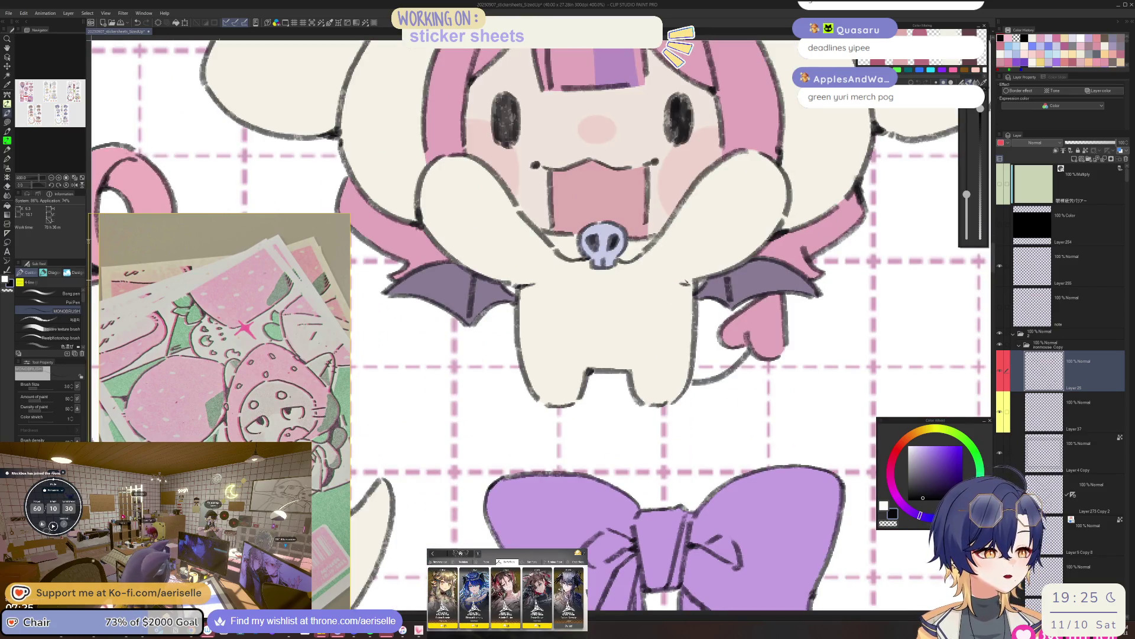
Use layer picking on the hooded girl sticker to make Layer 26 active.
scroll(688, 283, "down", 4)
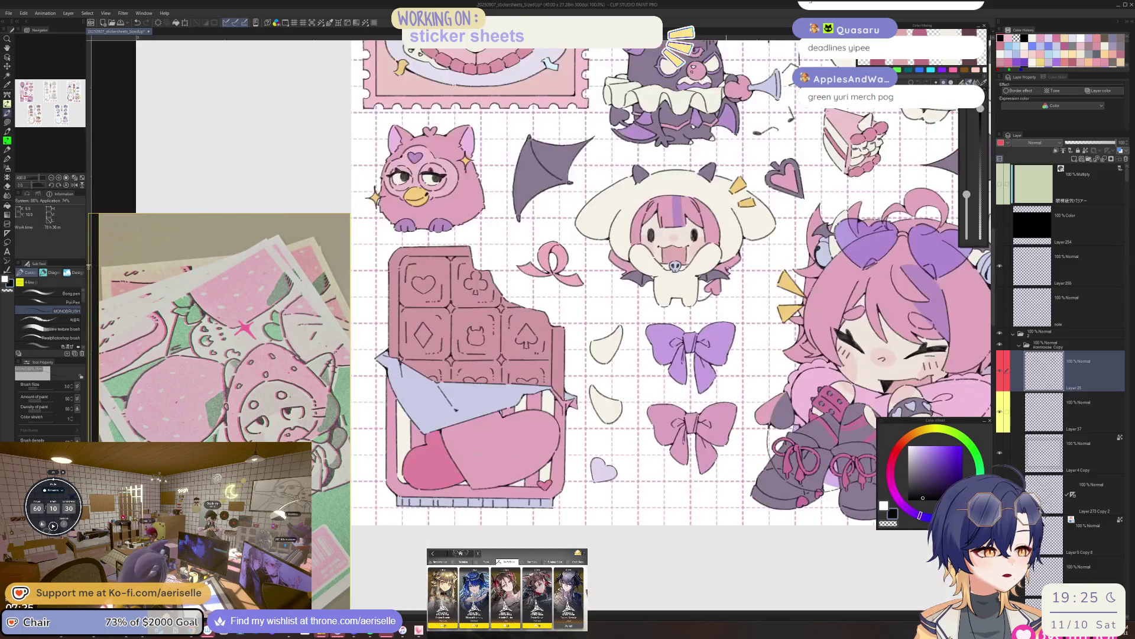
scroll(647, 308, "up", 4)
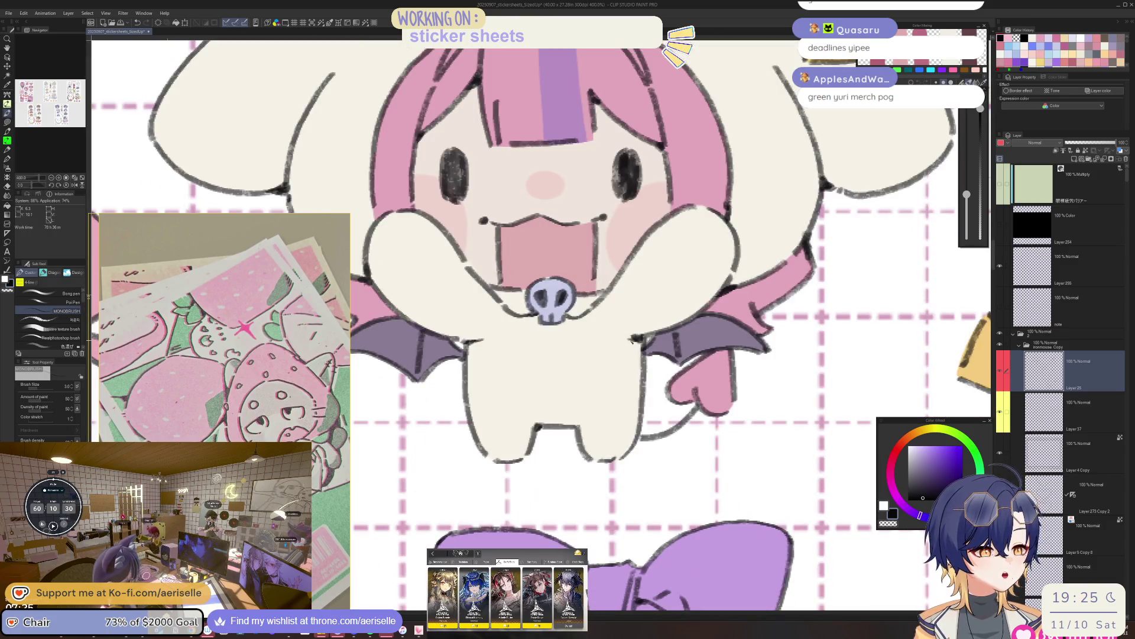
left_click(631, 339, "ctrl+shift")
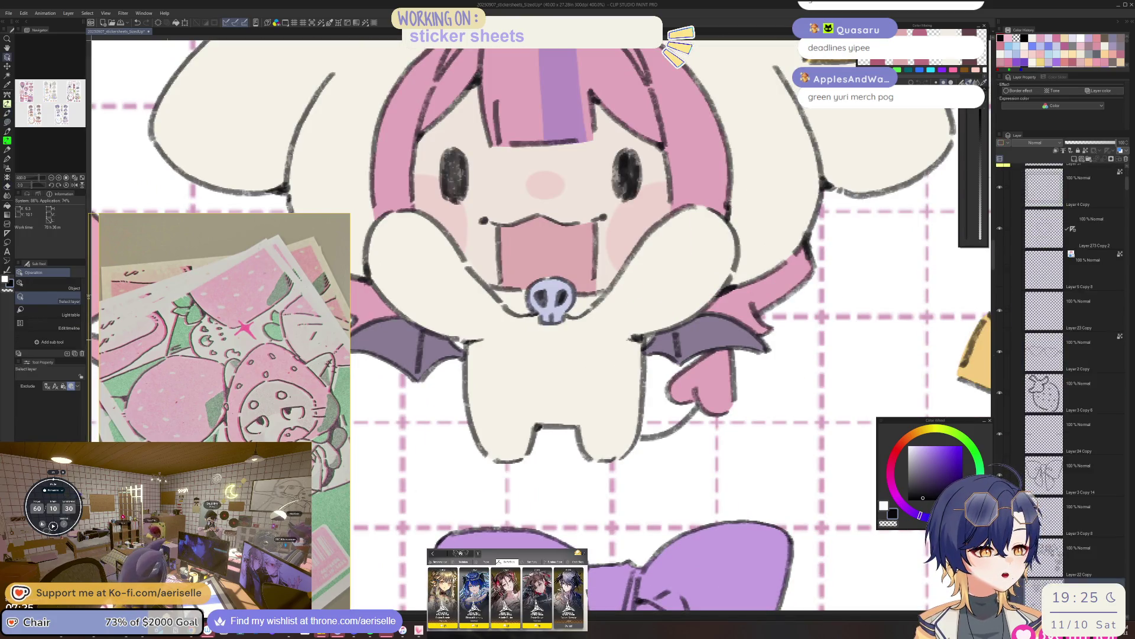
left_click(634, 342, "ctrl+shift")
Pan across the girl's wing side and recentre the view on the hooded girl sticker.
scroll(695, 330, "down", 3)
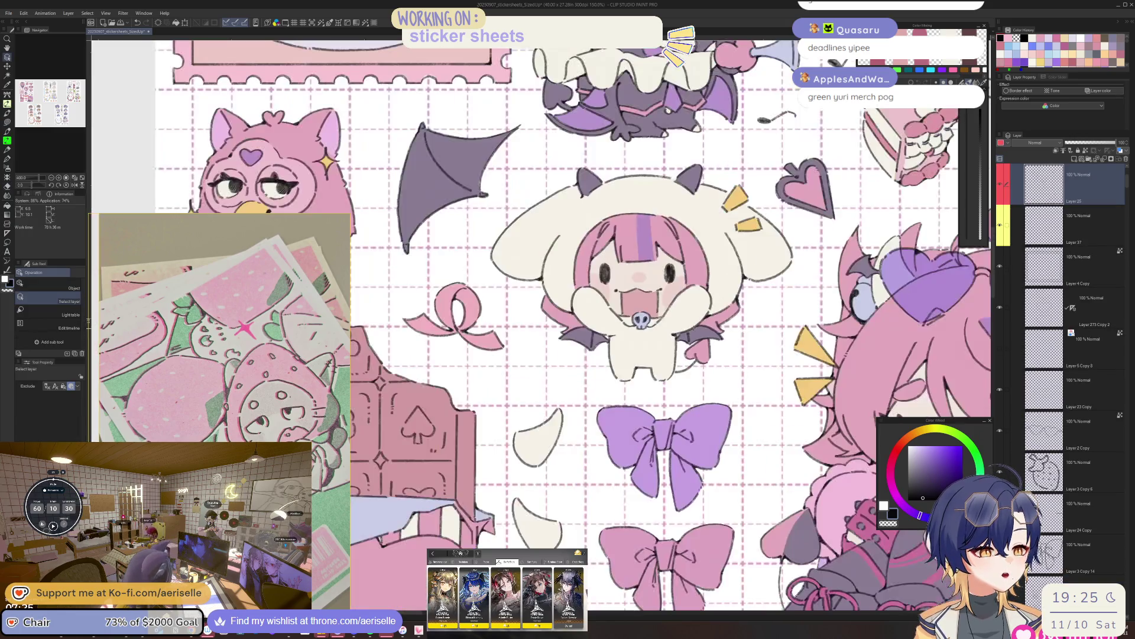
scroll(660, 355, "up", 3)
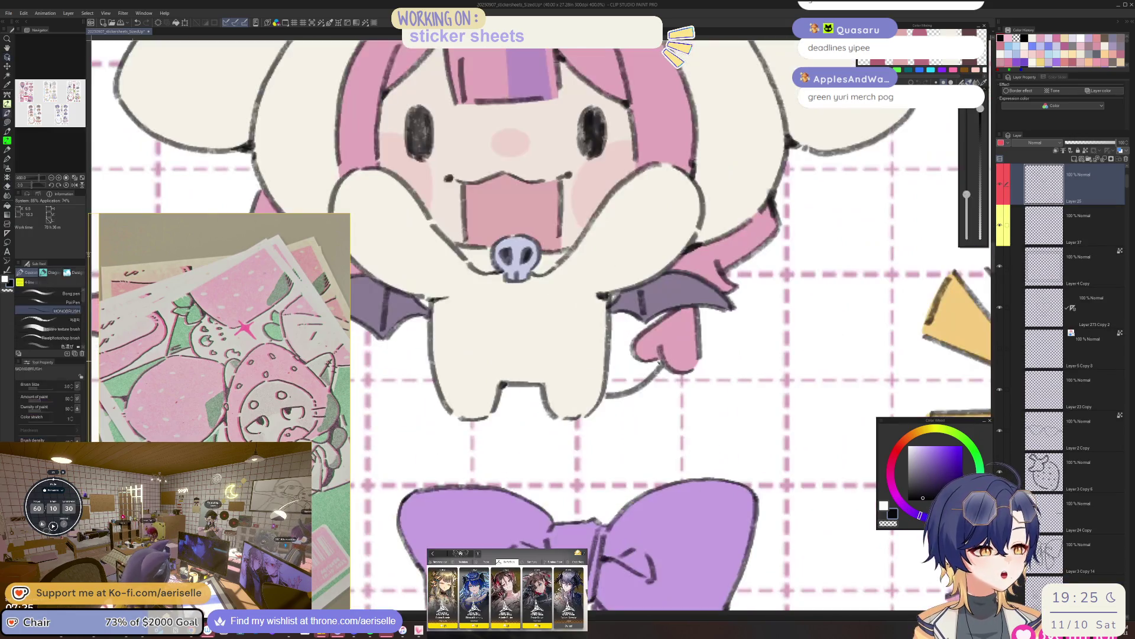
left_click_drag(700, 307, 649, 301)
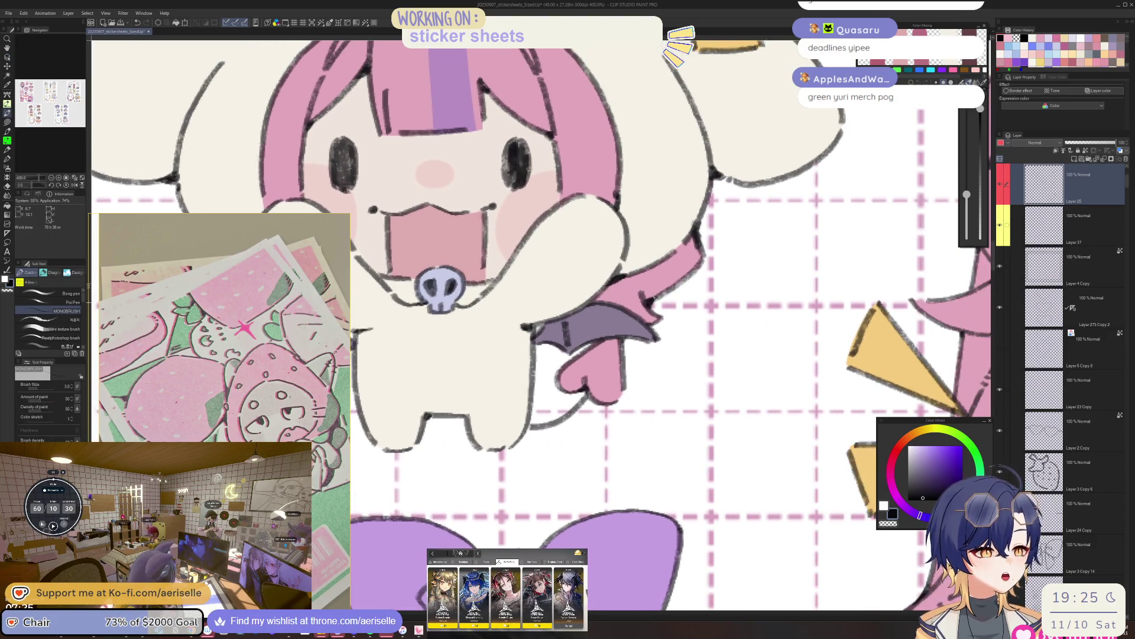
scroll(651, 303, "down", 4)
scroll(558, 367, "up", 5)
scroll(558, 368, "down", 2)
scroll(670, 288, "down", 2)
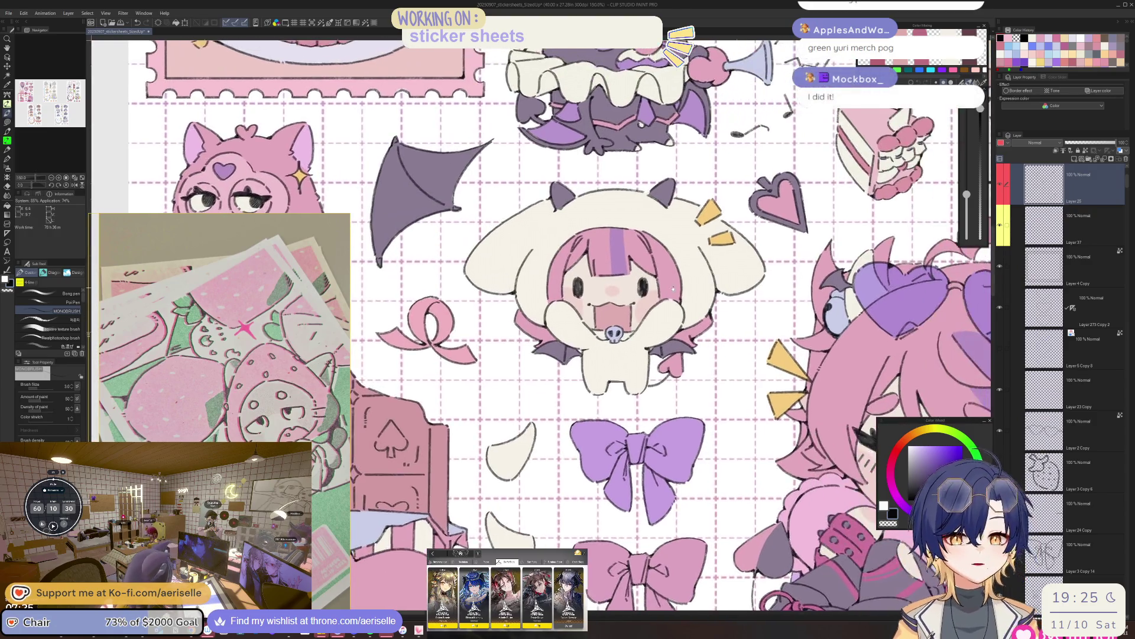
left_click_drag(671, 288, 640, 304)
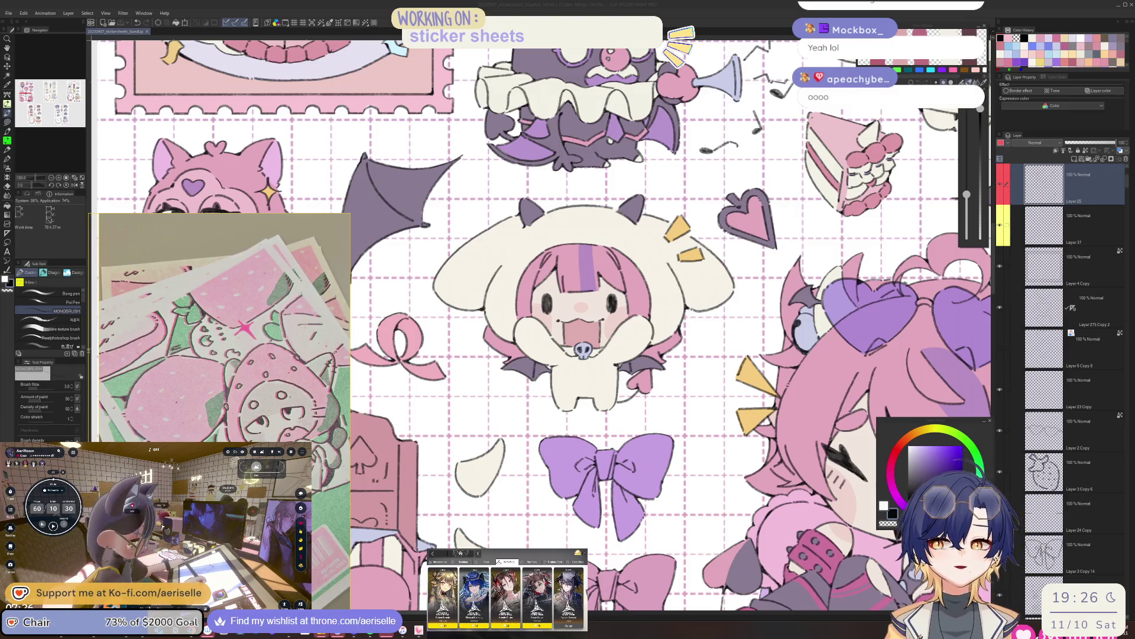
left_click(1051, 175)
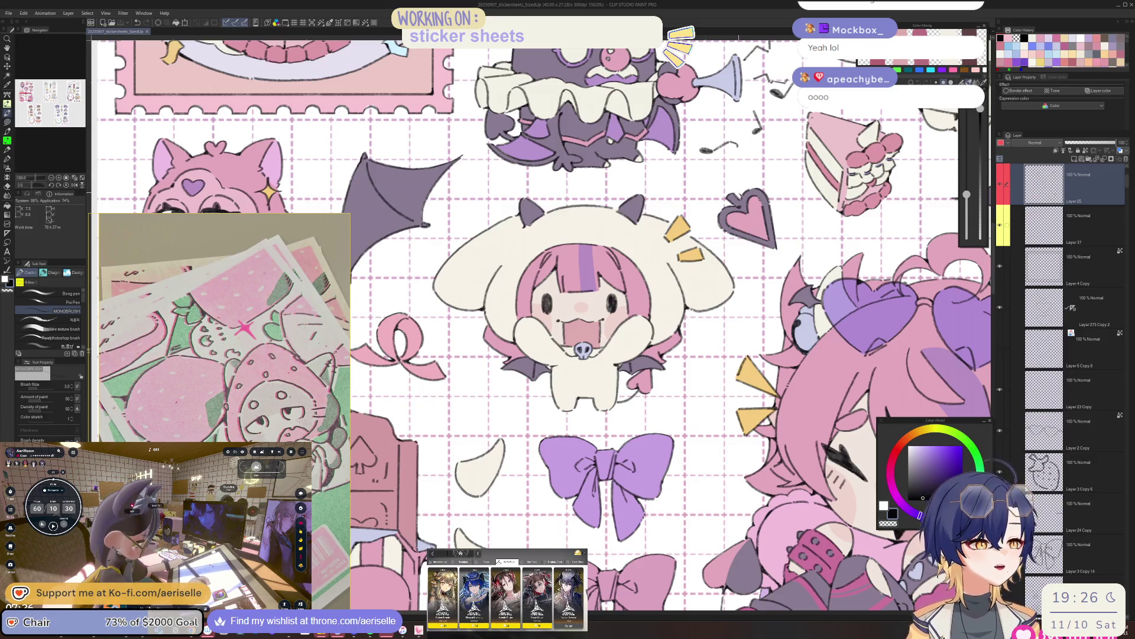
Select the bat-wing layer and erase the stray fill at the wing tip.
scroll(731, 194, "up", 3)
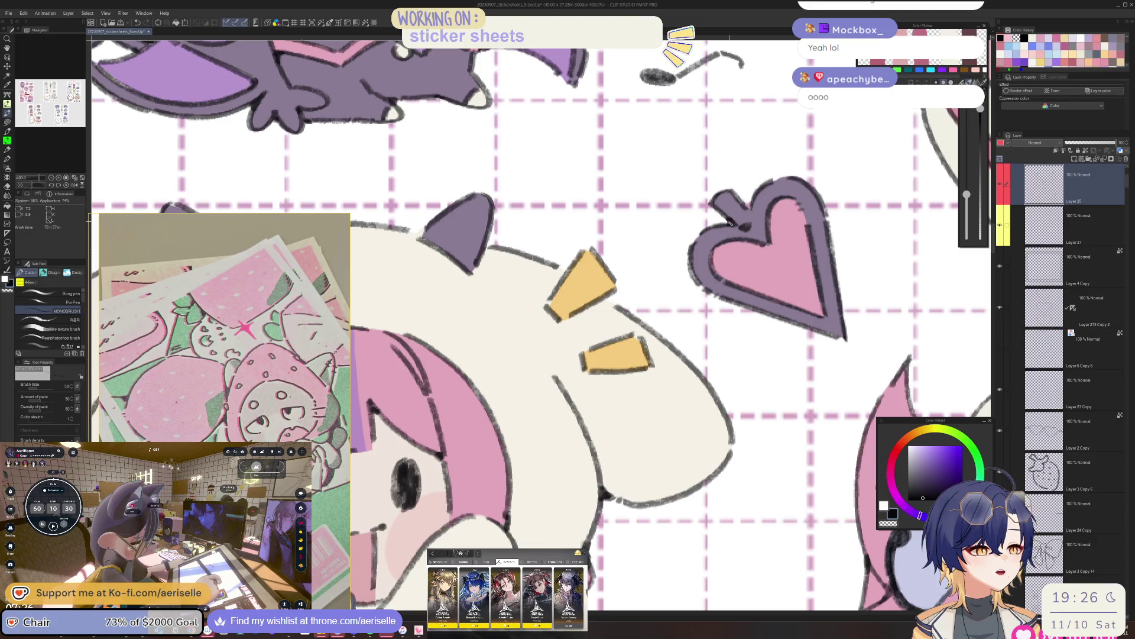
scroll(747, 205, "down", 2)
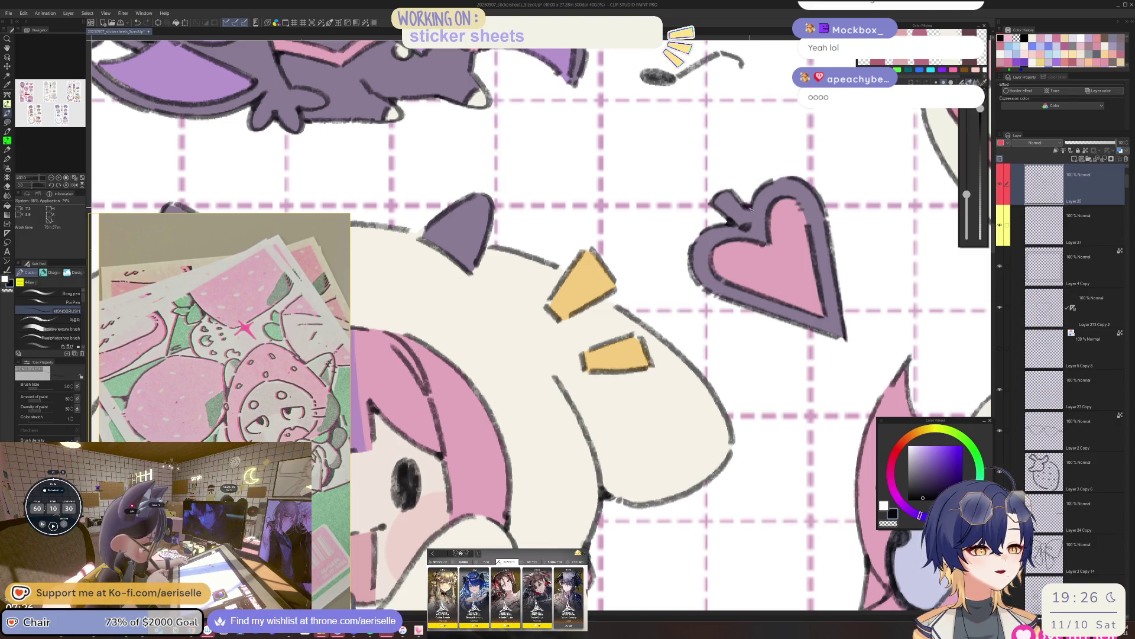
scroll(573, 267, "down", 1)
scroll(594, 288, "up", 6)
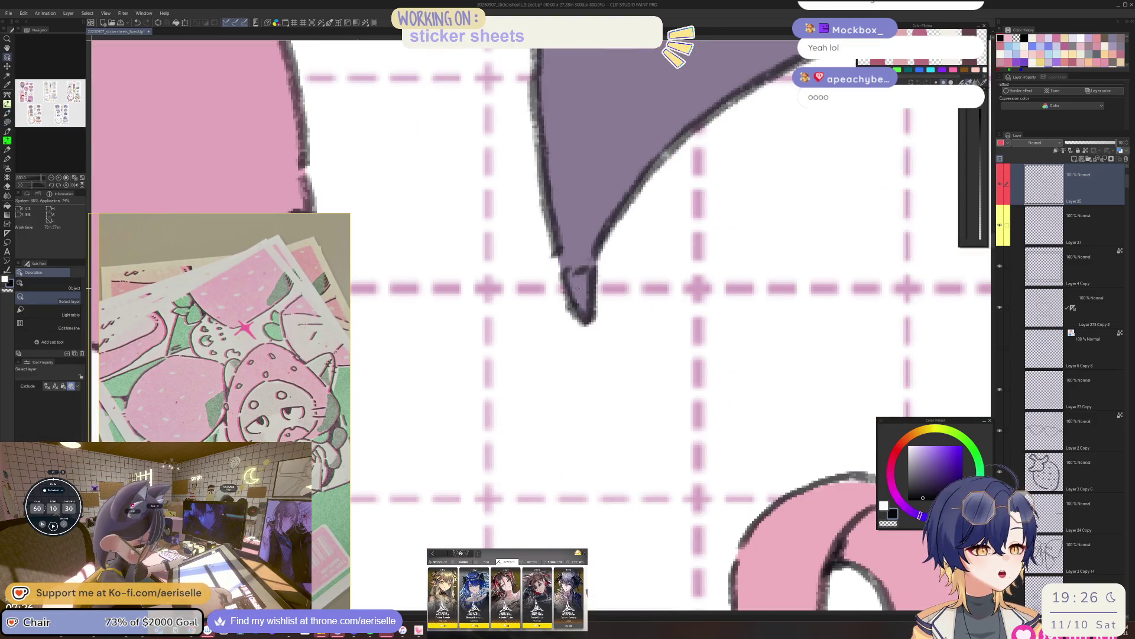
left_click(592, 288, "ctrl+shift")
key("e")
mouse_move(571, 295)
left_mouse_down()
mouse_move(579, 283)
mouse_move(593, 296)
left_mouse_up()
Pan and zoom the sticker sheet to bring the bat wing to the centre.
scroll(598, 266, "down", 3)
scroll(613, 215, "up", 1)
left_click_drag(737, 295, 594, 305)
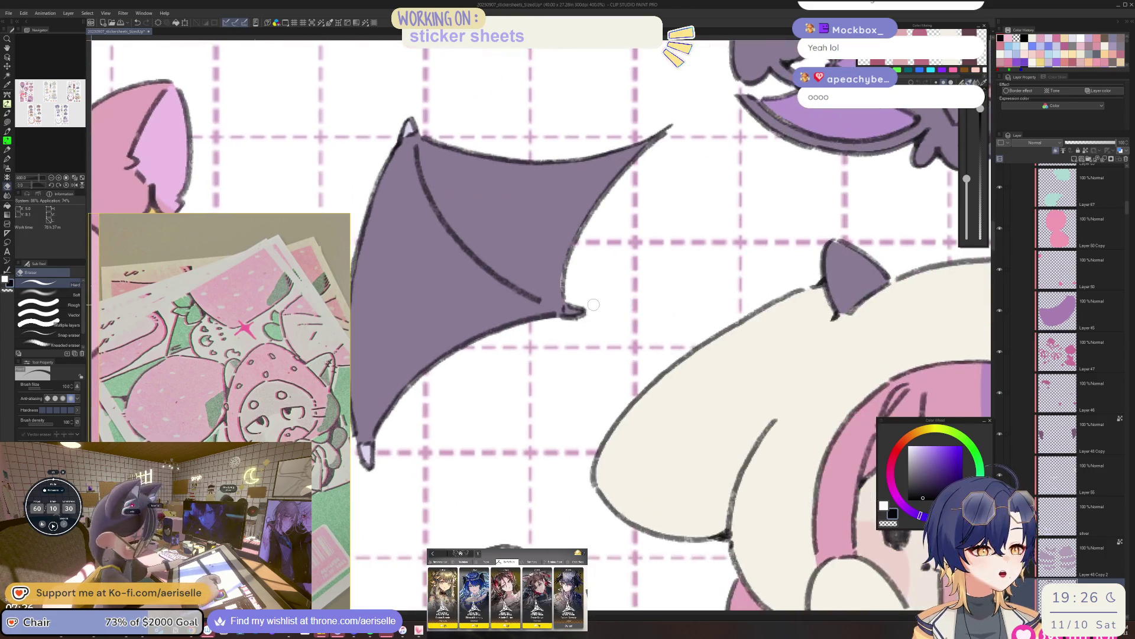
key("u")
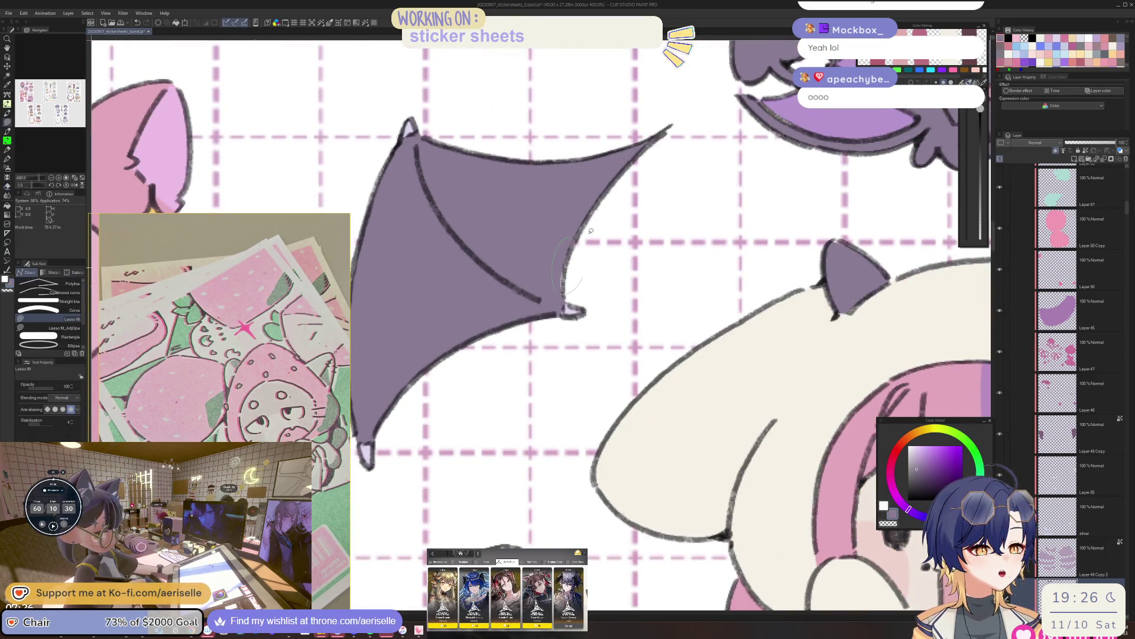
scroll(605, 213, "down", 5)
scroll(722, 155, "up", 5)
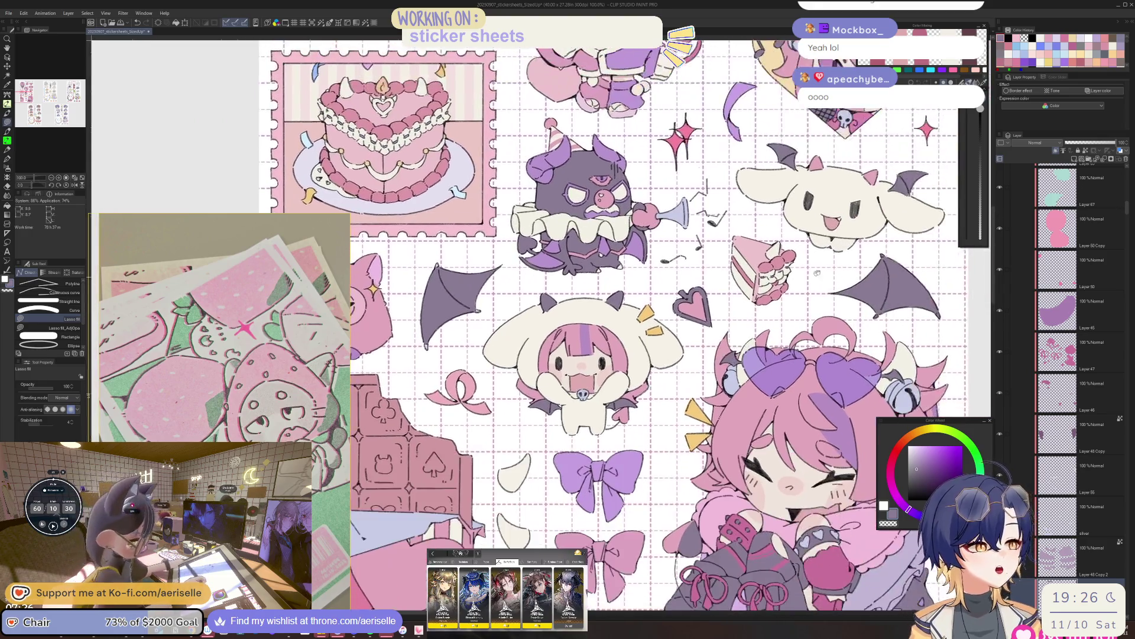
key("e")
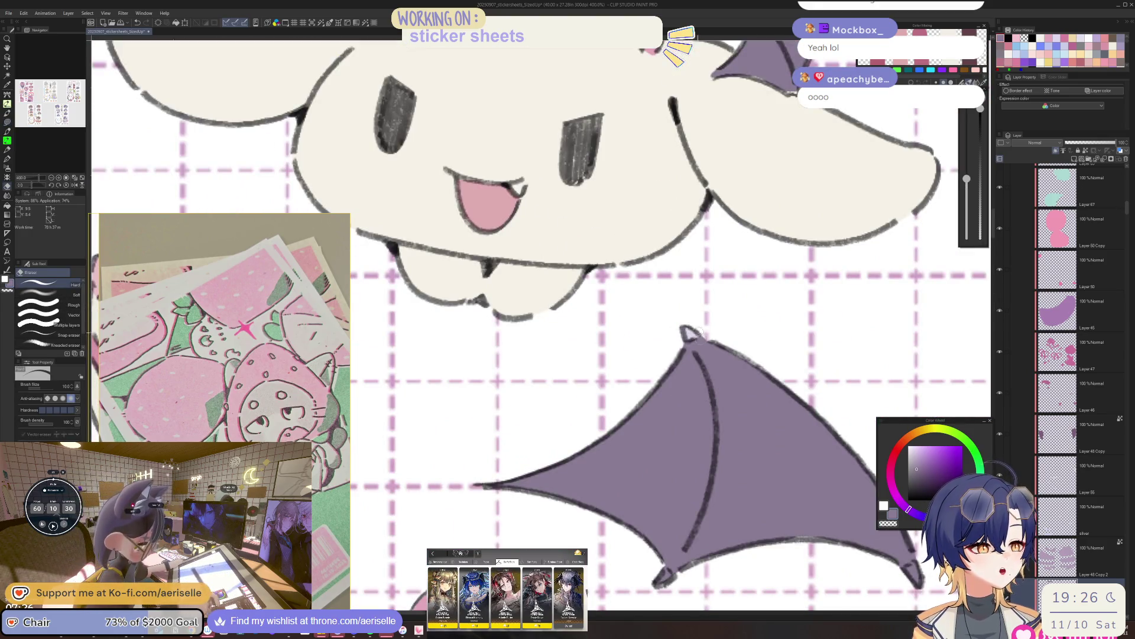
left_click_drag(710, 446, 639, 272)
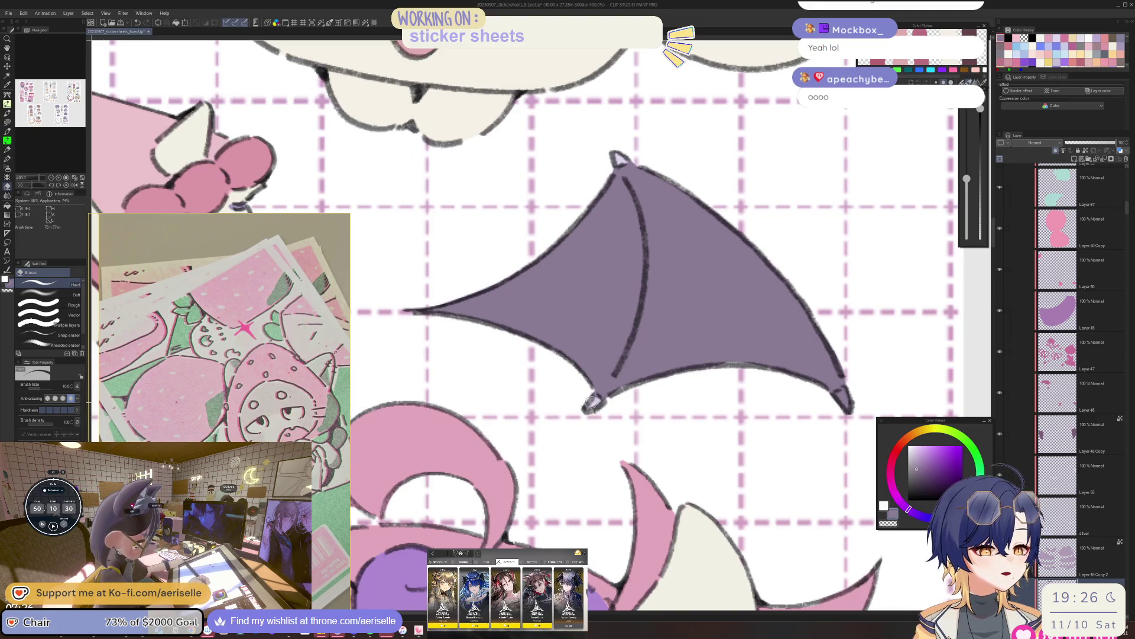
key("ctrl+alt+0")
mouse_move(615, 332)
left_mouse_down()
mouse_move(633, 307)
mouse_move(632, 336)
left_mouse_up()
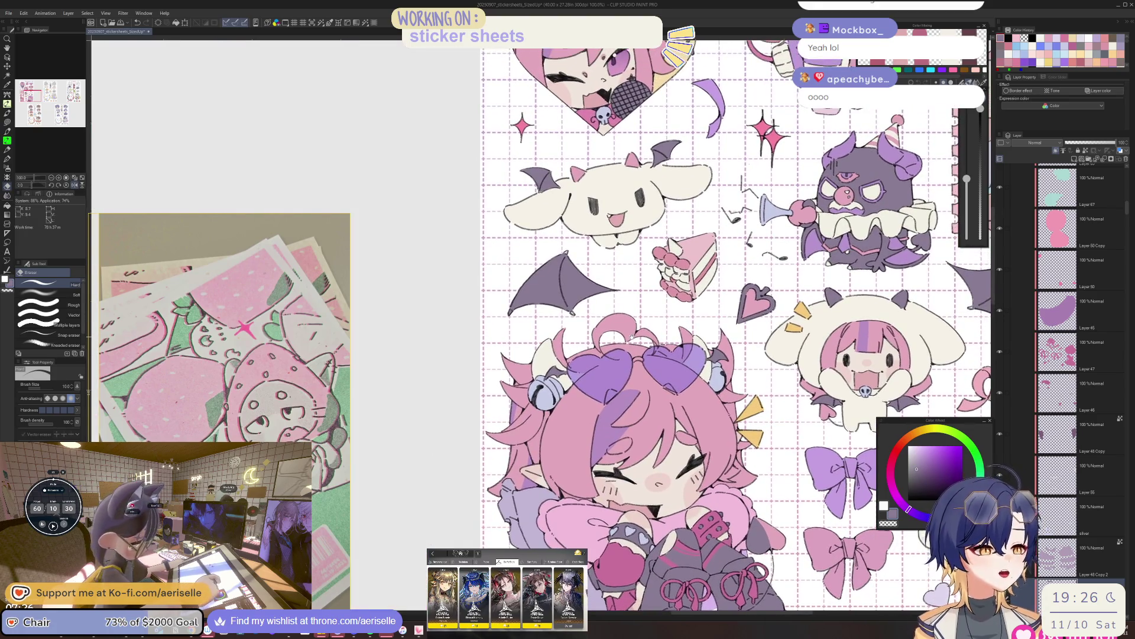
scroll(520, 312, "up", 8)
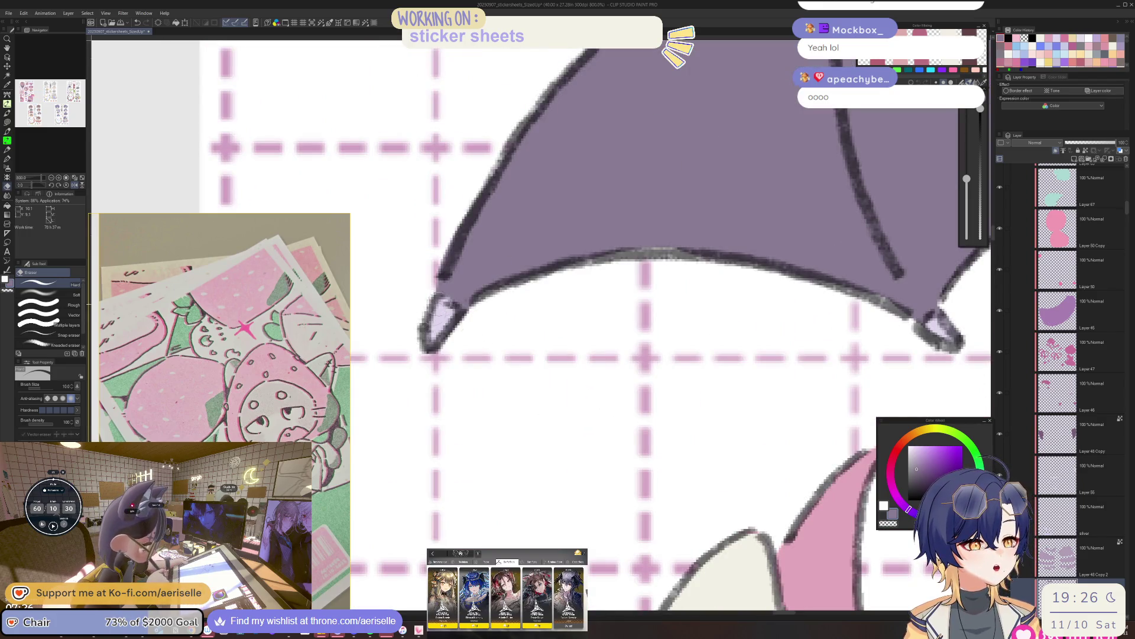
Pick the bat wing's layer directly from the artwork.
key("ctrl+alt+0")
scroll(681, 344, "up", 7)
key("o")
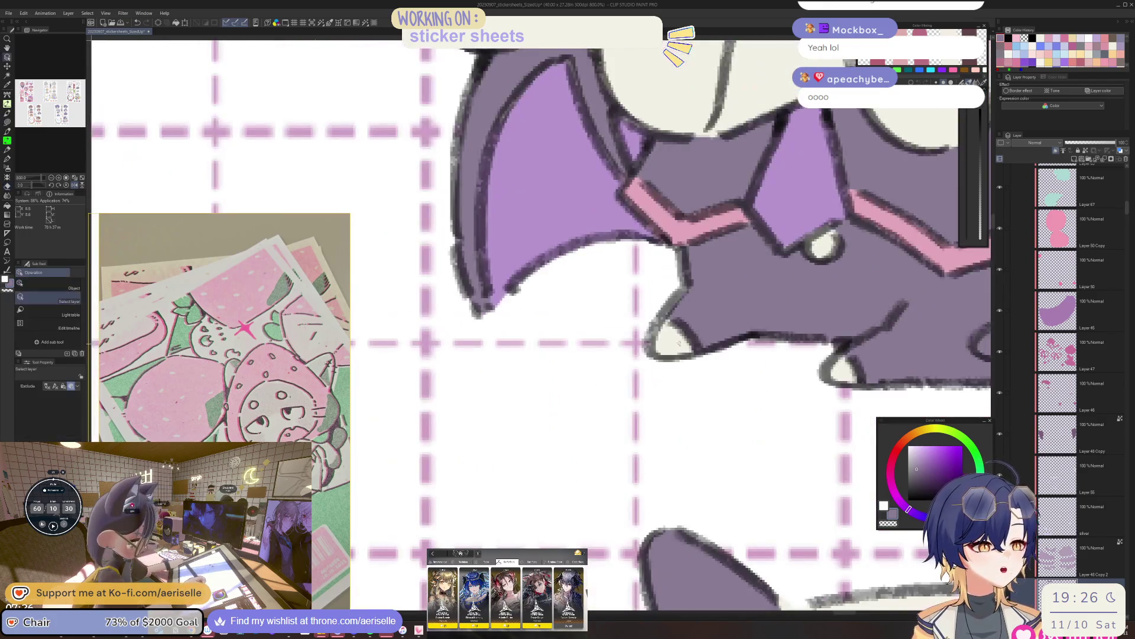
left_click(681, 344)
key("ctrl+alt+0")
scroll(602, 273, "up", 3)
Lasso-fill around the bat wing's edge so the purple meets its outline, then select Layer 26.
key("u")
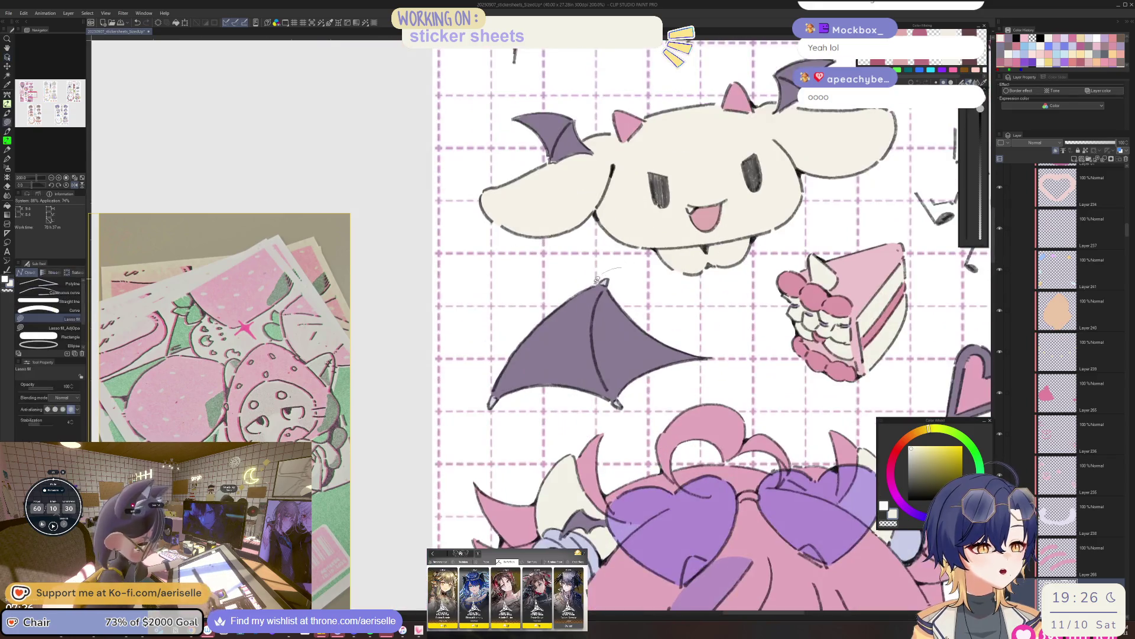
left_click_drag(634, 419, 641, 383)
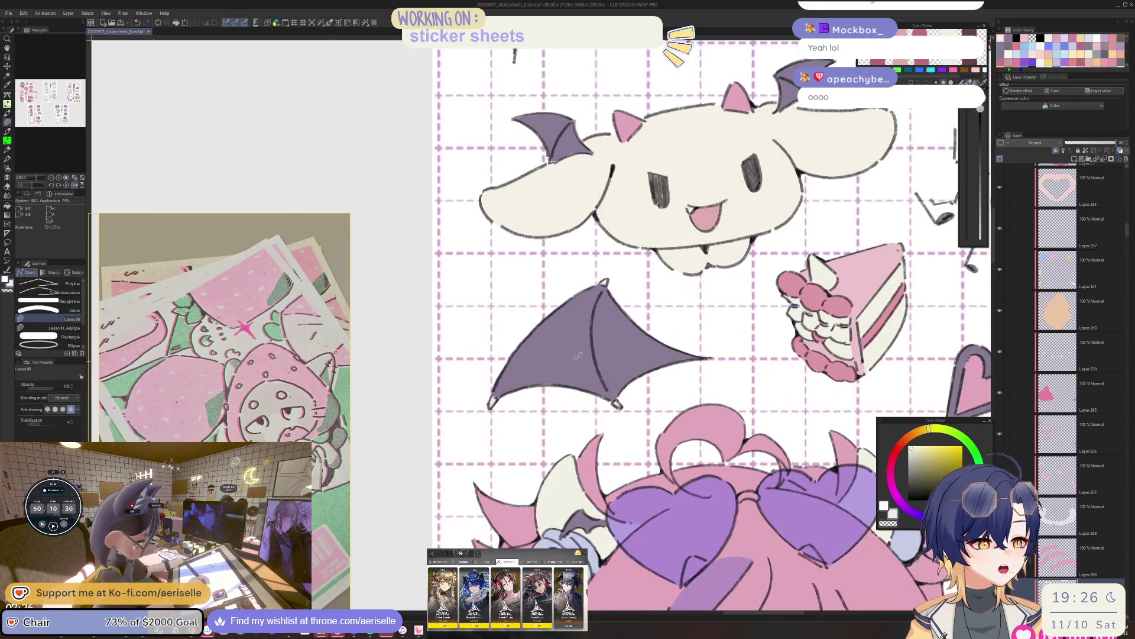
scroll(642, 383, "down", 3)
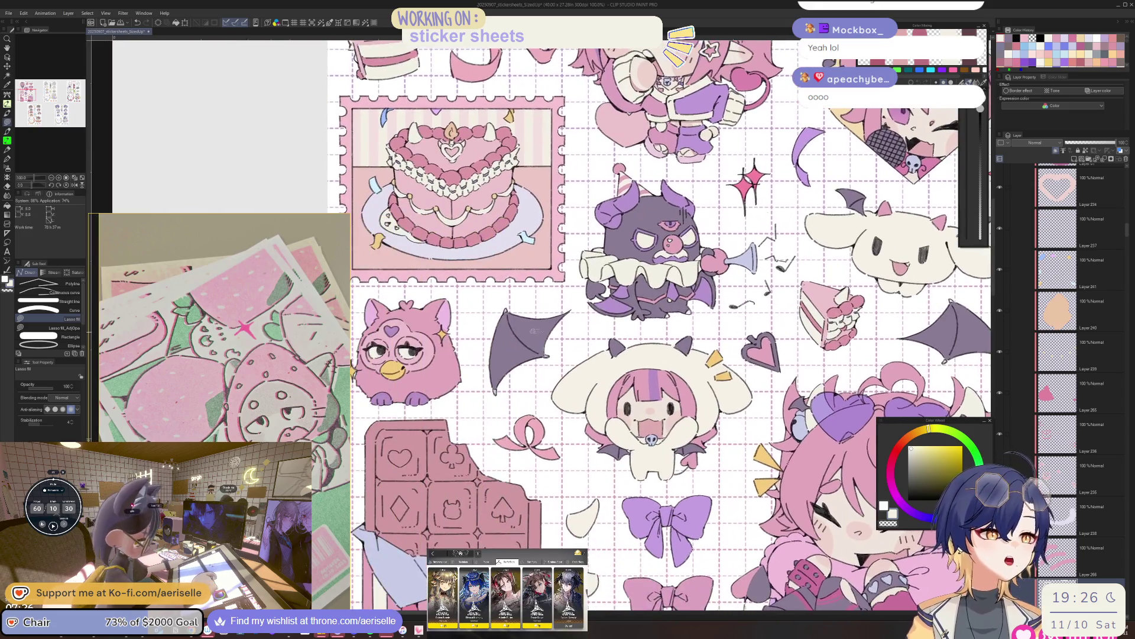
scroll(534, 331, "up", 2)
left_click_drag(500, 294, 579, 360)
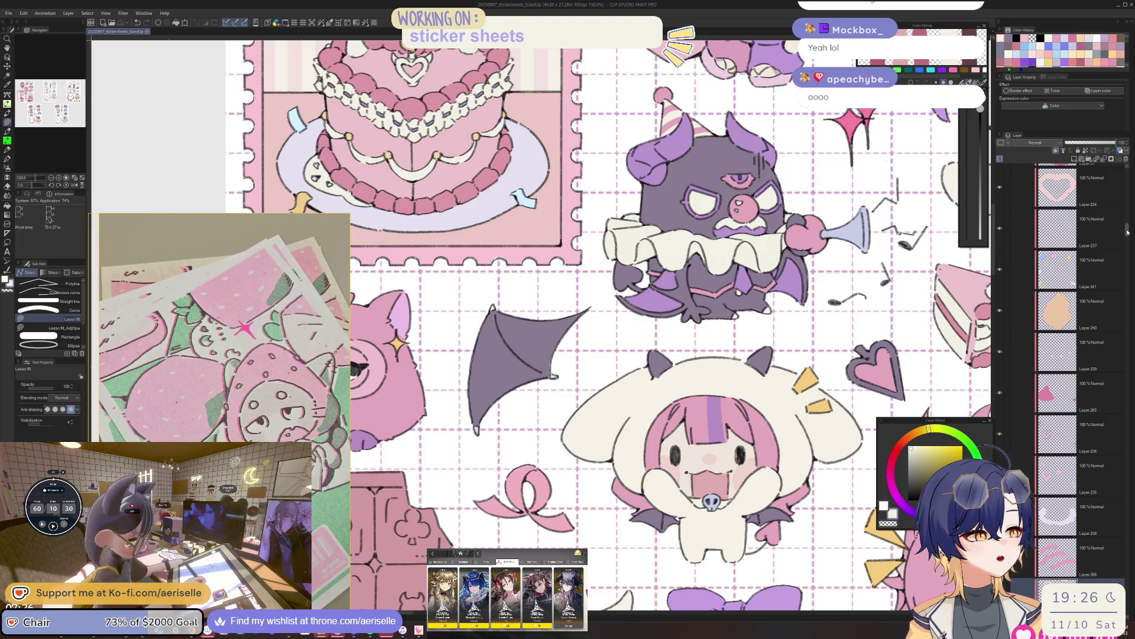
scroll(1128, 232, "down", 10)
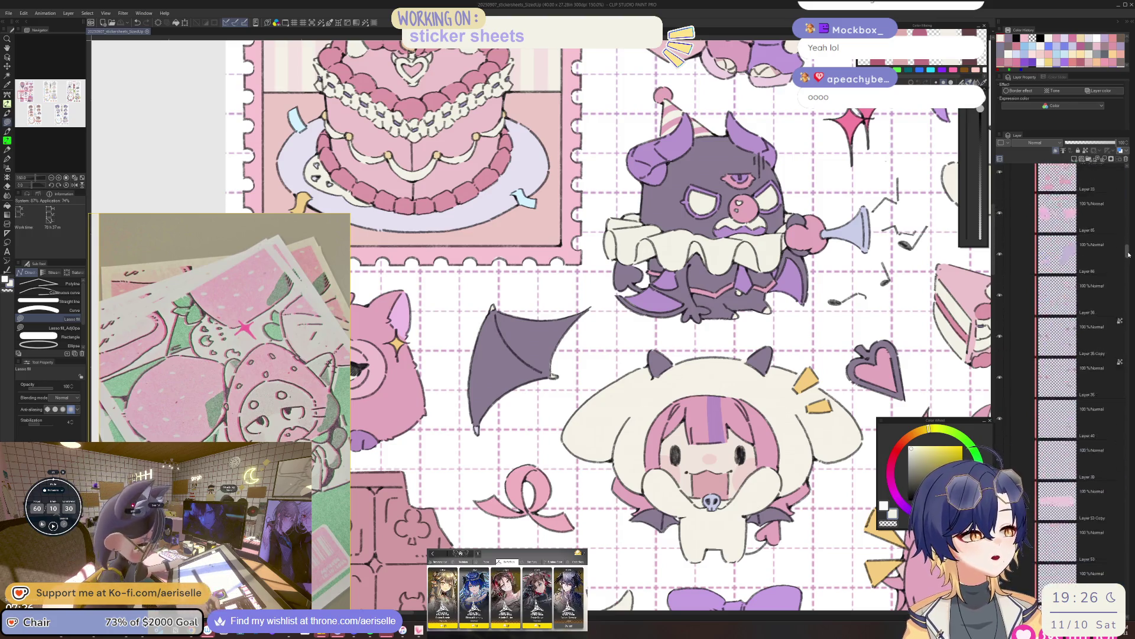
left_click(1100, 302)
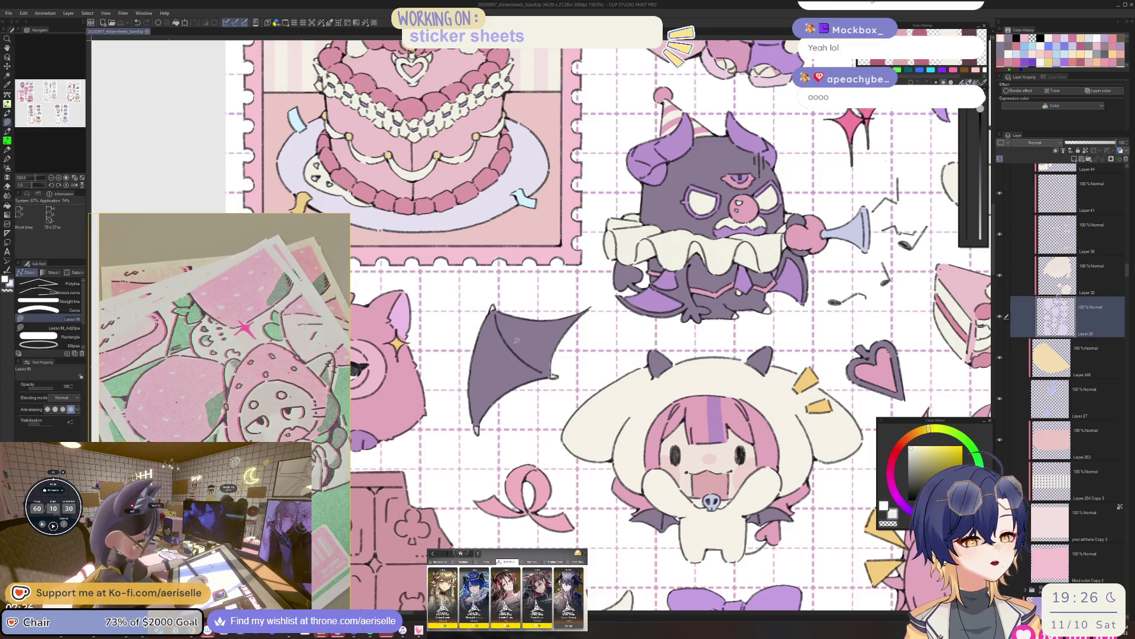
Lasso-fill the empty strip along the bat wing's lower edge with purple.
scroll(547, 349, "up", 5)
right_click(567, 376)
left_click(577, 346)
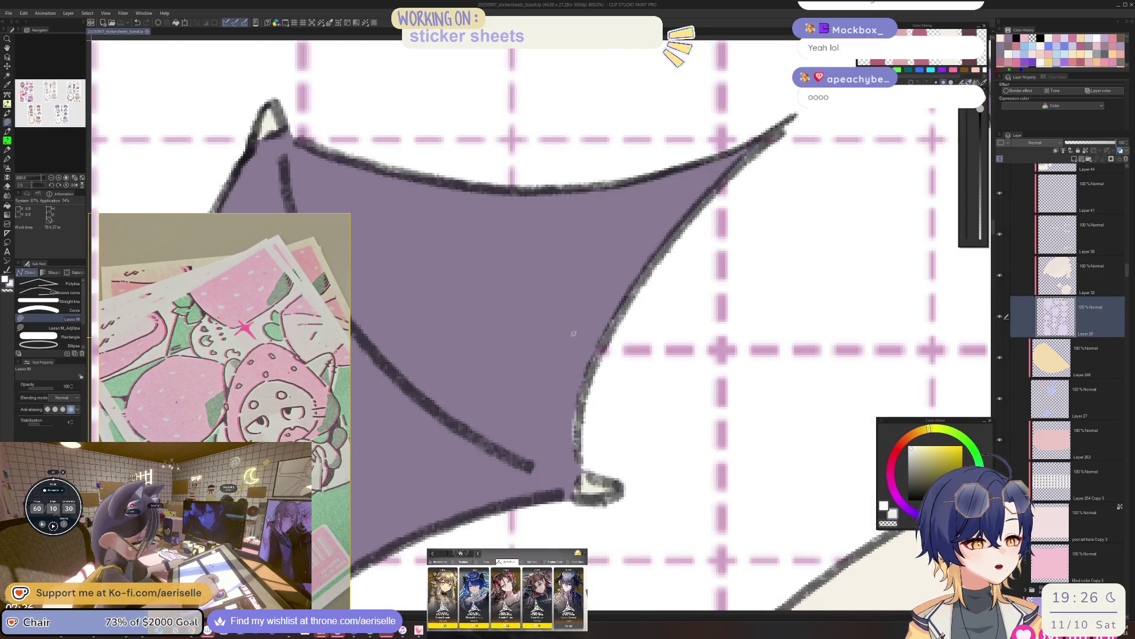
left_click_drag(576, 470, 577, 472)
scroll(579, 408, "down", 10)
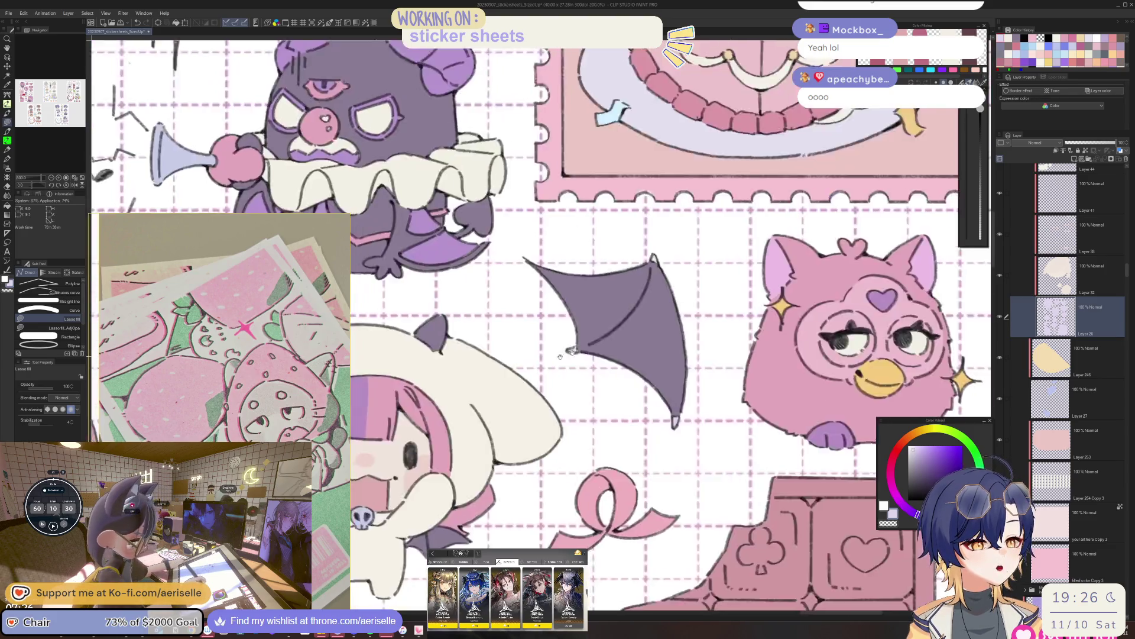
scroll(467, 305, "up", 10)
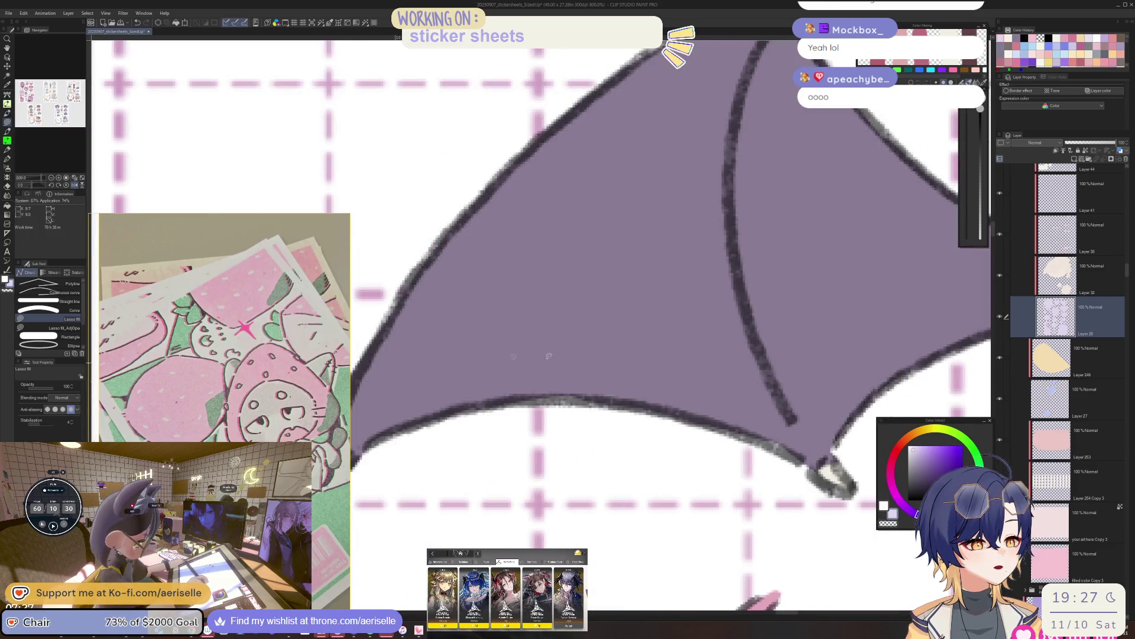
View the whole sticker sheet and pick the next artwork's layer from the canvas.
key("ctrl+alt+0")
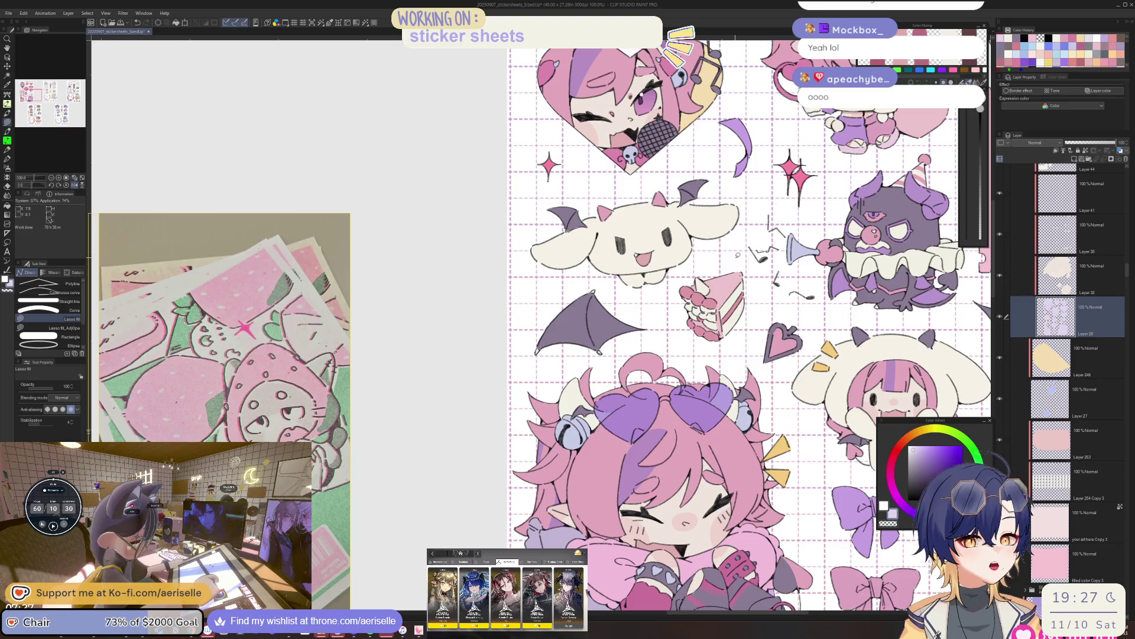
scroll(795, 326, "up", 4)
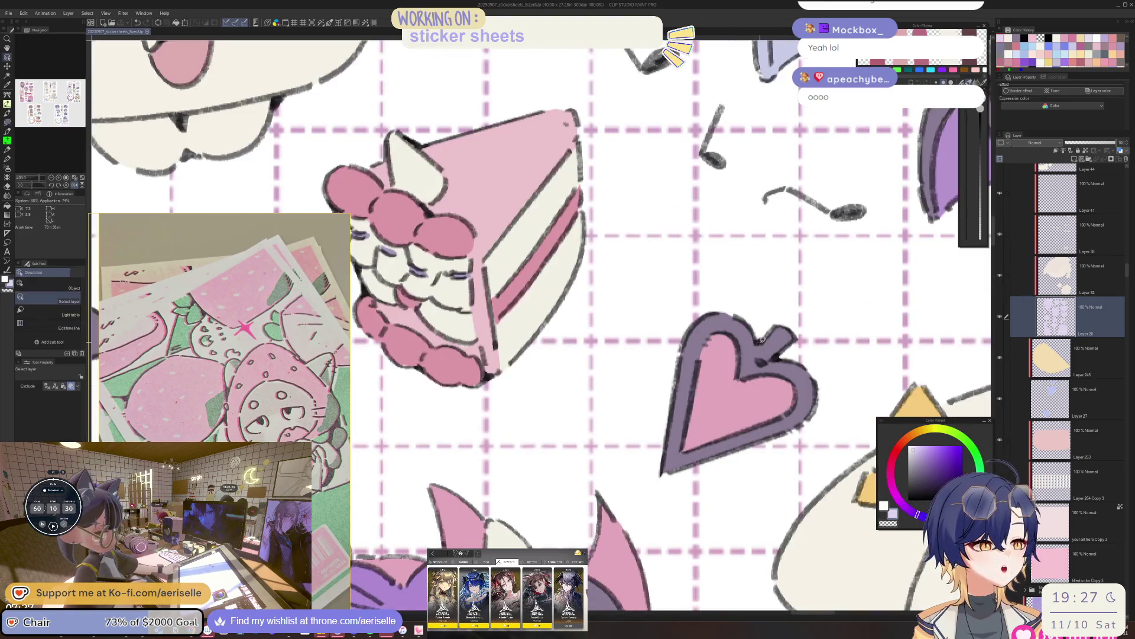
left_click(762, 341, "ctrl+shift")
scroll(727, 337, "down", 4)
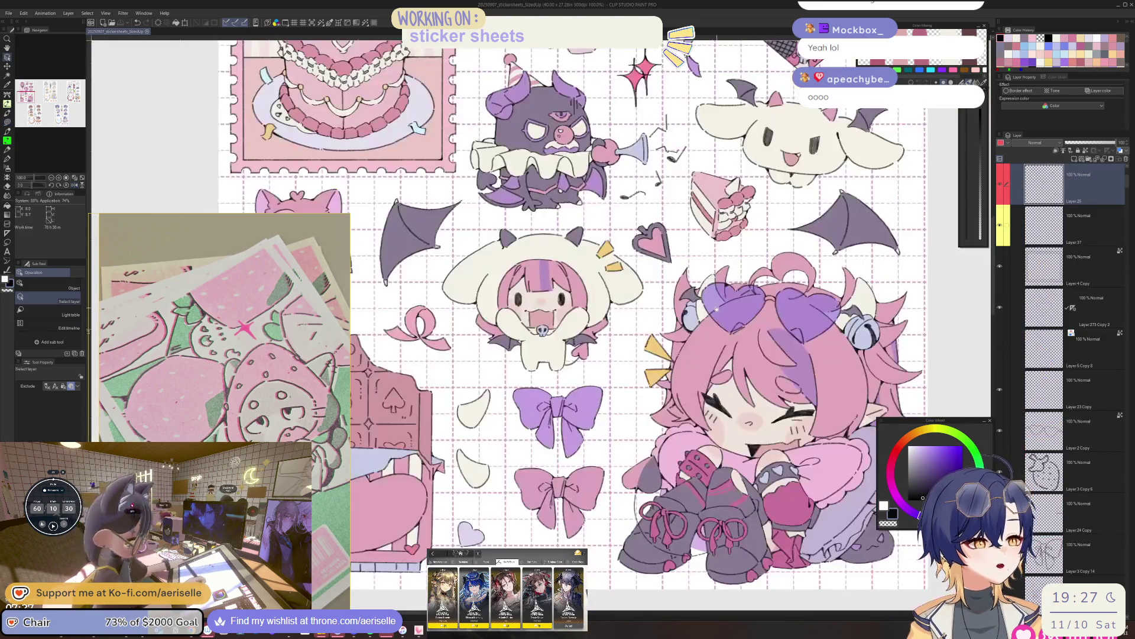
Redraw the chibi's hood outline beside her face with the inking brush.
scroll(589, 342, "up", 4)
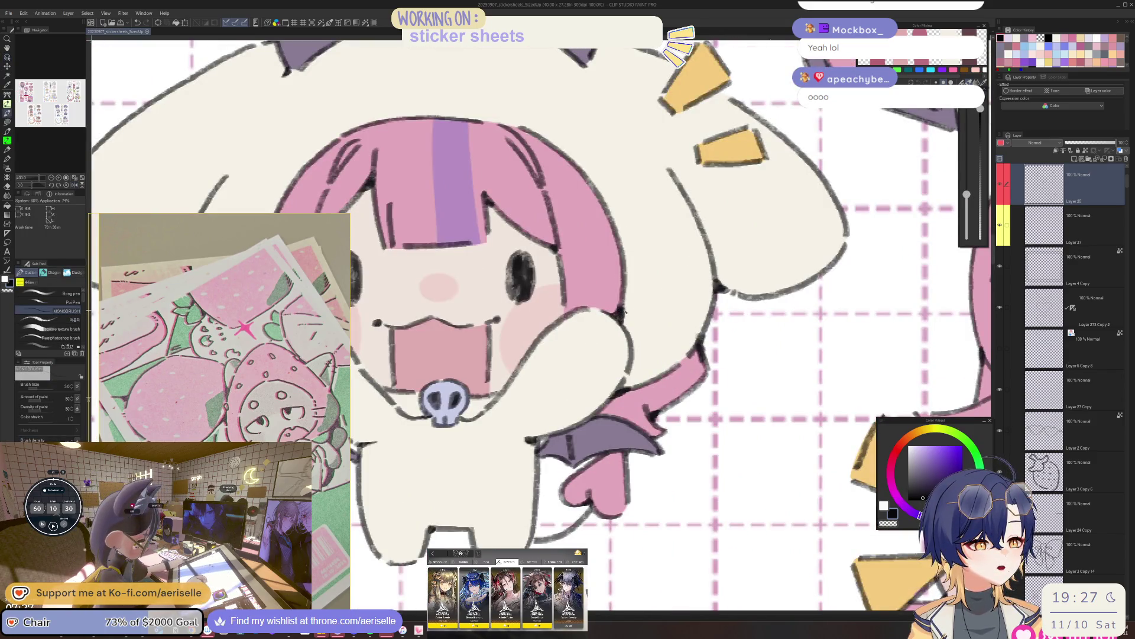
key("e")
scroll(620, 315, "down", 4)
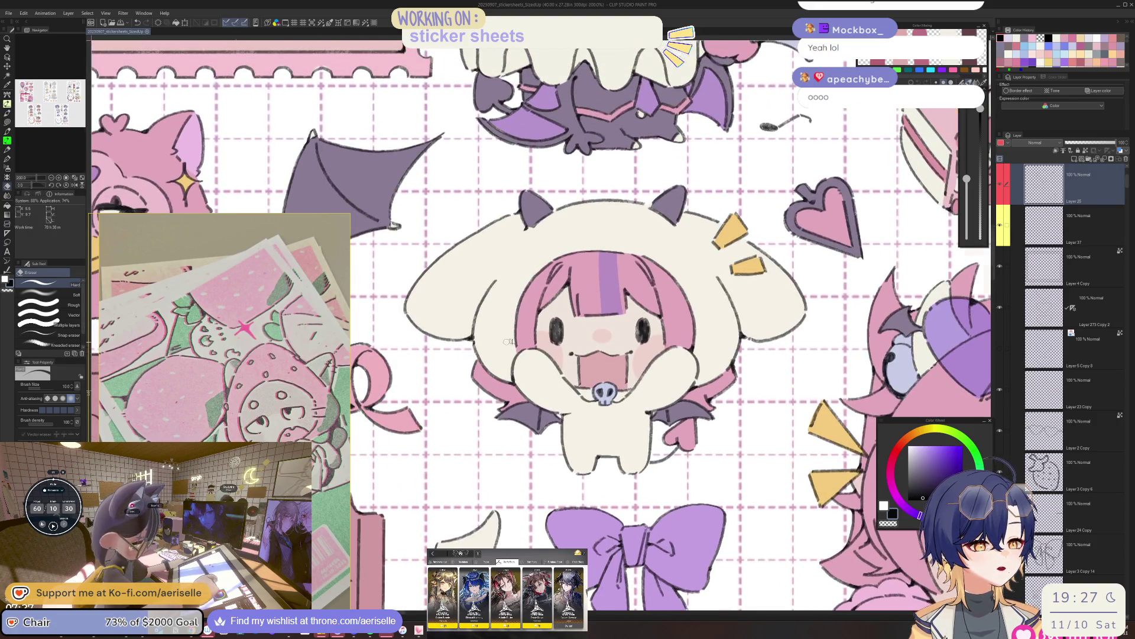
scroll(557, 377, "up", 6)
key("b")
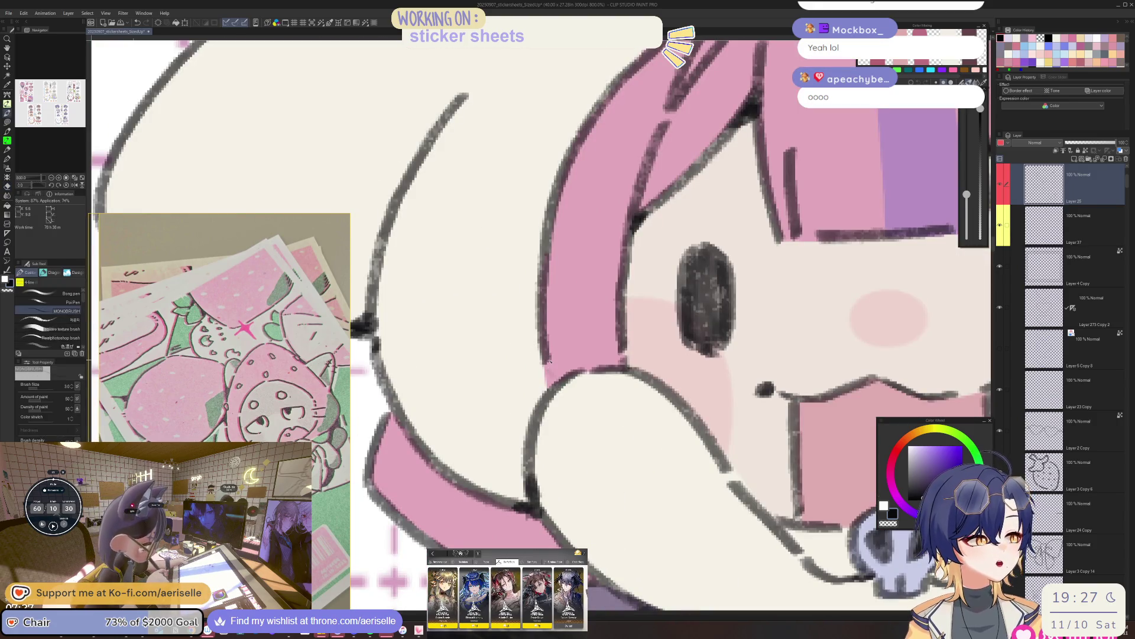
left_click_drag(545, 353, 554, 387)
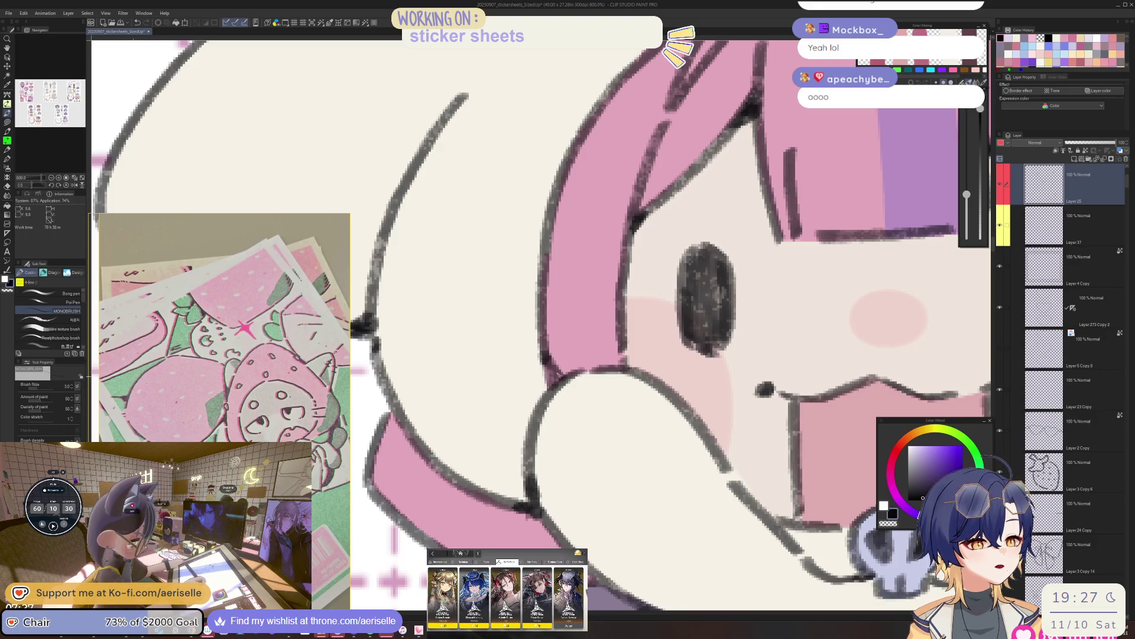
Reset the canvas rotation, then tilt the view about 10 degrees around the chibi.
key("ctrl+alt+0")
scroll(573, 305, "up", 10)
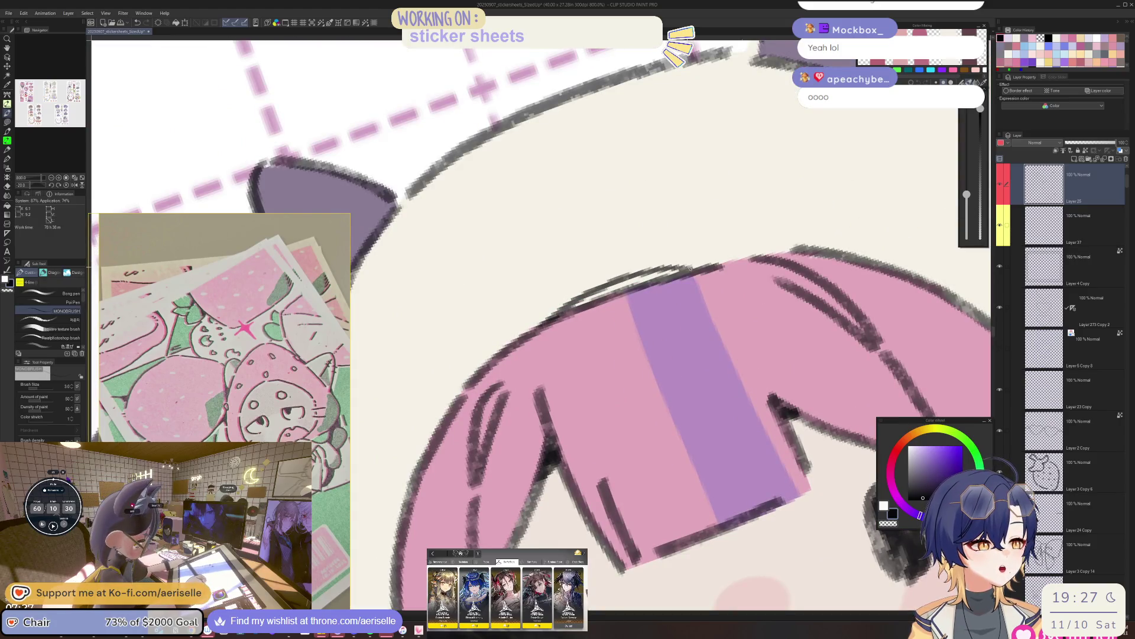
key("minus")
key("at")
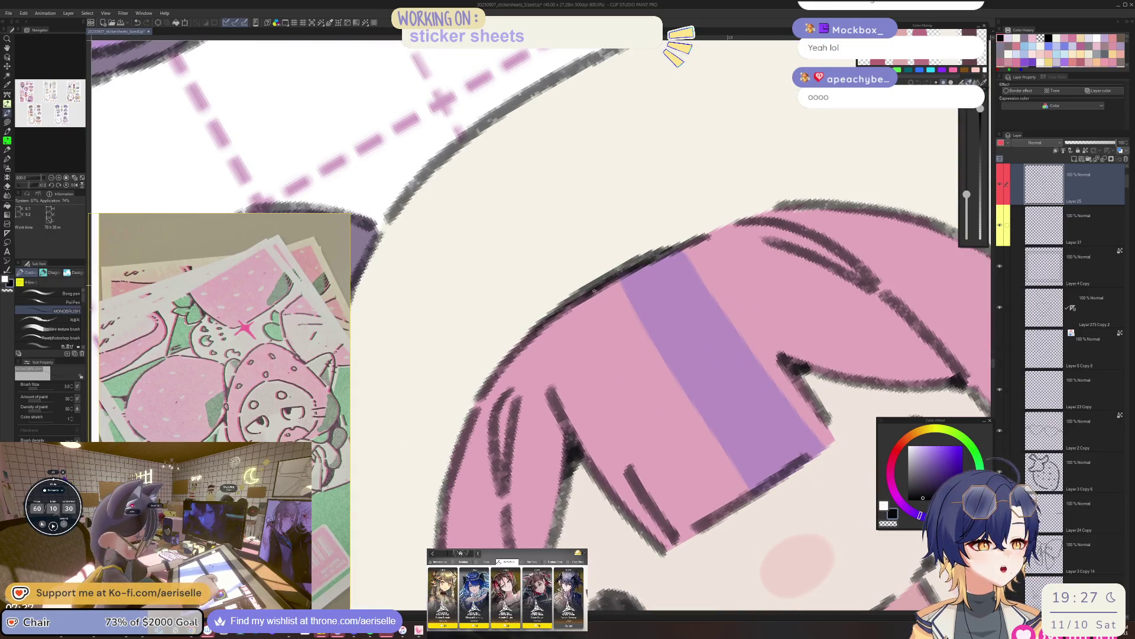
scroll(673, 304, "down", 5)
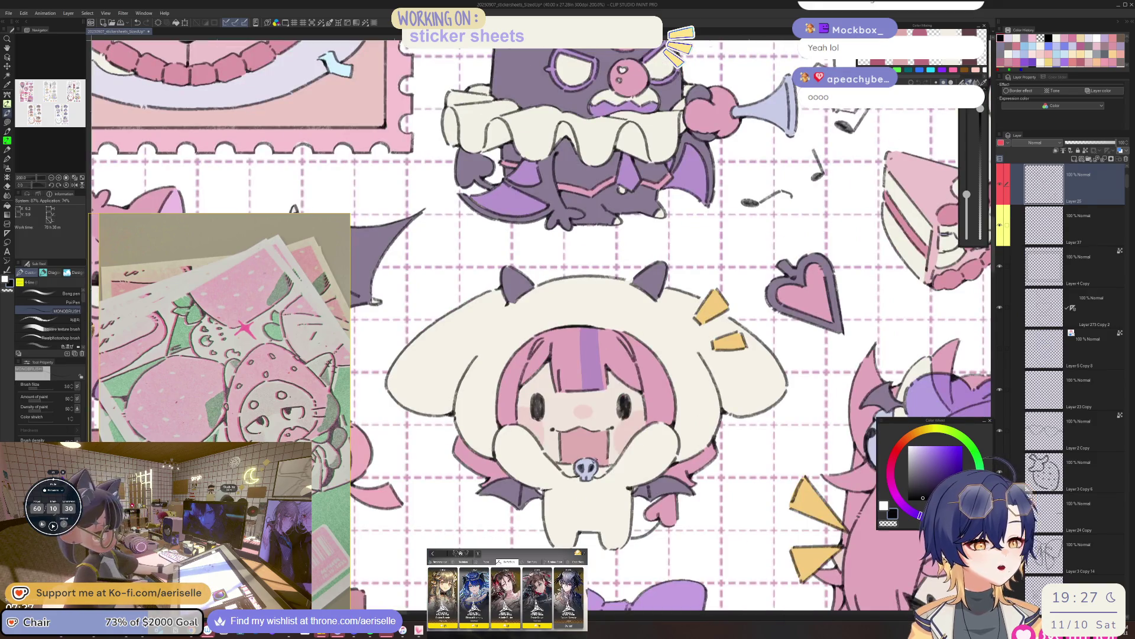
scroll(570, 463, "up", 2)
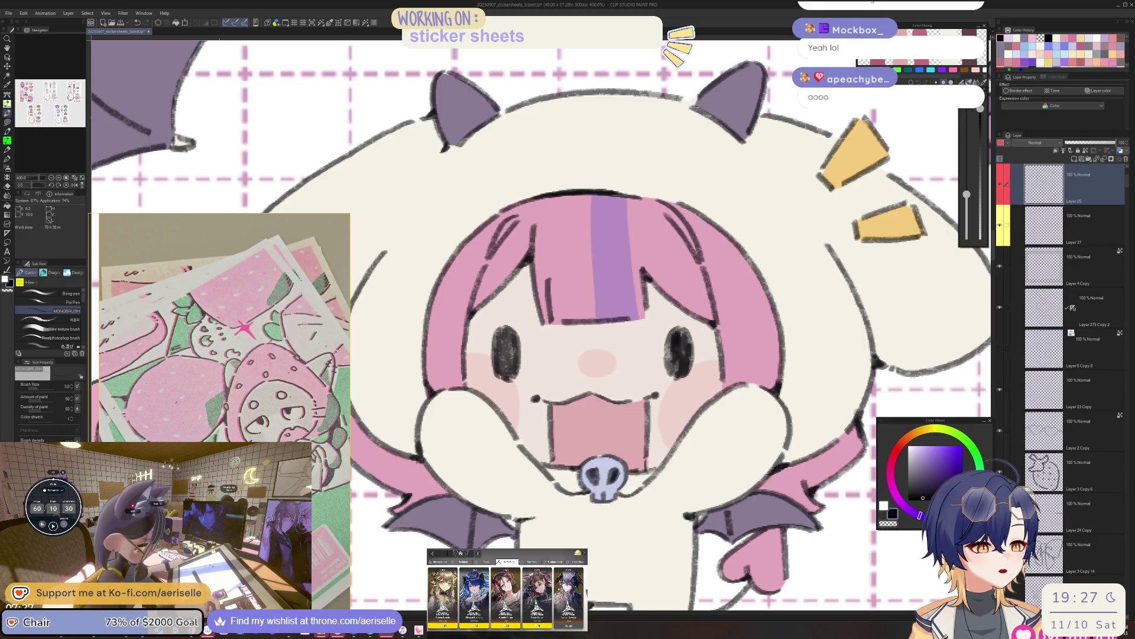
left_click_drag(655, 466, 677, 446)
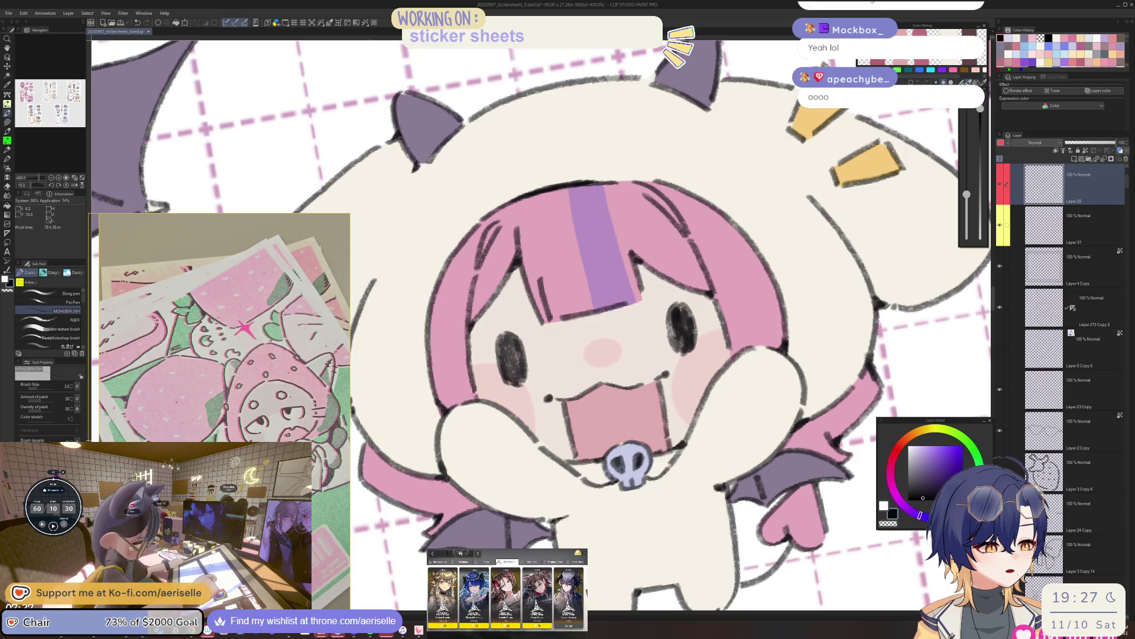
scroll(680, 444, "down", 4)
scroll(692, 427, "up", 5)
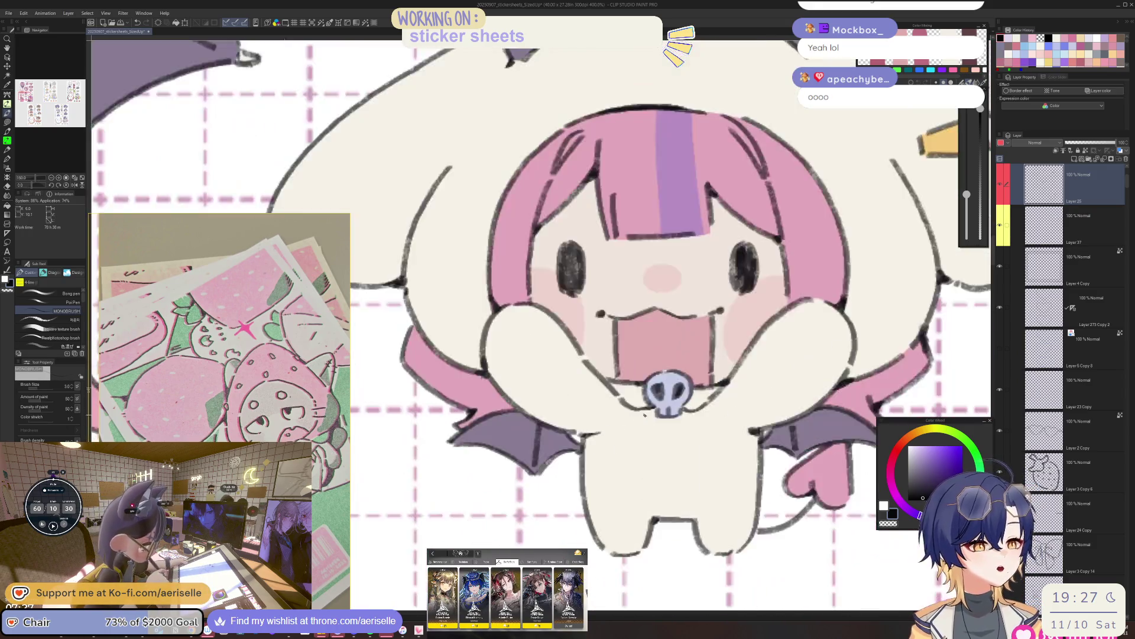
scroll(645, 406, "down", 5)
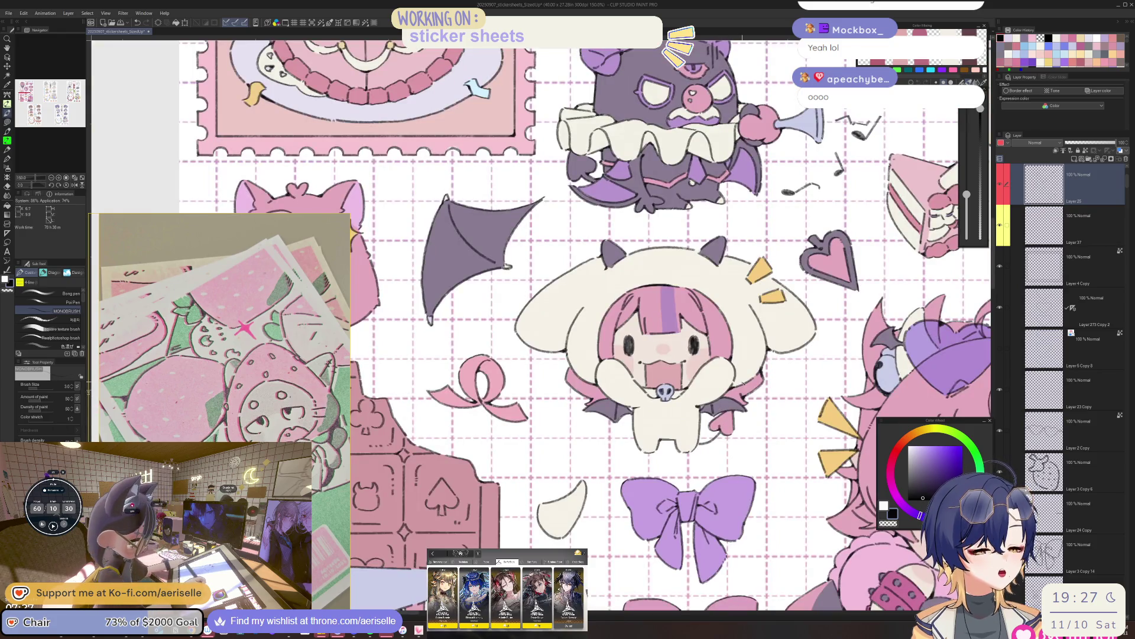